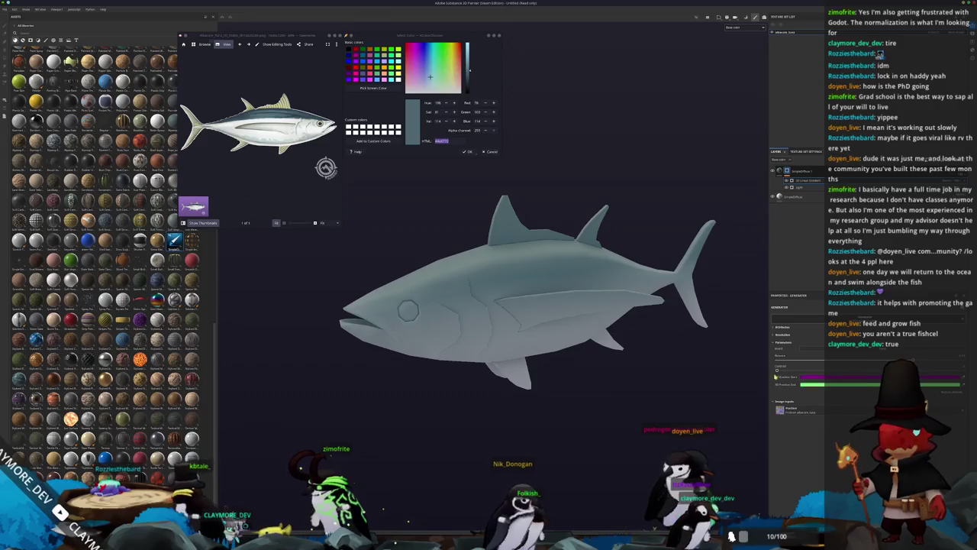
Raise the generator's Contrast for a darker back and paler belly, and select the paint layer.
mouse_move(781, 371)
mouse_down()
mouse_move(901, 368)
mouse_move(862, 368)
mouse_up()
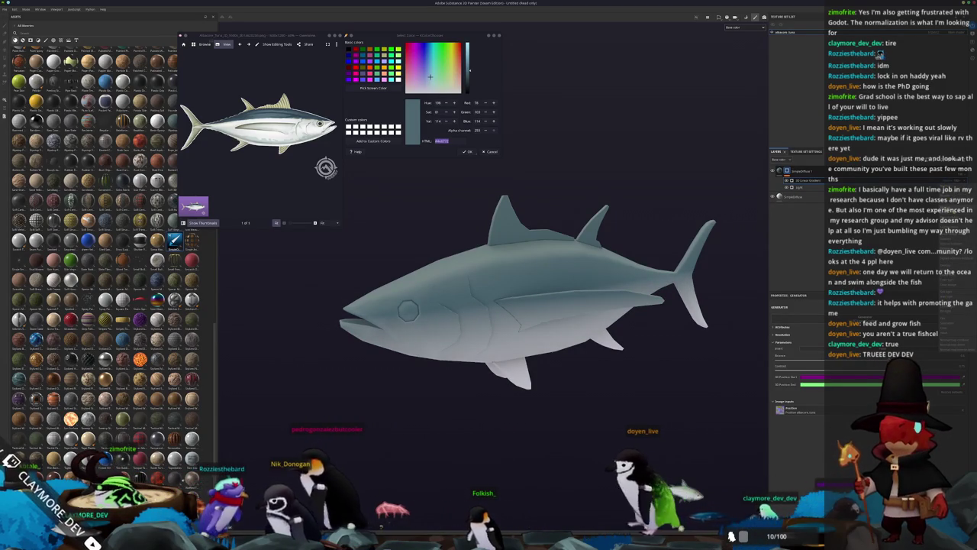
click(787, 172)
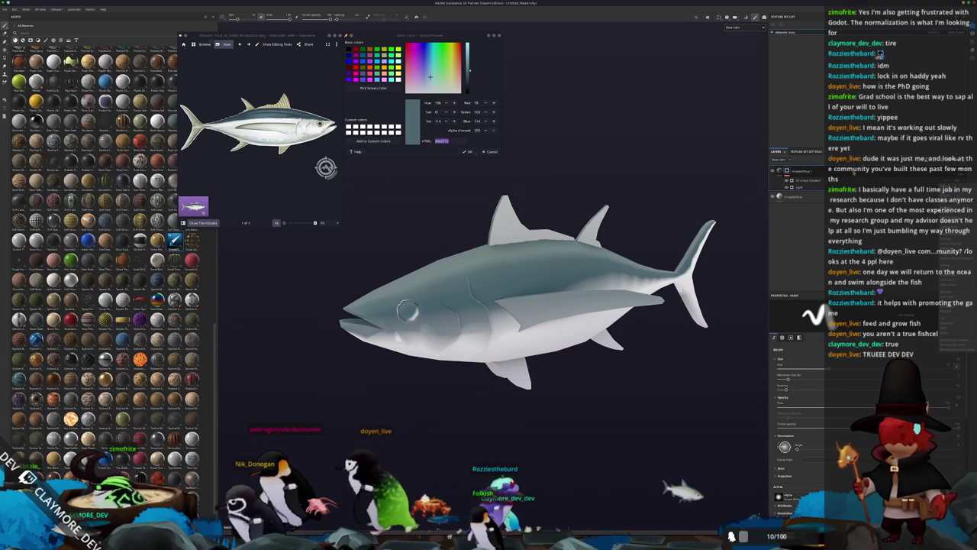
Add a new layer group at the top of the tuna's layer stack.
right_click(787, 170)
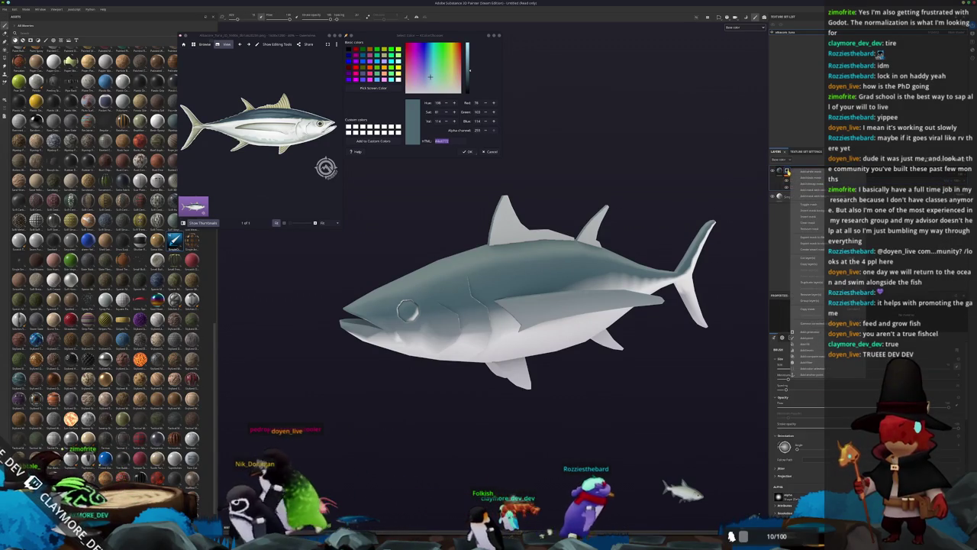
click(798, 338)
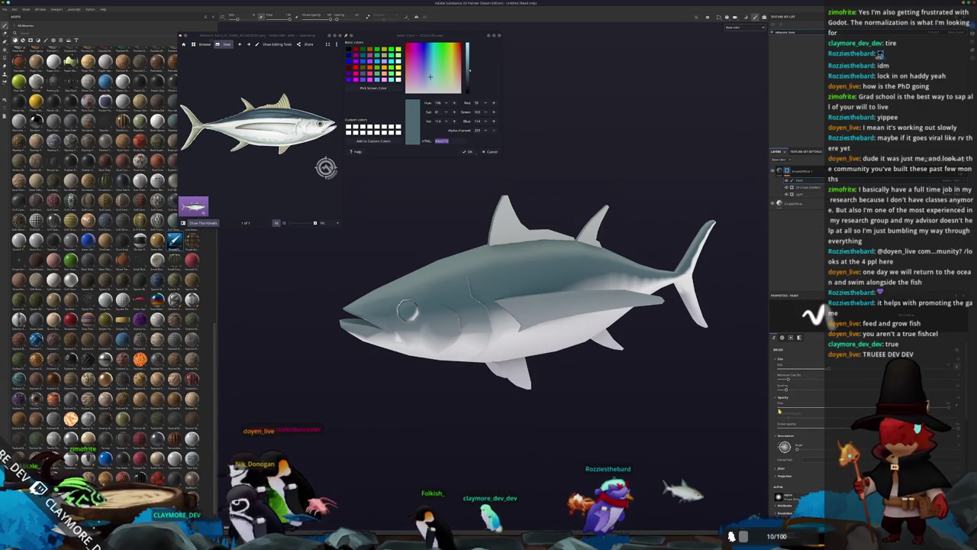
scroll(786, 401, down, 5)
scroll(789, 469, down, 5)
Orbit and zoom around the tuna to inspect its head and sides.
mouse_move(526, 381)
mouse_down()
mouse_move(618, 435)
mouse_move(574, 390)
mouse_up()
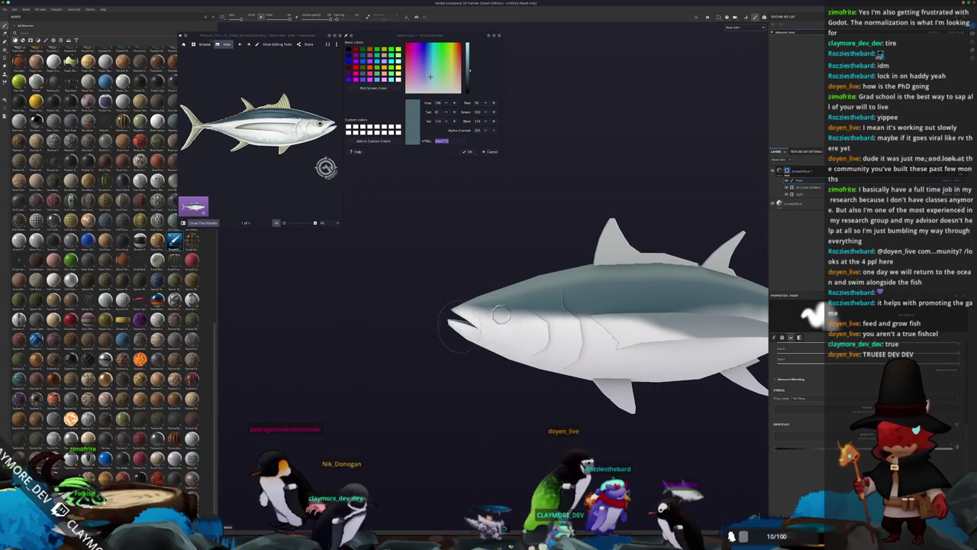
mouse_move(502, 315)
mouse_down()
mouse_move(535, 309)
mouse_move(477, 325)
mouse_up()
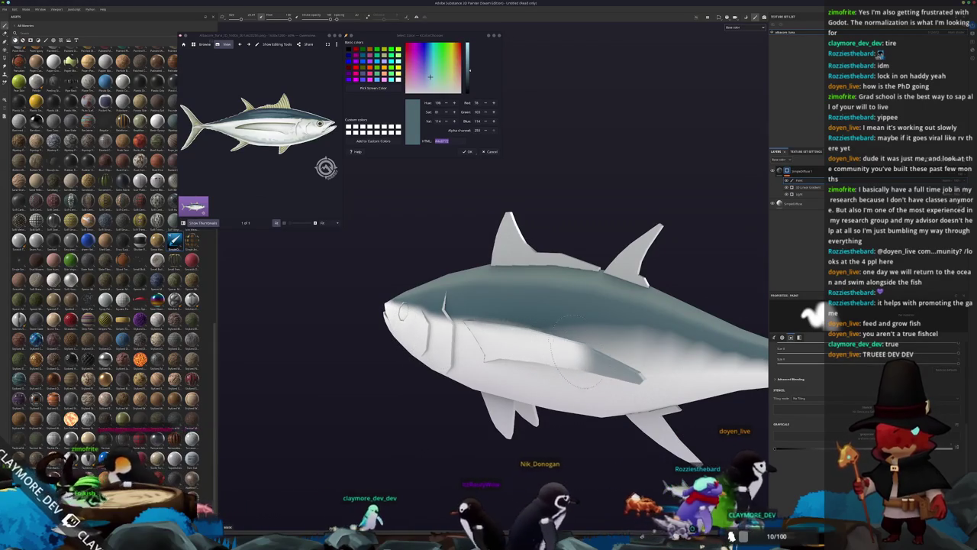
mouse_move(619, 367)
mouse_down()
mouse_move(456, 356)
mouse_move(562, 367)
mouse_up()
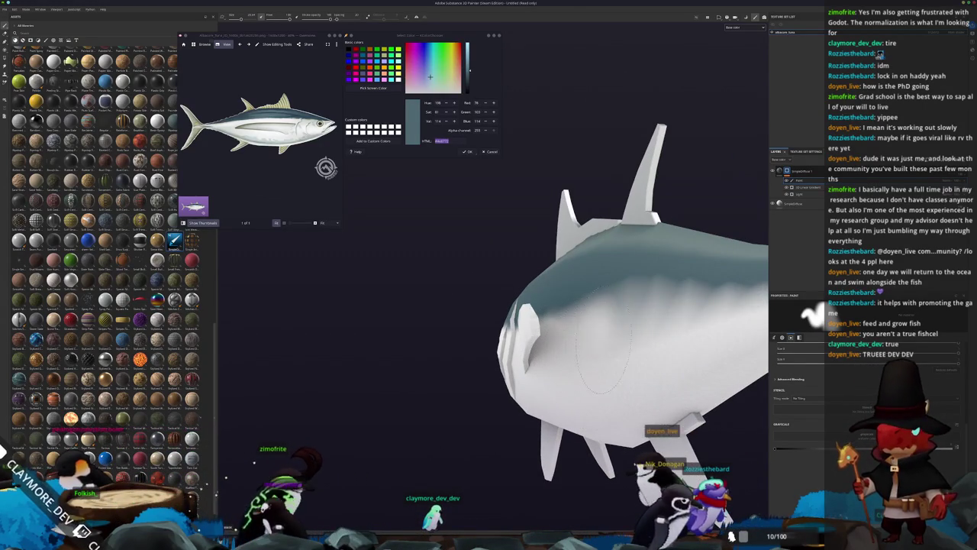
mouse_move(683, 305)
mouse_down()
mouse_move(590, 363)
mouse_move(512, 347)
mouse_up()
mouse_move(632, 374)
mouse_down()
mouse_move(687, 382)
mouse_move(569, 376)
mouse_move(567, 367)
mouse_up()
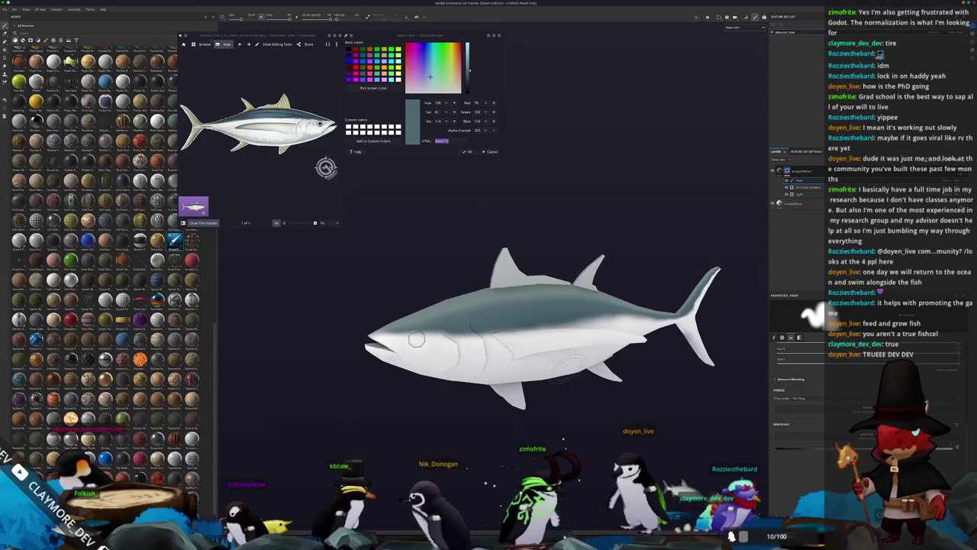
scroll(456, 249, up, 2)
scroll(326, 167, up, 2)
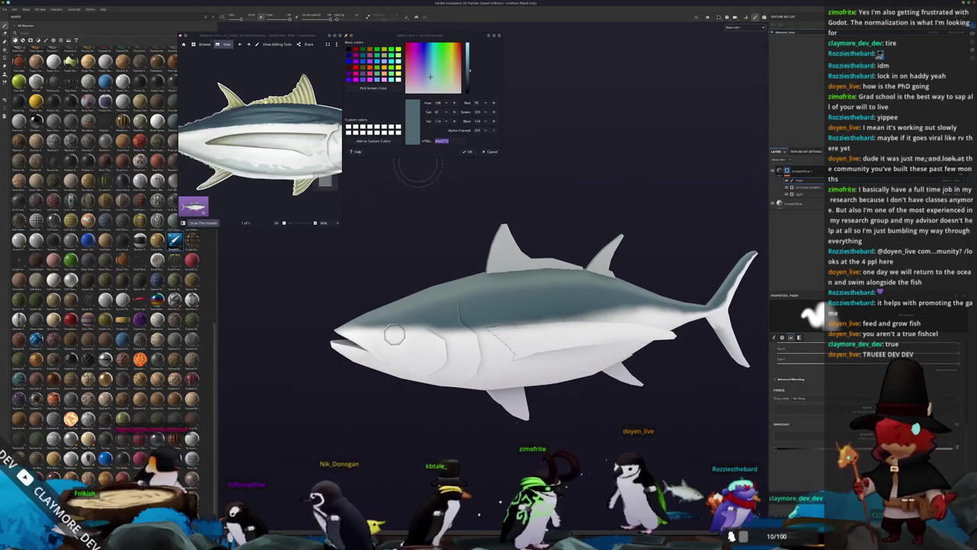
Sample the blue-grey of the reference tuna's back with Pick Screen Color.
click(385, 88)
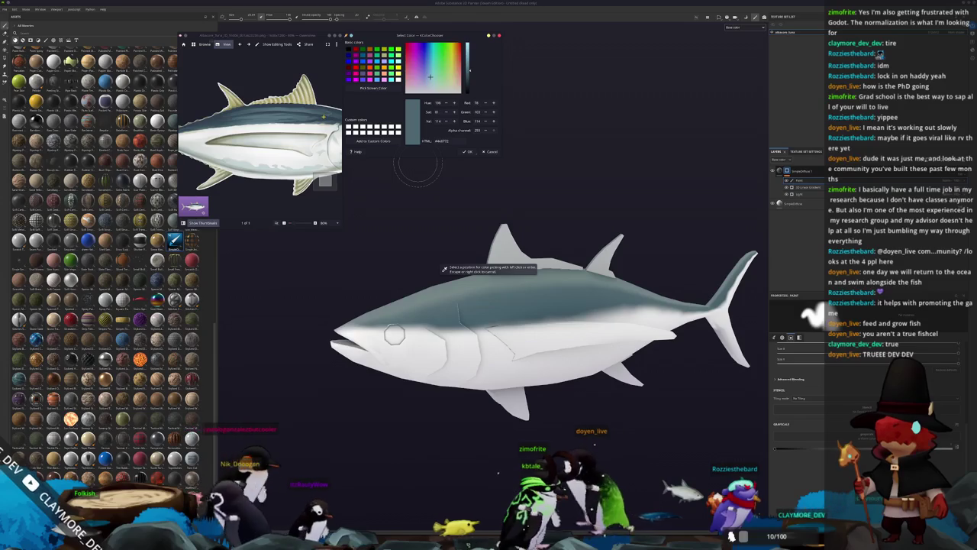
click(458, 269)
click(378, 91)
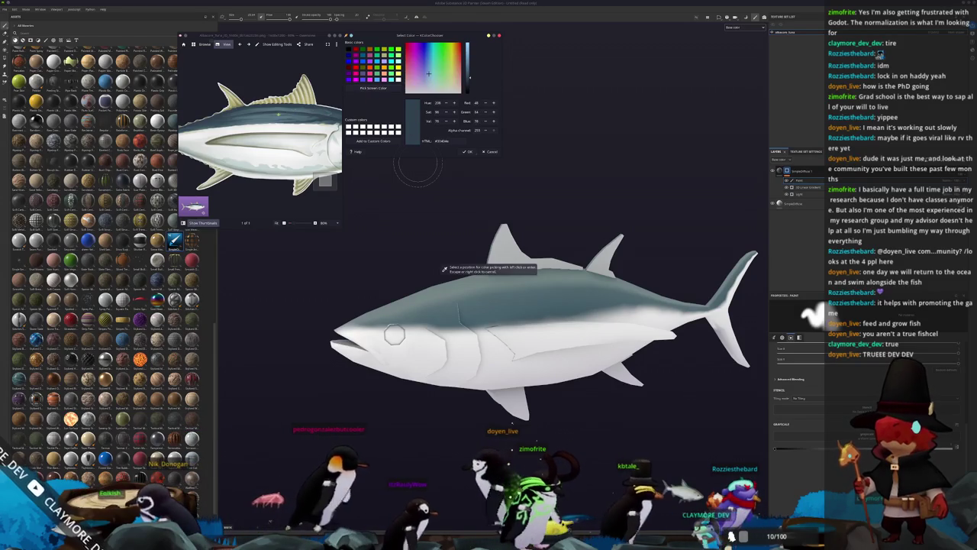
scroll(326, 166, down, 2)
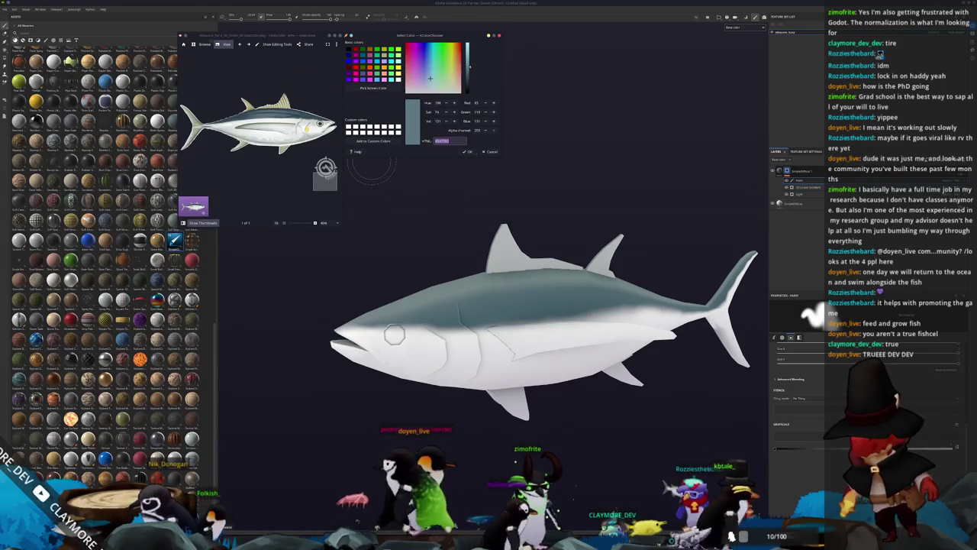
drag(619, 213, 766, 191)
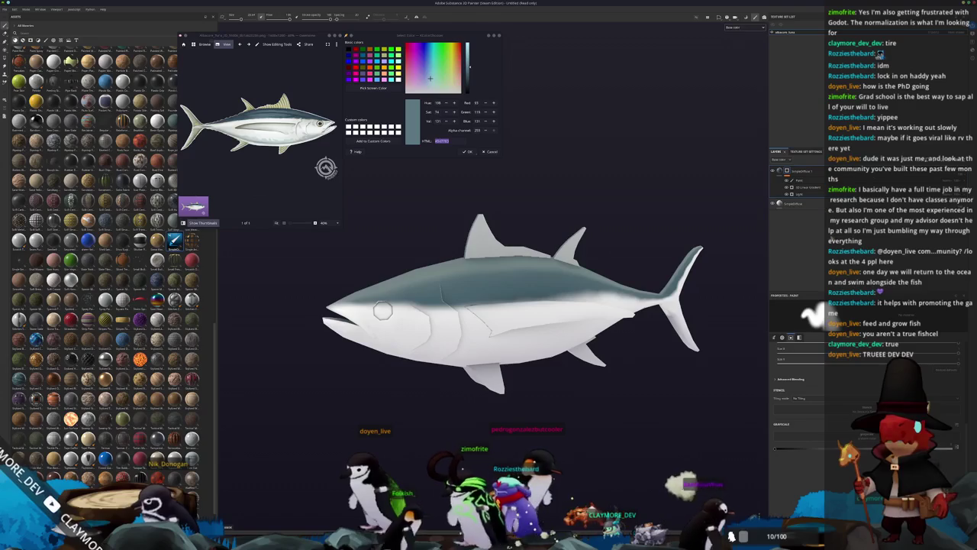
Duplicate the layer group and give the copy a black mask.
key(ctrl+d)
right_click(787, 170)
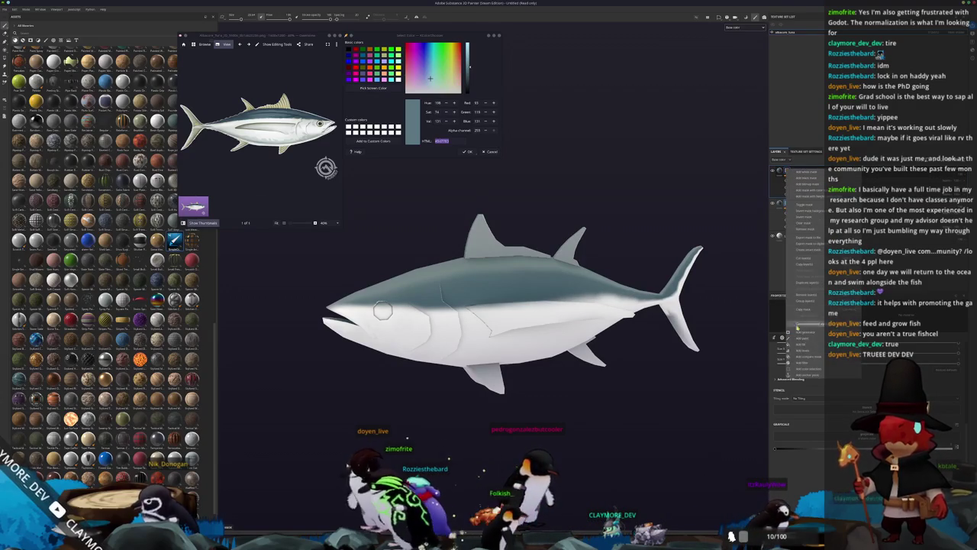
click(805, 346)
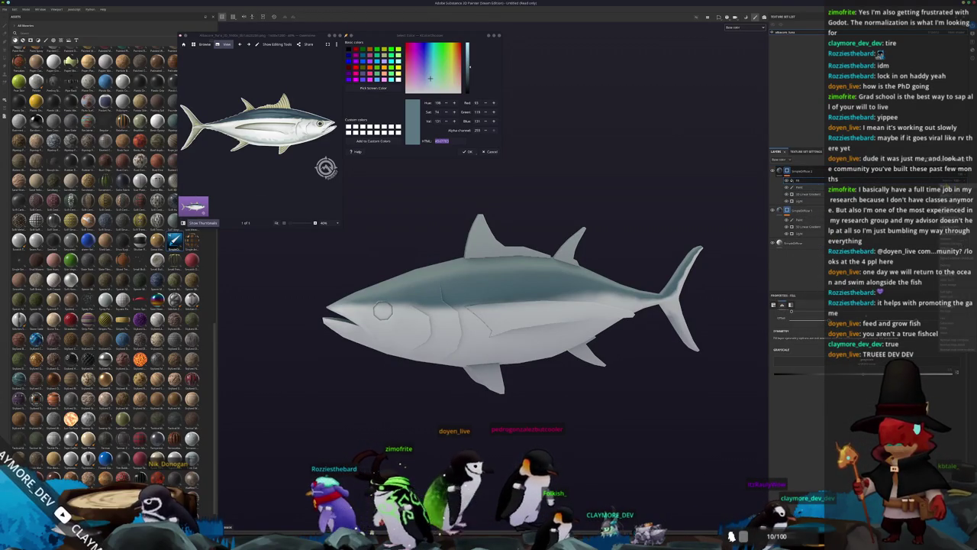
Check the fill layer's settings, then open the group's mask grayscale settings.
click(778, 171)
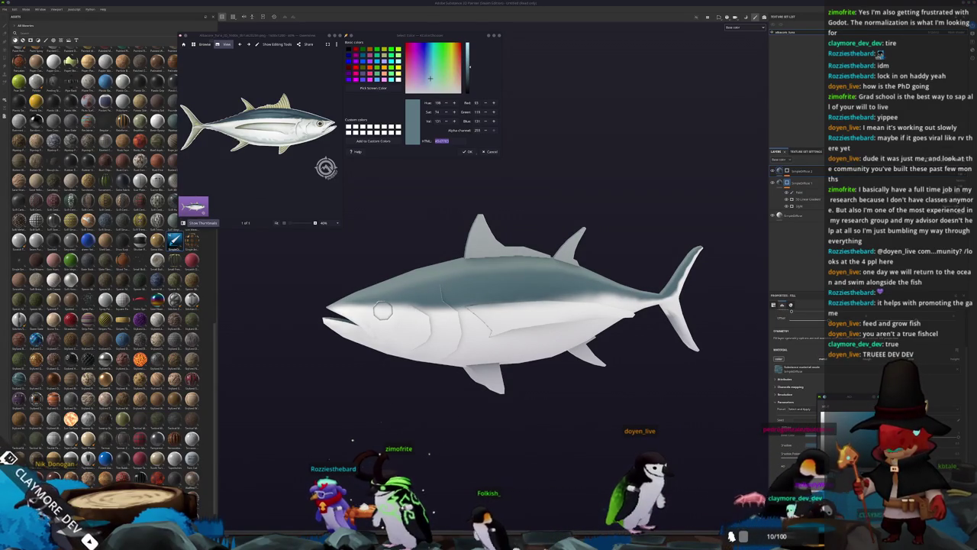
click(792, 171)
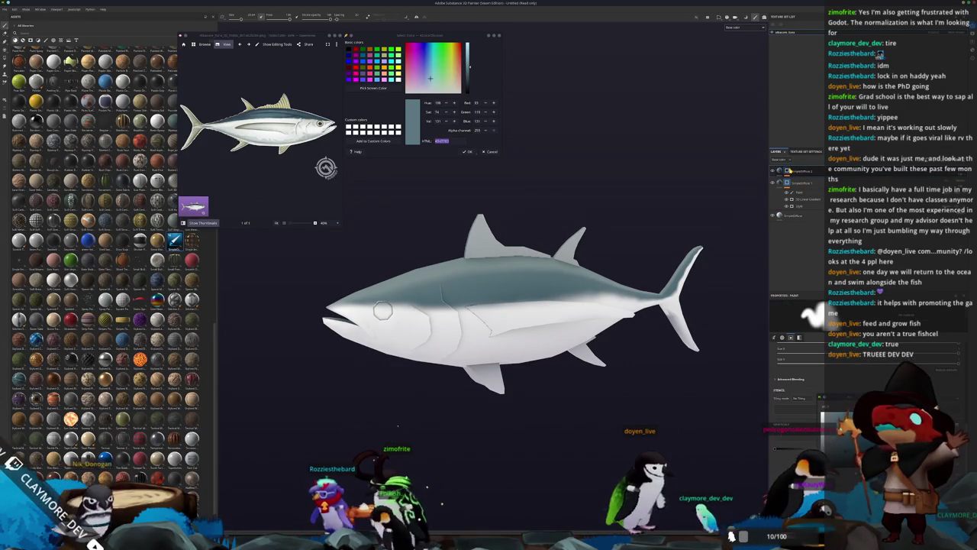
click(793, 180)
mouse_move(626, 213)
alt+mouse_down()
mouse_move(587, 228)
mouse_move(644, 222)
mouse_move(677, 250)
mouse_move(707, 240)
mouse_move(691, 245)
alt+mouse_up()
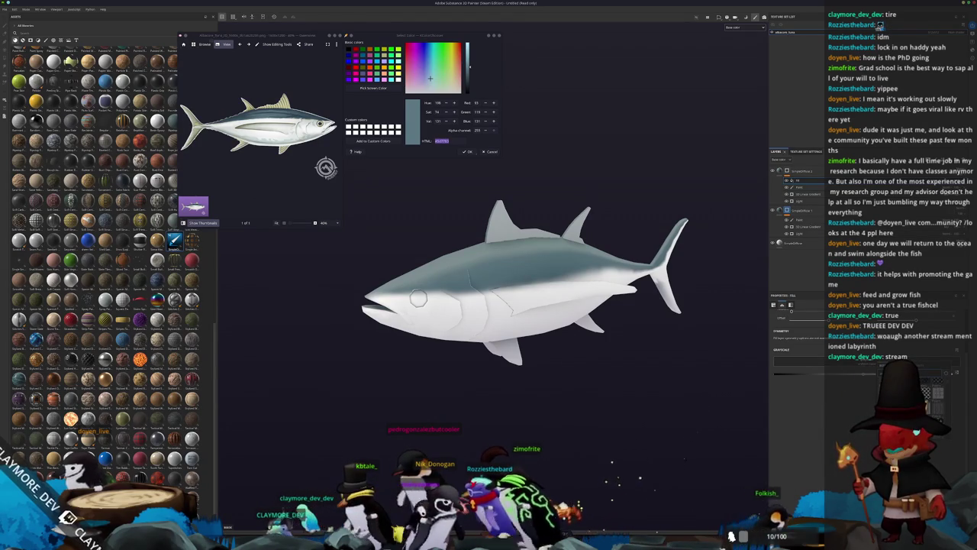
Load a grayscale pattern into the mask and project it Tri-planar/3D onto the tuna.
click(834, 376)
drag(620, 221, 642, 260)
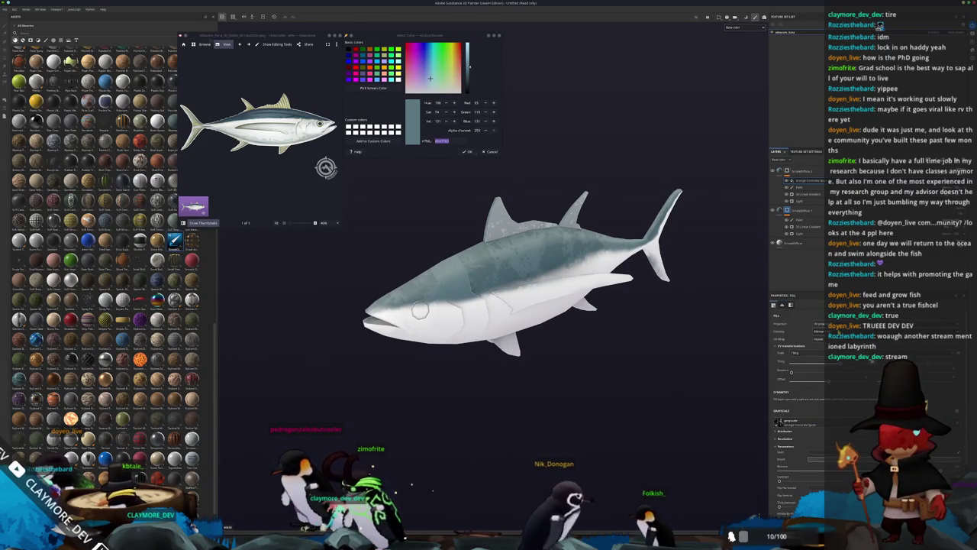
click(818, 336)
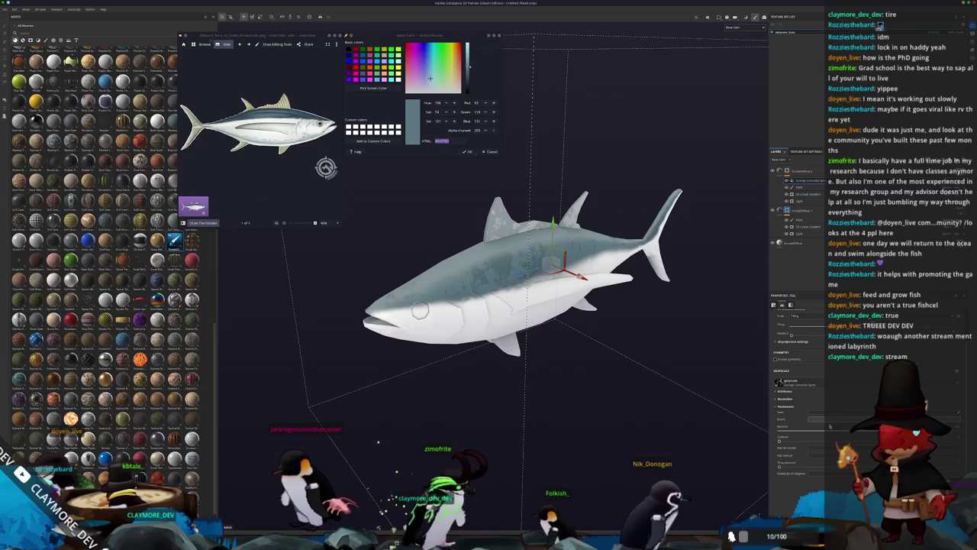
scroll(799, 423, up, 2)
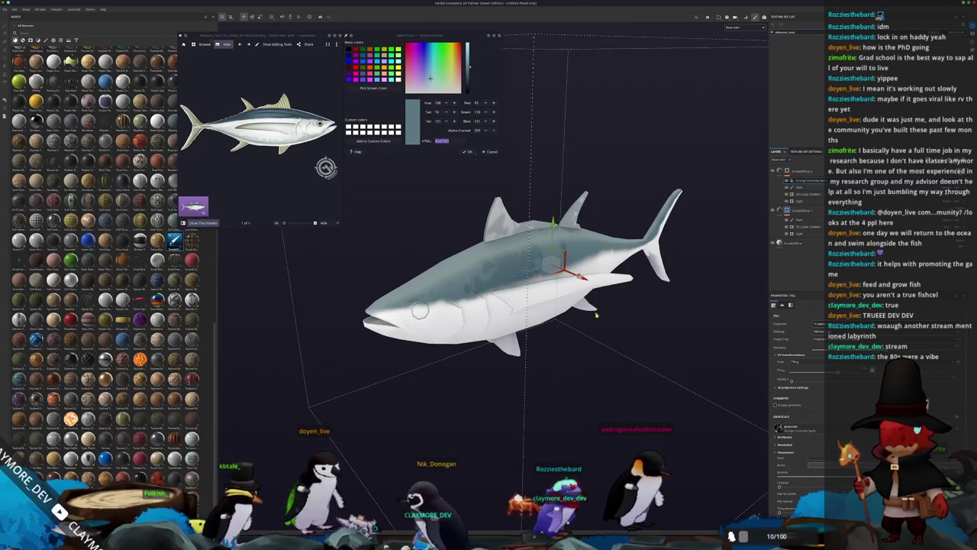
scroll(438, 301, down, 2)
mouse_move(438, 301)
mouse_down()
mouse_move(488, 321)
mouse_move(458, 298)
mouse_move(616, 262)
mouse_move(445, 297)
mouse_up()
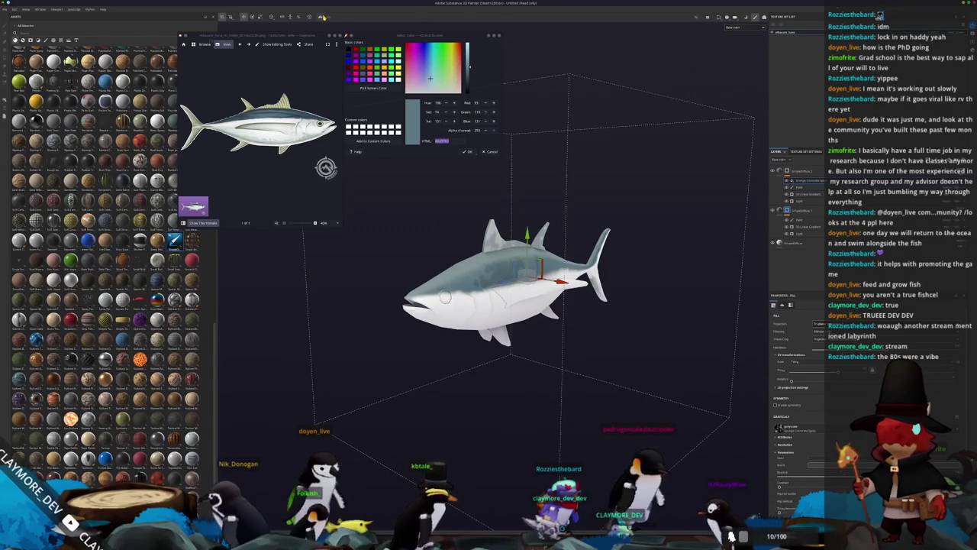
click(801, 220)
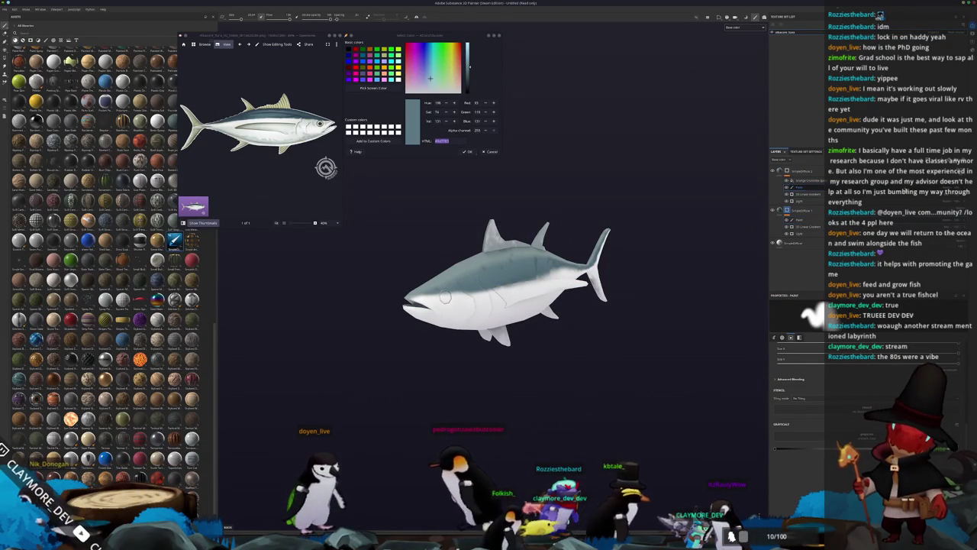
Add a generator, an anchor point and a new fill layer to the tuna's stack.
click(794, 187)
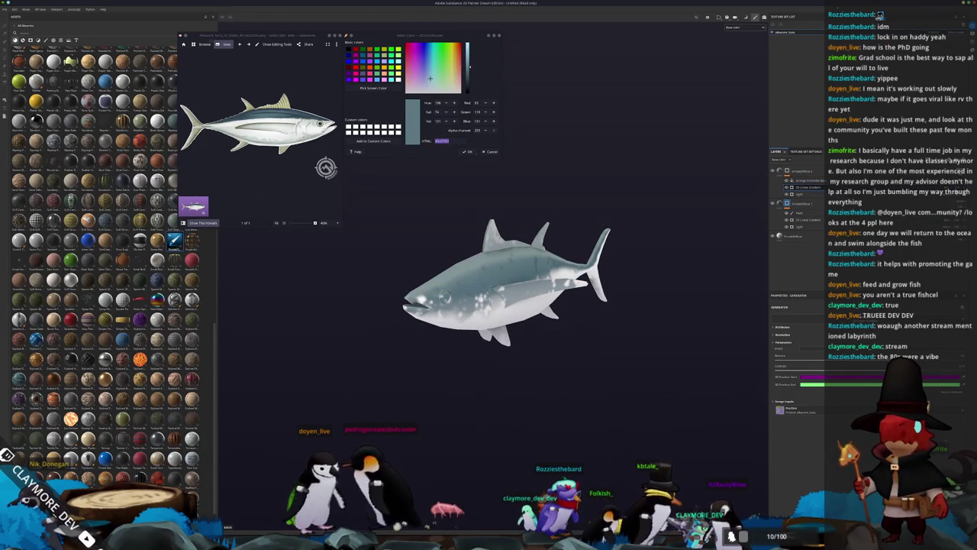
right_click(789, 190)
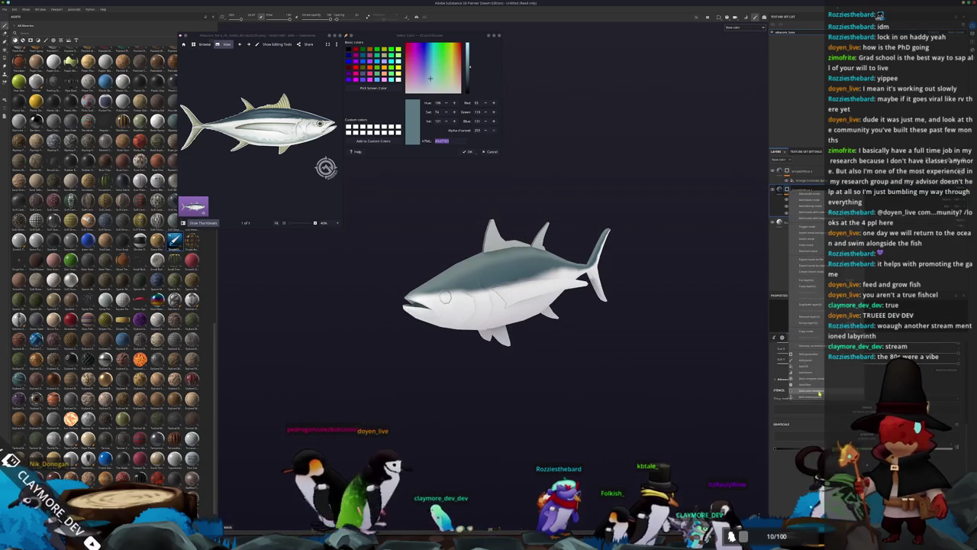
click(806, 352)
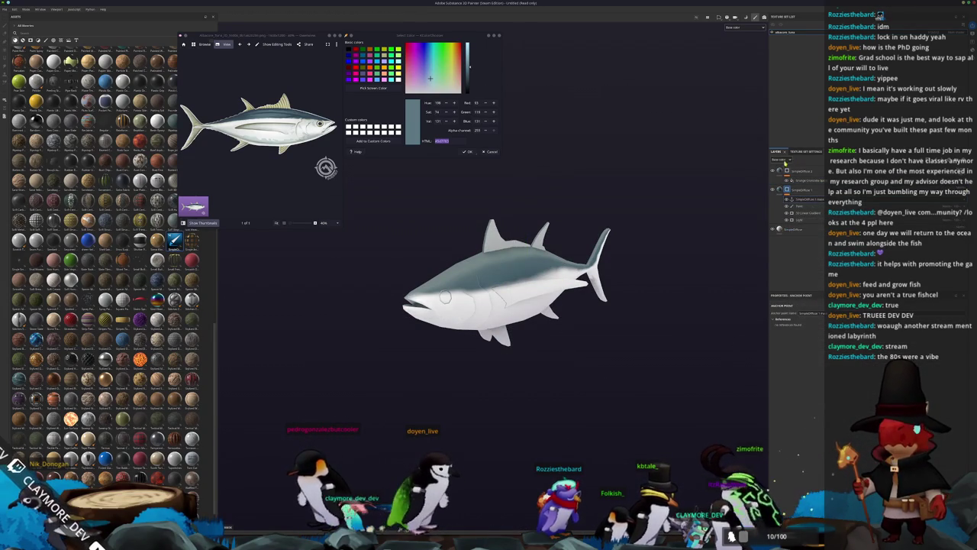
right_click(786, 171)
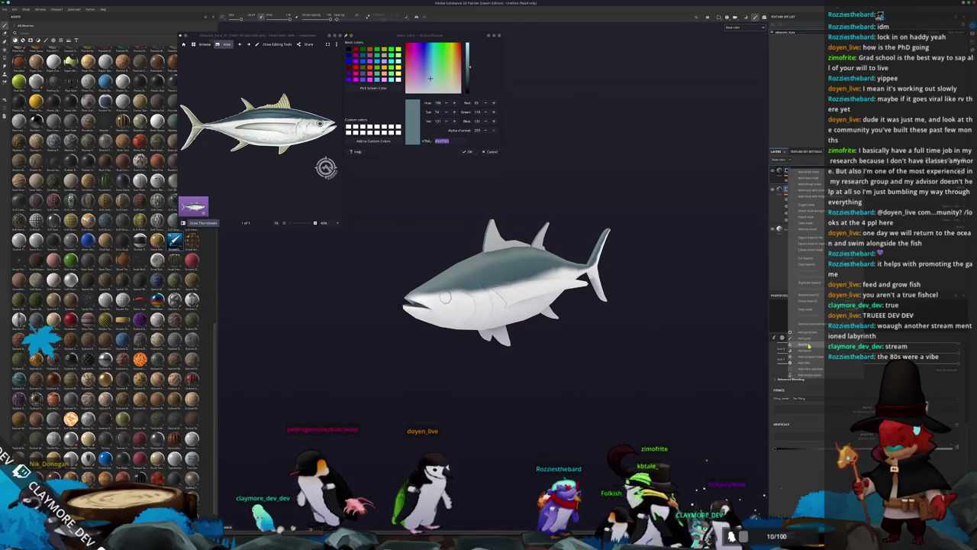
click(808, 336)
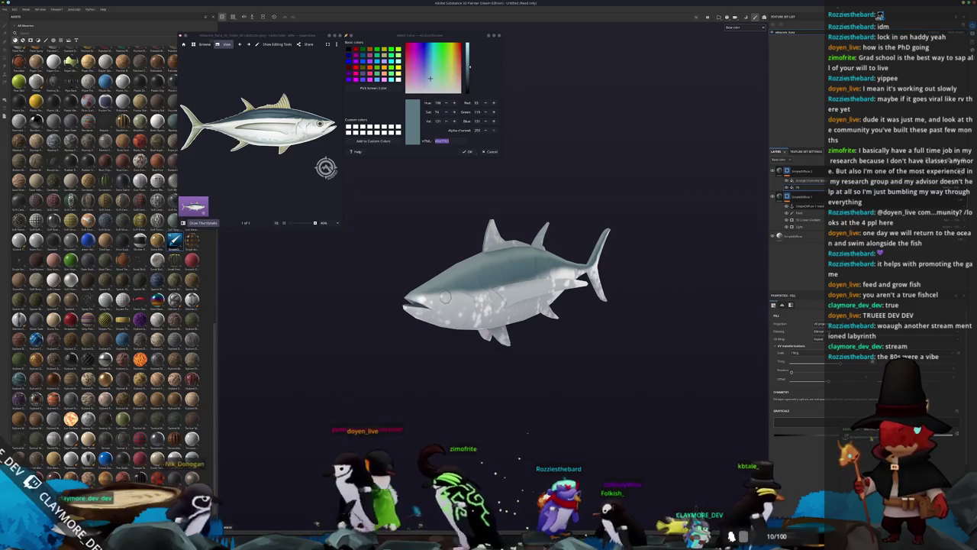
click(801, 214)
mouse_move(748, 234)
mouse_down()
mouse_move(649, 236)
mouse_move(733, 234)
mouse_up()
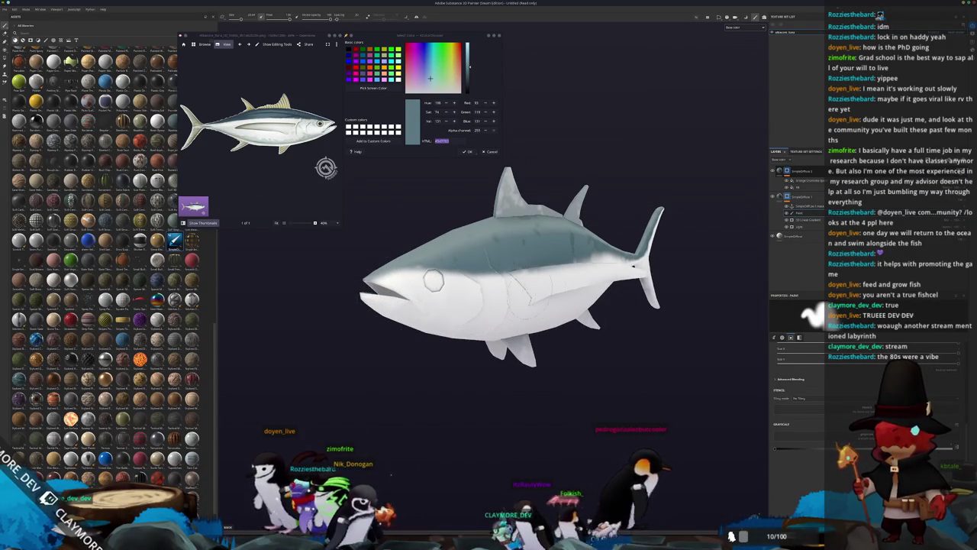
mouse_move(434, 280)
mouse_down()
mouse_move(543, 226)
mouse_move(520, 299)
mouse_up()
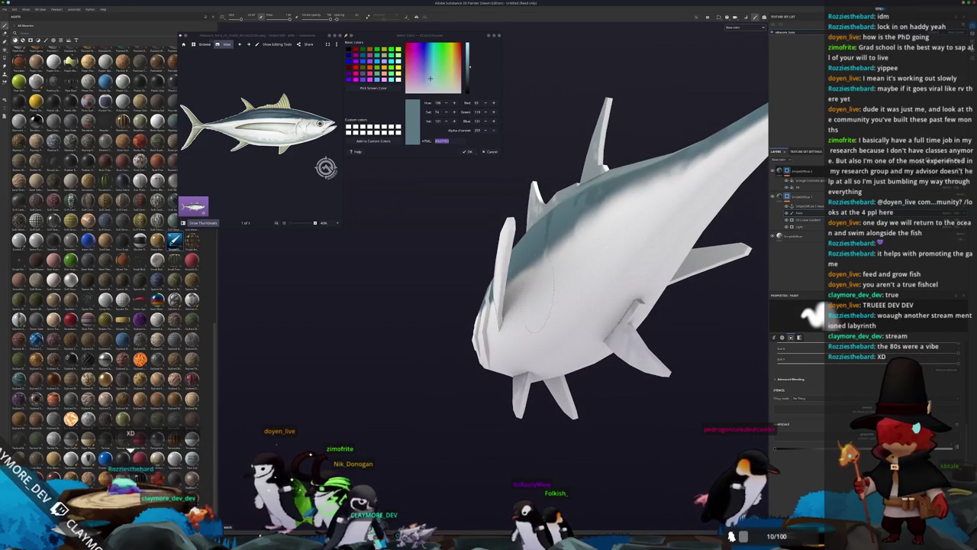
drag(662, 216, 501, 270)
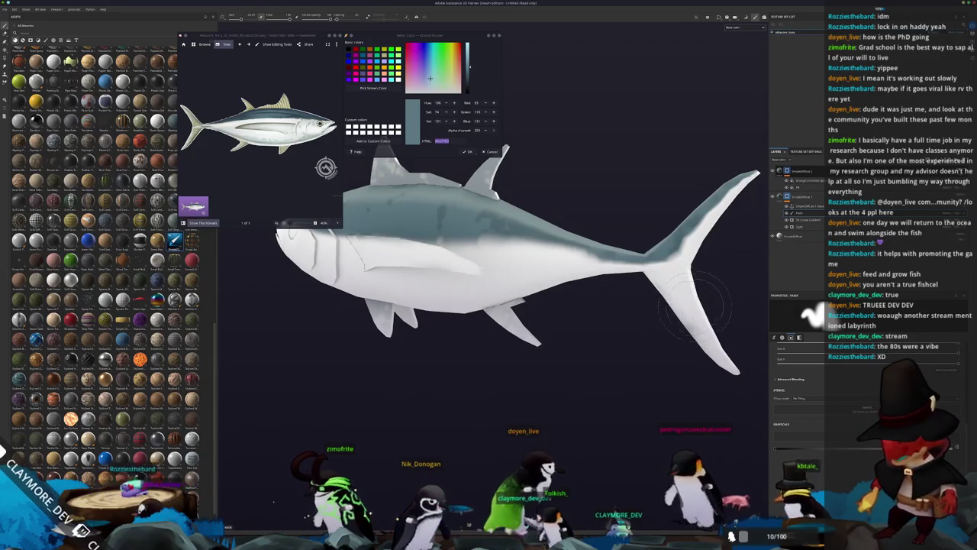
mouse_move(626, 349)
mouse_down()
mouse_move(368, 330)
mouse_move(427, 336)
mouse_move(585, 414)
mouse_move(460, 352)
mouse_move(460, 284)
mouse_move(458, 321)
mouse_move(446, 302)
mouse_move(443, 313)
mouse_move(496, 367)
mouse_up()
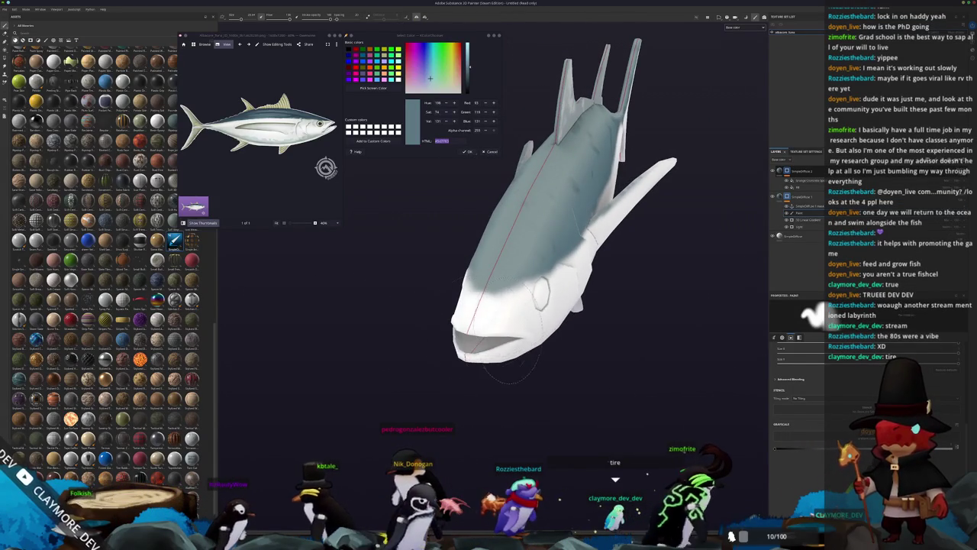
drag(334, 117, 336, 414)
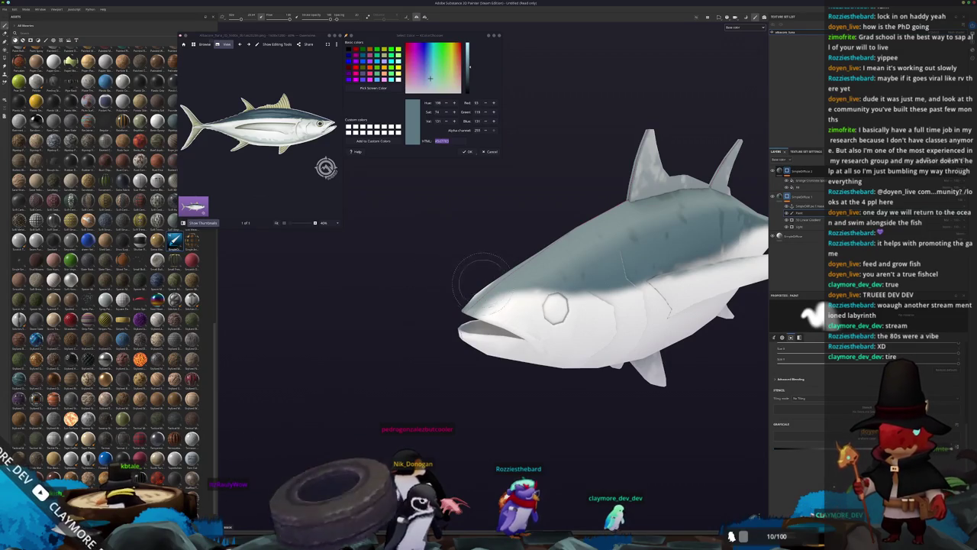
drag(676, 282, 539, 236)
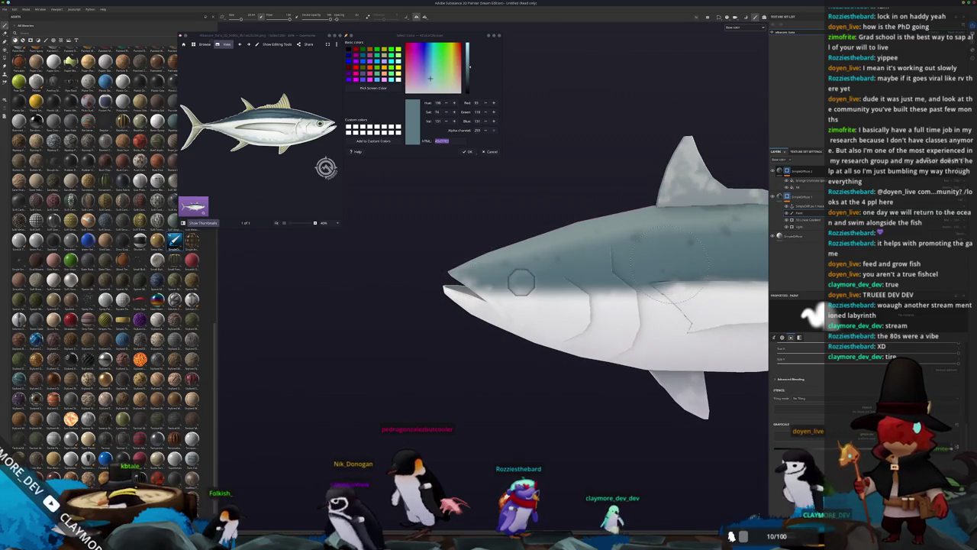
scroll(522, 283, down, 5)
mouse_move(336, 292)
mouse_down()
mouse_move(655, 283)
mouse_move(468, 378)
mouse_up()
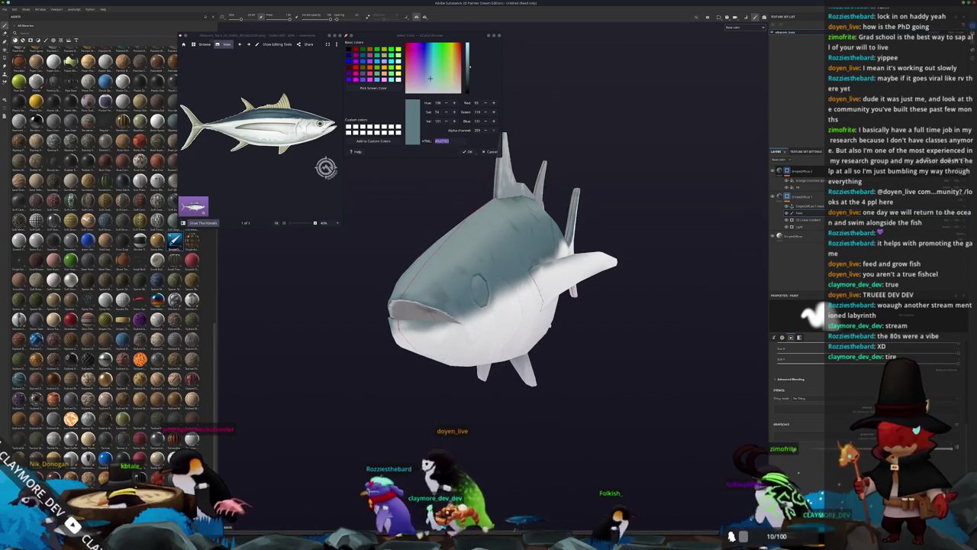
drag(578, 403, 489, 313)
mouse_move(376, 328)
mouse_down()
mouse_move(489, 388)
mouse_move(425, 395)
mouse_move(419, 370)
mouse_up()
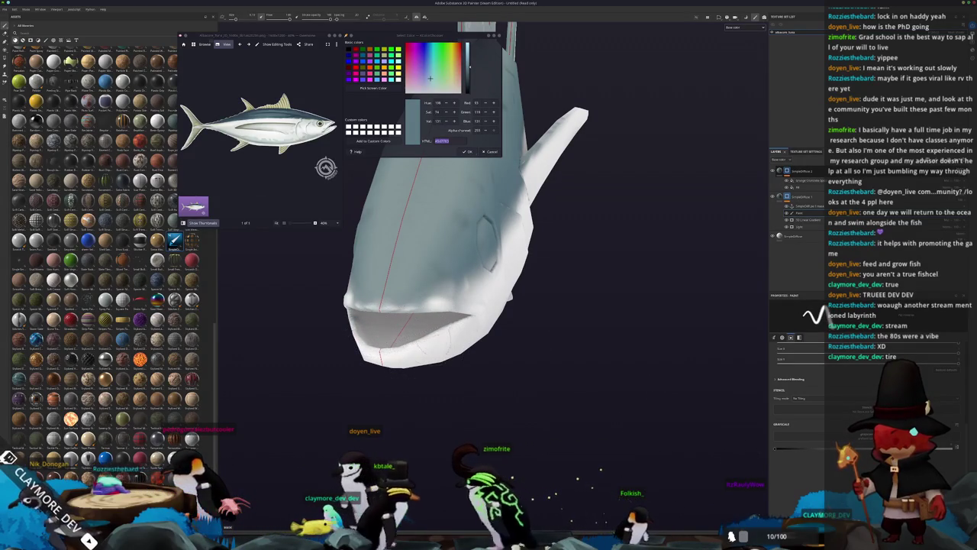
mouse_move(451, 336)
mouse_down()
mouse_move(427, 292)
mouse_move(343, 317)
mouse_up()
mouse_move(336, 310)
mouse_down()
mouse_move(442, 309)
mouse_move(407, 343)
mouse_up()
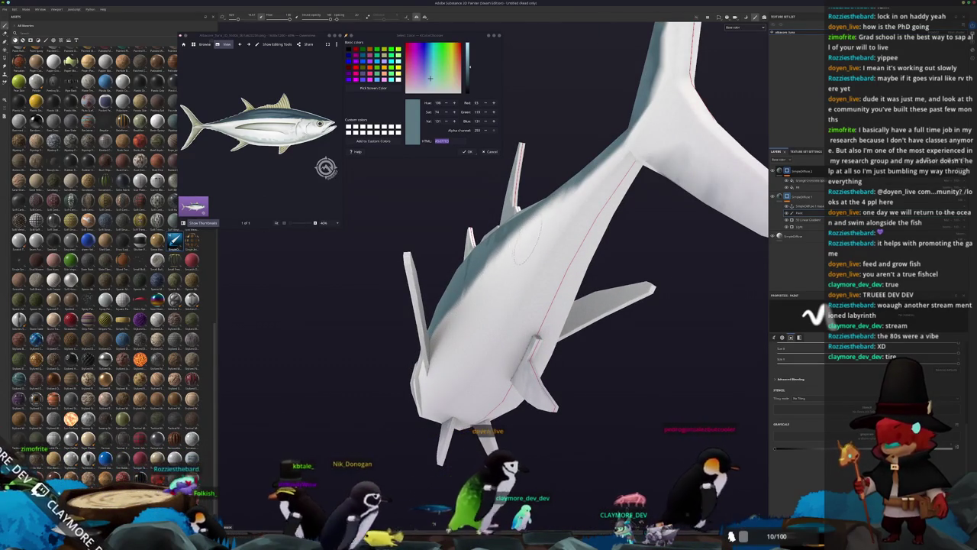
mouse_move(624, 183)
mouse_down()
mouse_move(430, 297)
mouse_move(449, 289)
mouse_up()
scroll(558, 222, up, 2)
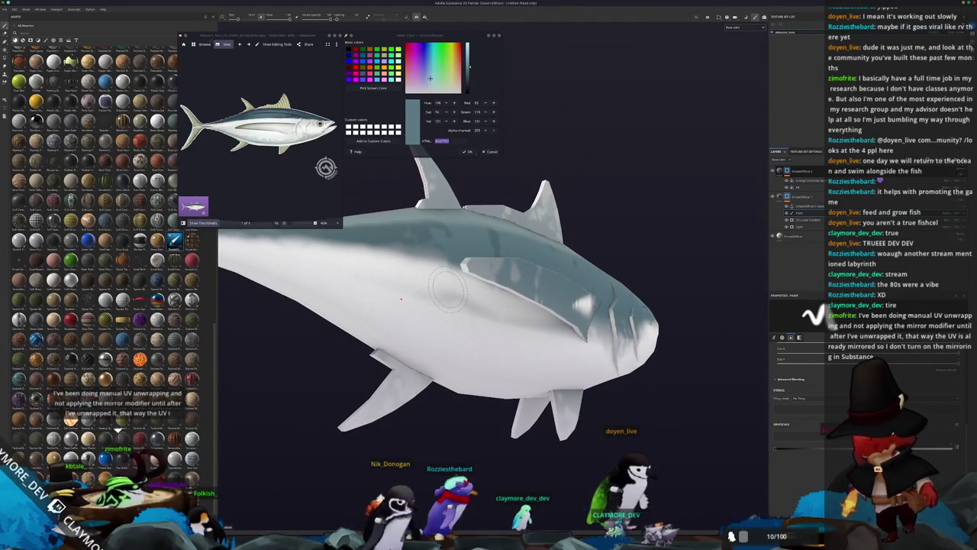
Orbit the tuna to view its body and underside head-on.
drag(435, 283, 455, 285)
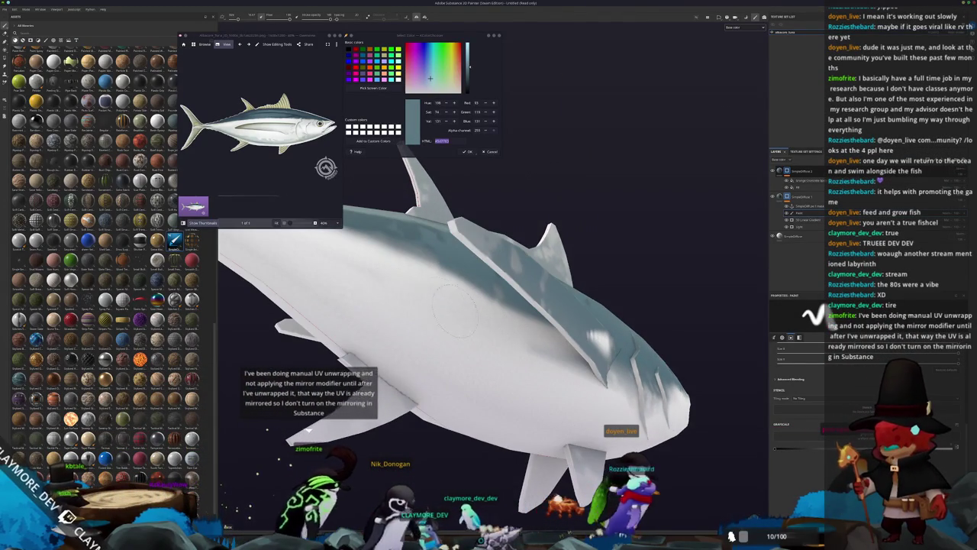
mouse_move(548, 368)
mouse_down()
mouse_move(463, 357)
mouse_move(460, 393)
mouse_move(579, 346)
mouse_move(451, 288)
mouse_move(623, 257)
mouse_move(580, 252)
mouse_up()
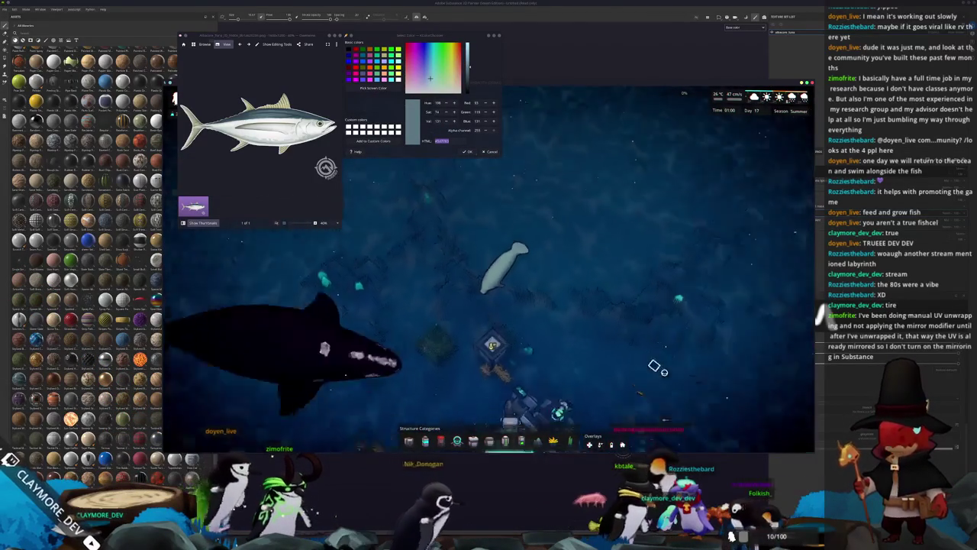
Inspect the Core's structure information, then return to a side view of the tuna.
click(501, 349)
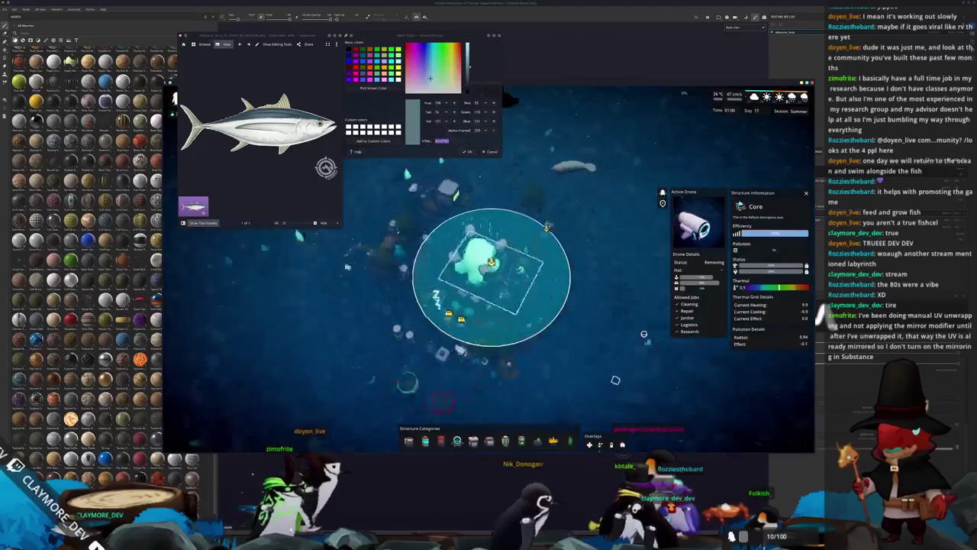
key(alt+Tab)
mouse_move(630, 380)
mouse_down()
mouse_move(635, 397)
mouse_move(481, 339)
mouse_up()
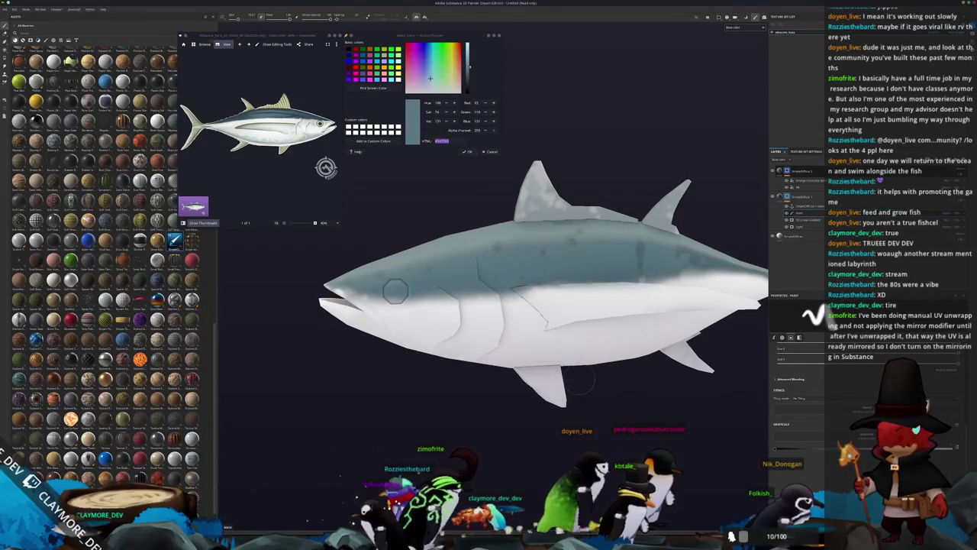
Paint grey shading across the tuna's lower tail lobe.
drag(645, 421, 506, 395)
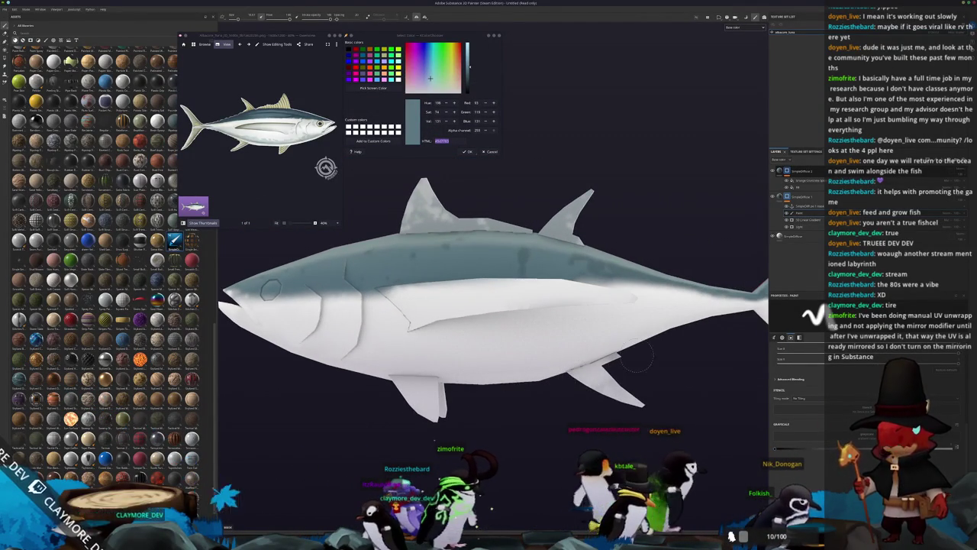
scroll(557, 349, up, 3)
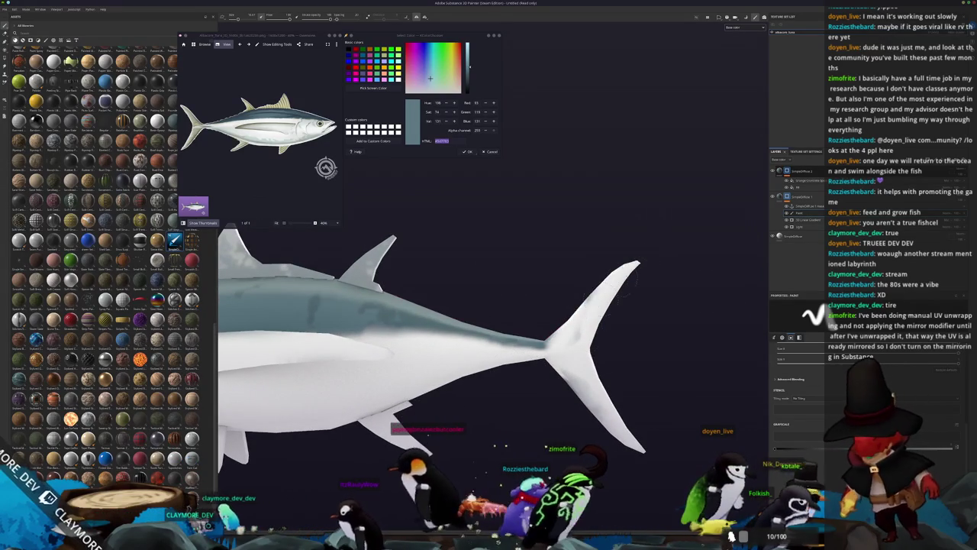
drag(590, 412, 633, 412)
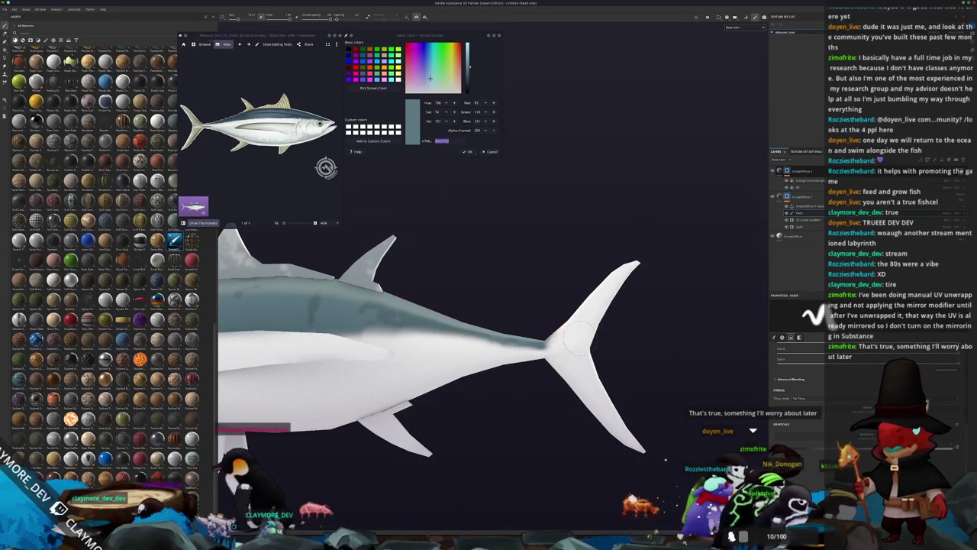
Paint white along the tuna's belly from a close side view.
mouse_move(504, 412)
mouse_down()
mouse_move(383, 356)
mouse_move(442, 135)
mouse_move(435, 27)
mouse_move(423, 27)
mouse_up()
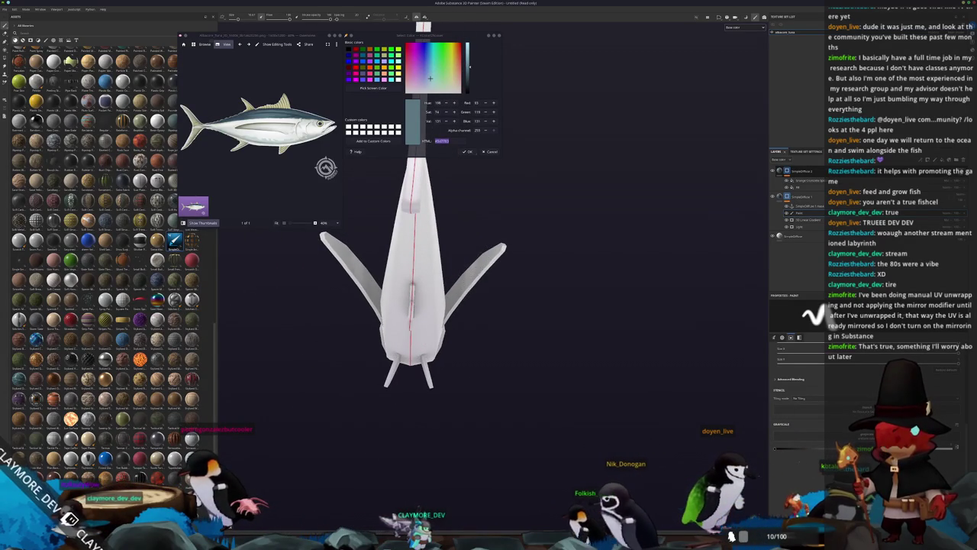
drag(423, 26, 365, 27)
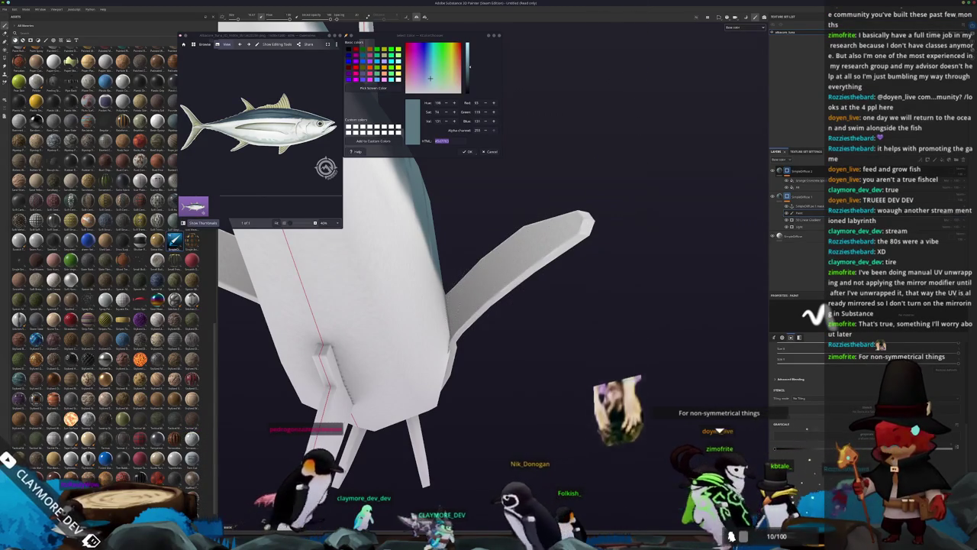
mouse_move(466, 265)
mouse_down()
mouse_move(471, 290)
mouse_move(542, 309)
mouse_up()
mouse_move(603, 271)
mouse_down()
mouse_move(248, 284)
mouse_move(439, 278)
mouse_up()
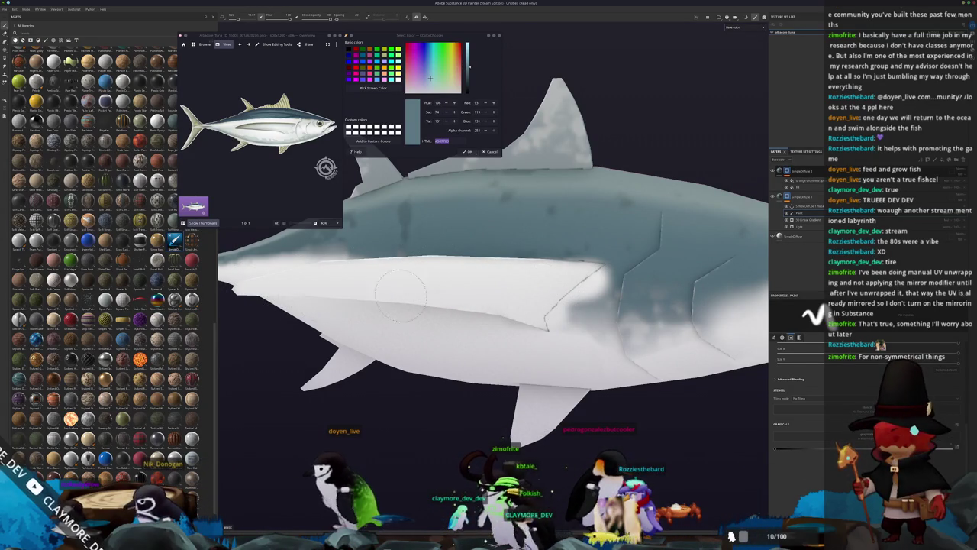
Paint over the blue shading on the tuna's lower flank in white.
drag(498, 311, 553, 302)
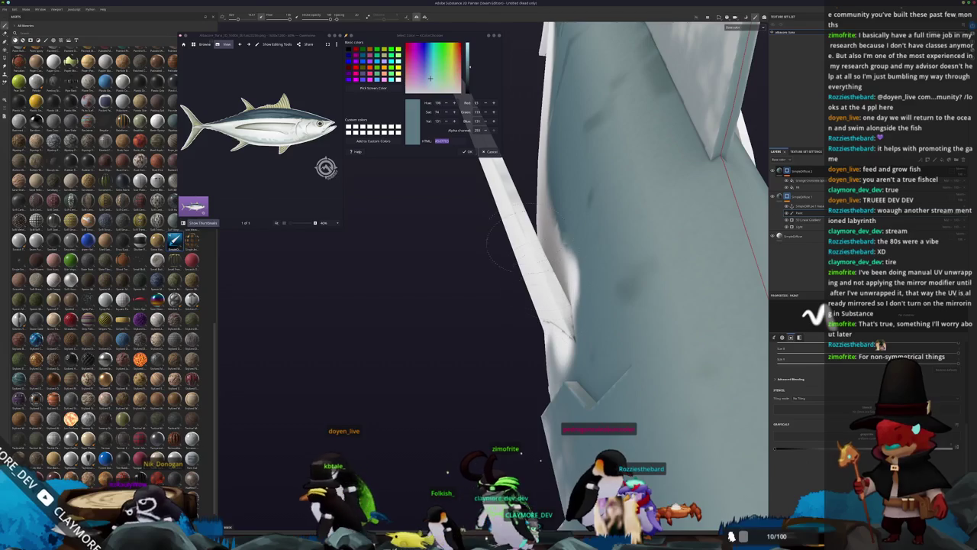
drag(496, 221, 576, 274)
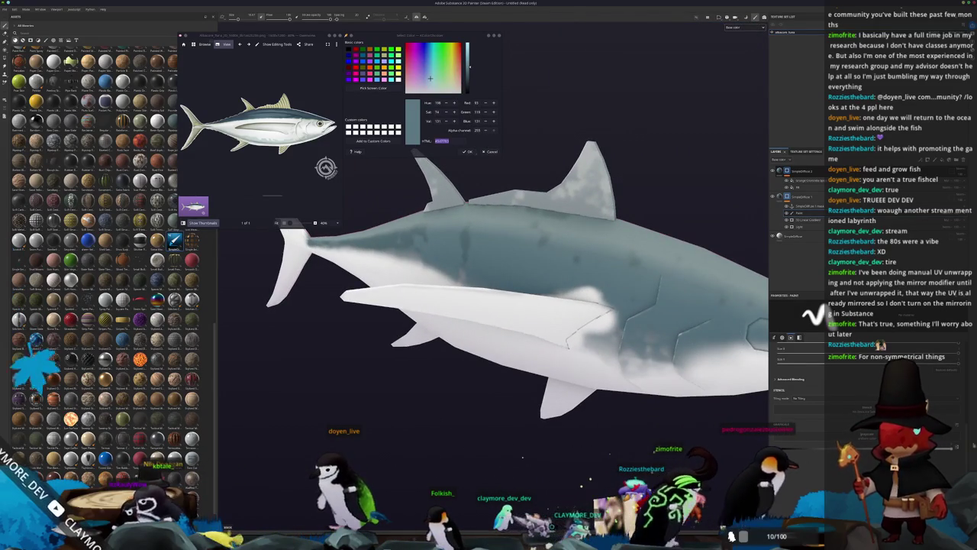
scroll(630, 284, up, 2)
drag(502, 229, 656, 313)
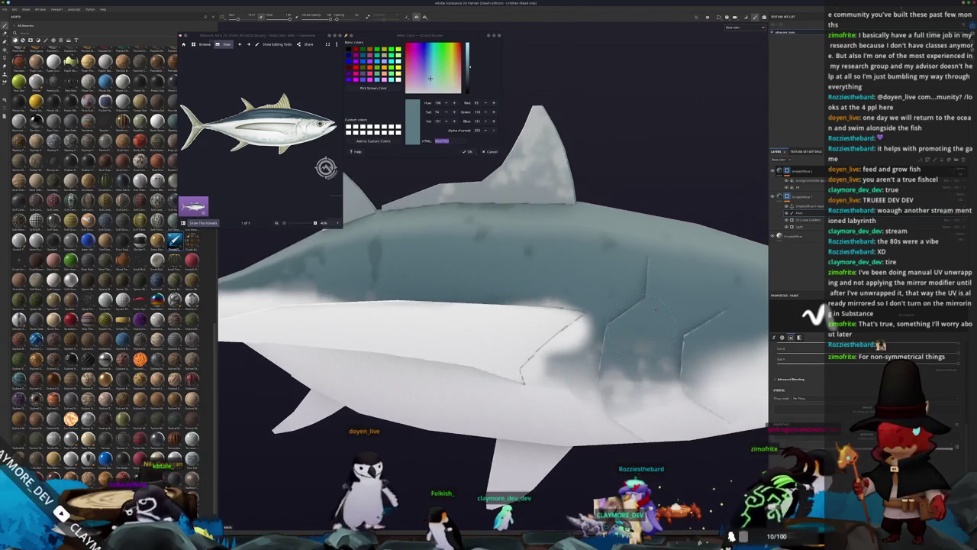
drag(687, 428, 626, 412)
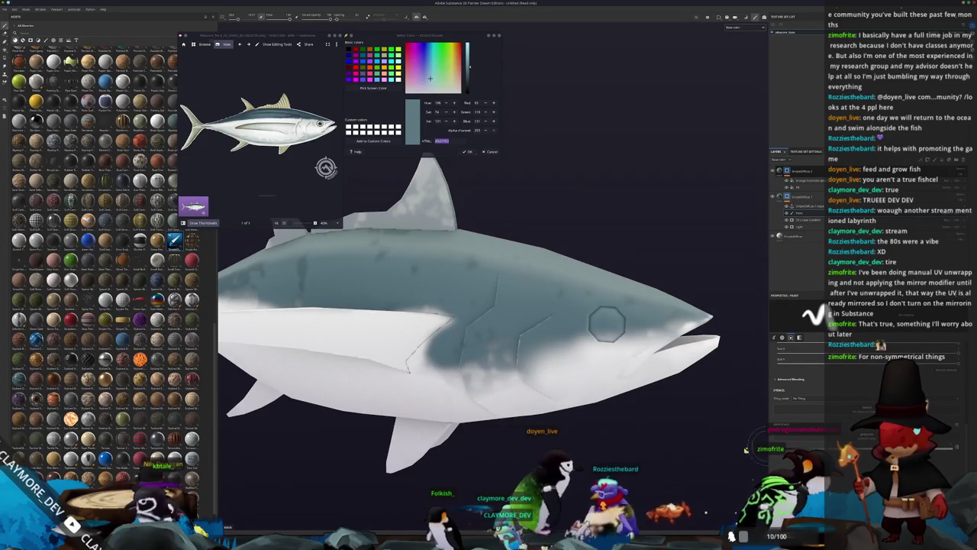
scroll(479, 330, up, 2)
mouse_move(449, 336)
mouse_down()
mouse_move(504, 330)
mouse_move(410, 326)
mouse_up()
drag(676, 349, 721, 345)
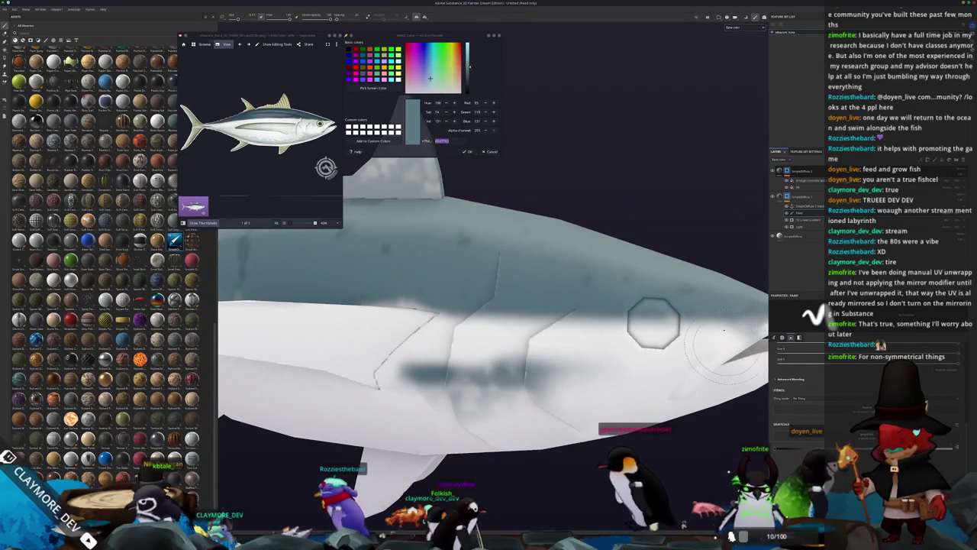
scroll(725, 345, down, 2)
drag(642, 363, 462, 366)
drag(586, 374, 620, 369)
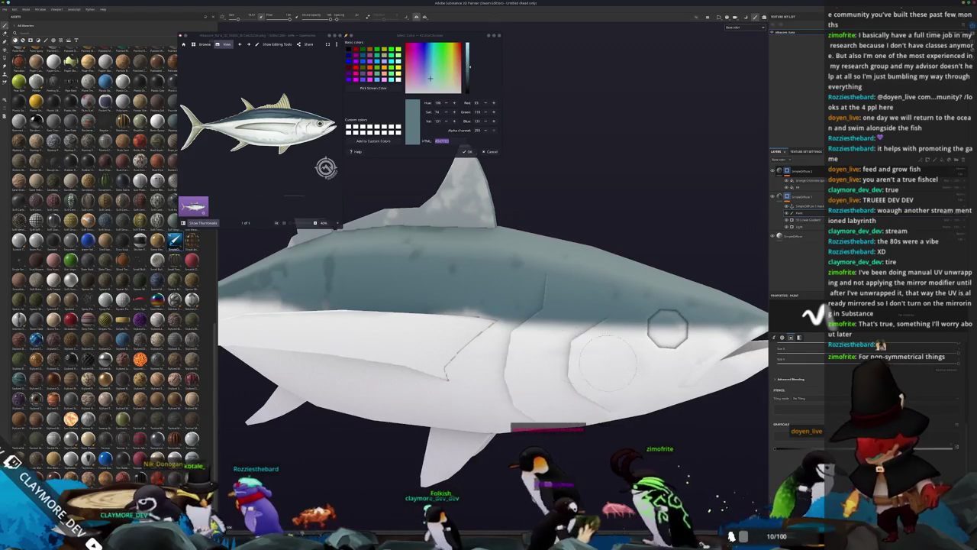
Orbit and frame the whole tuna to review the repainted belly and flank.
mouse_move(668, 328)
mouse_down()
mouse_move(552, 257)
mouse_move(607, 378)
mouse_move(570, 368)
mouse_up()
scroll(570, 369, up, 5)
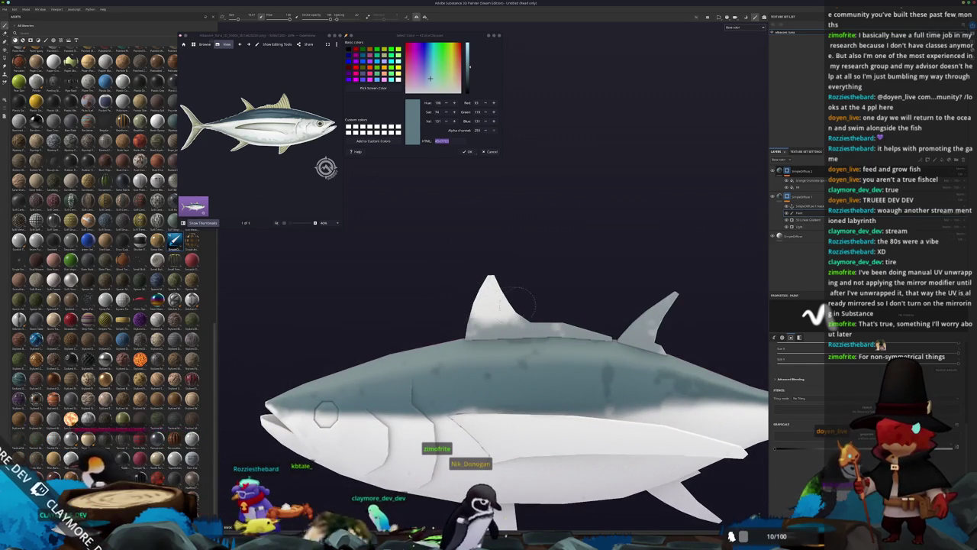
scroll(525, 315, up, 2)
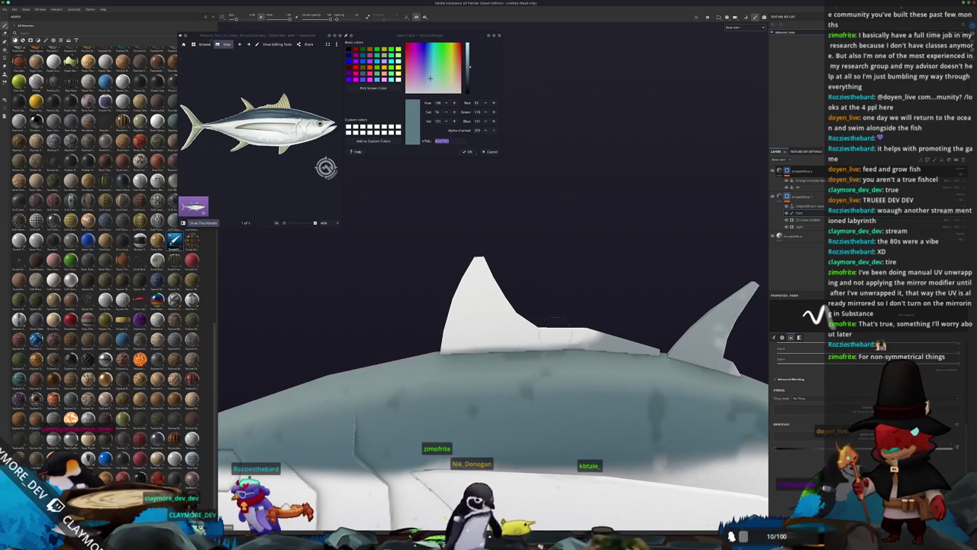
scroll(664, 327, up, 5)
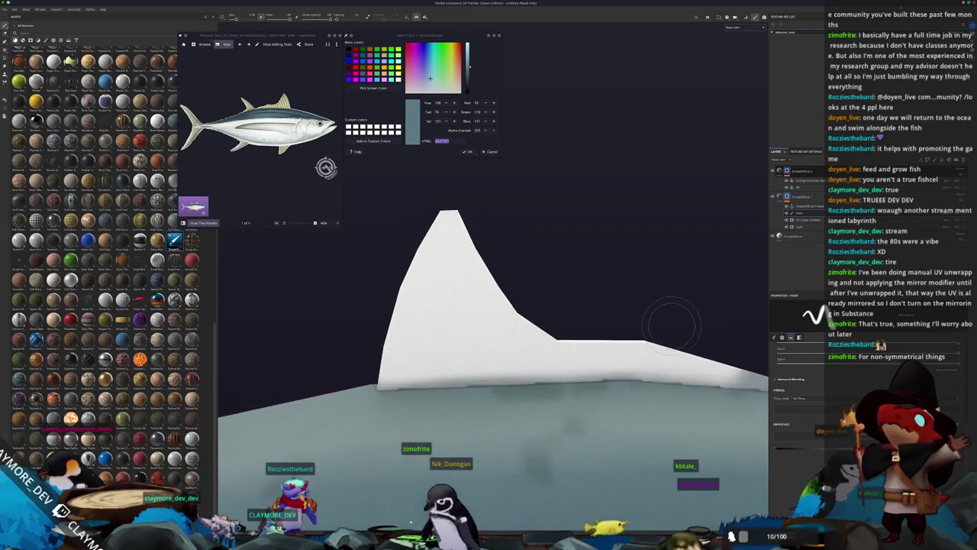
scroll(518, 273, up, 1)
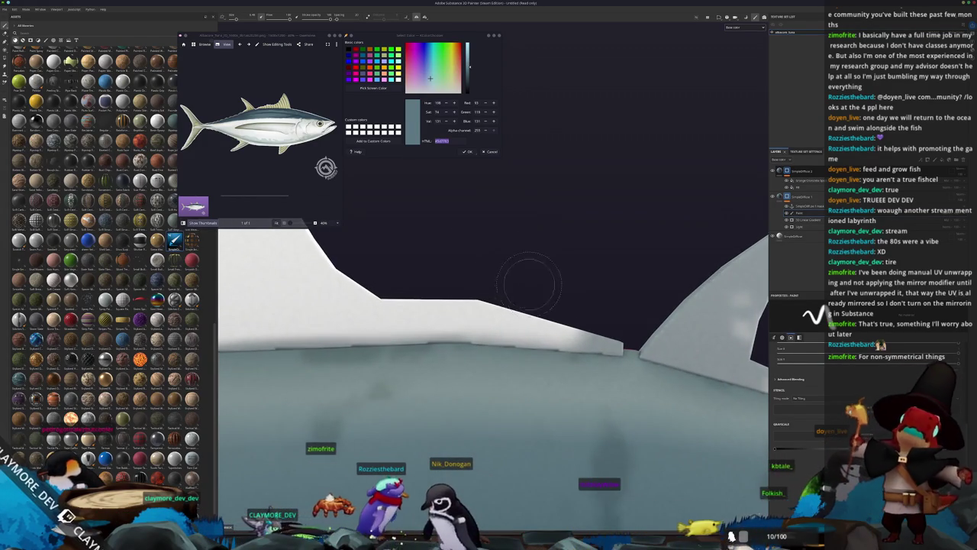
drag(631, 323, 557, 302)
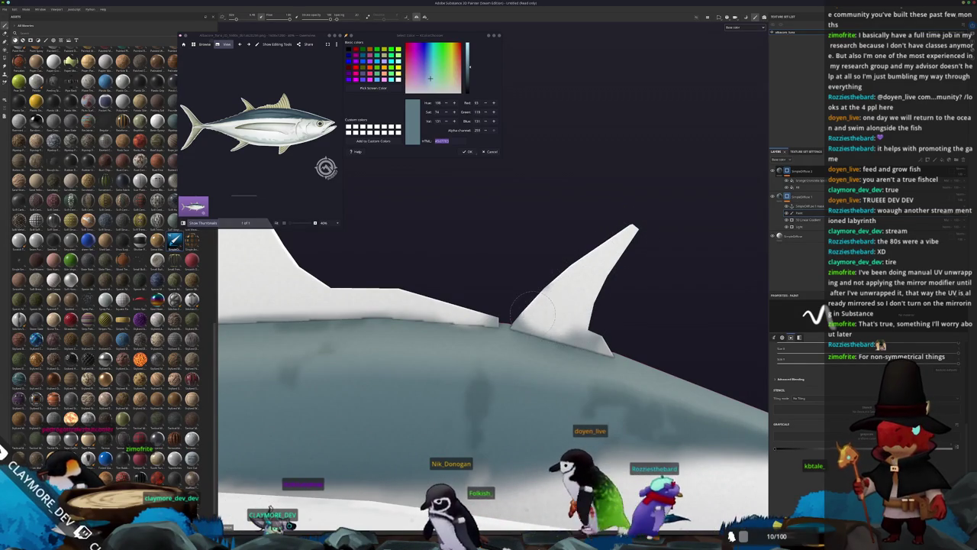
key(f)
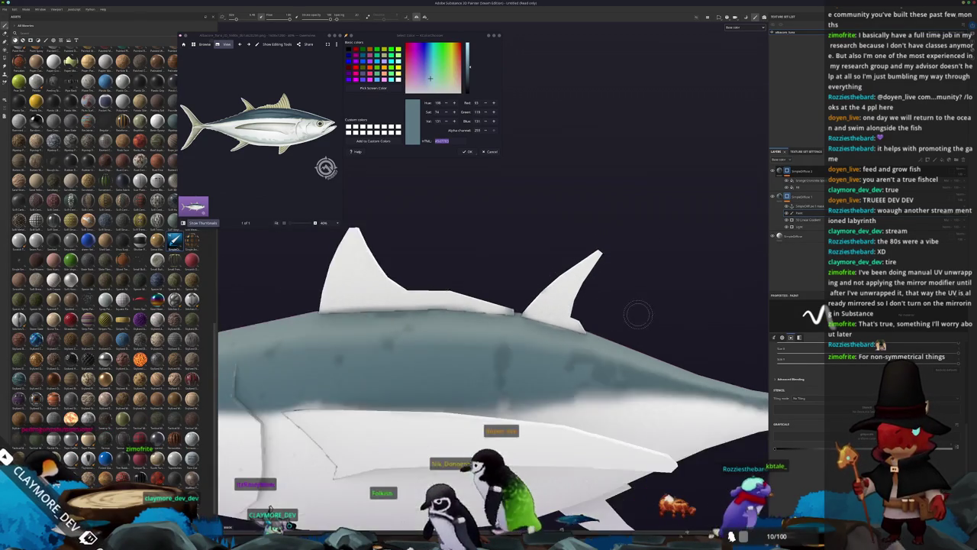
drag(633, 324, 660, 301)
scroll(645, 303, up, 2)
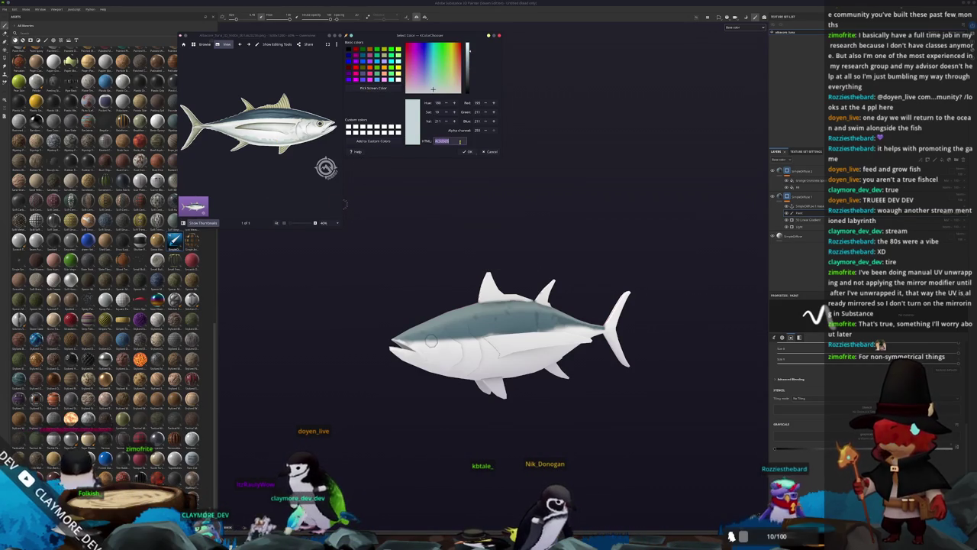
Duplicate the top layer folder and open its fill layer's Base Color picker.
key(ctrl+d)
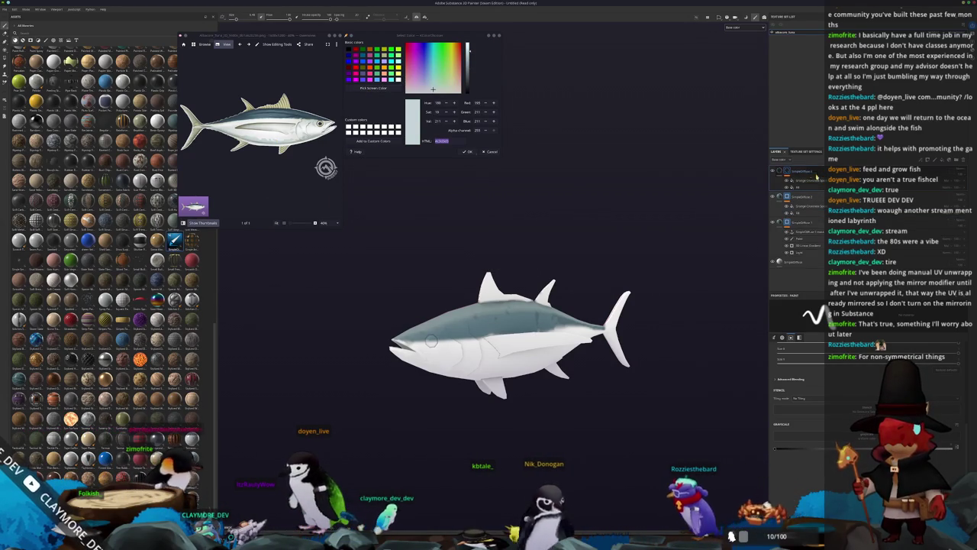
click(805, 177)
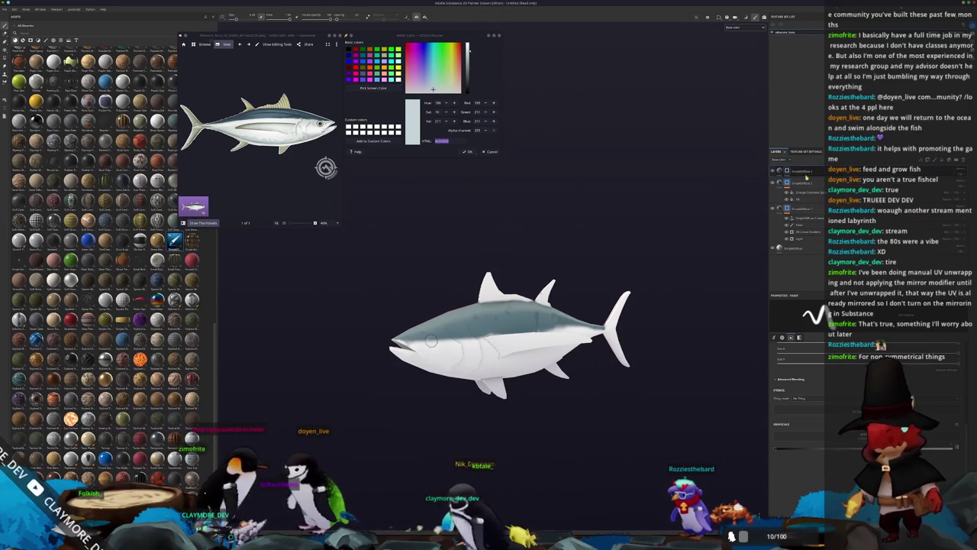
click(779, 171)
scroll(787, 487, down, 2)
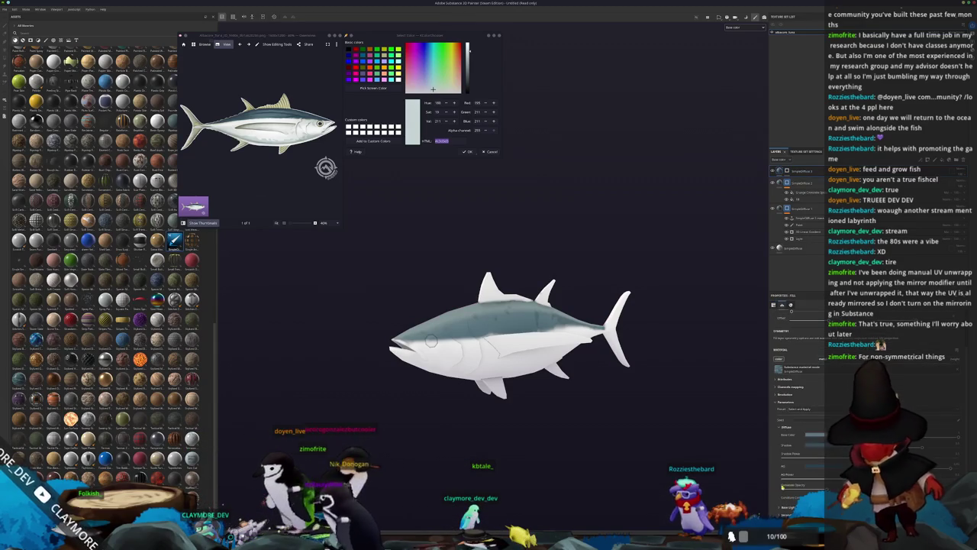
click(813, 434)
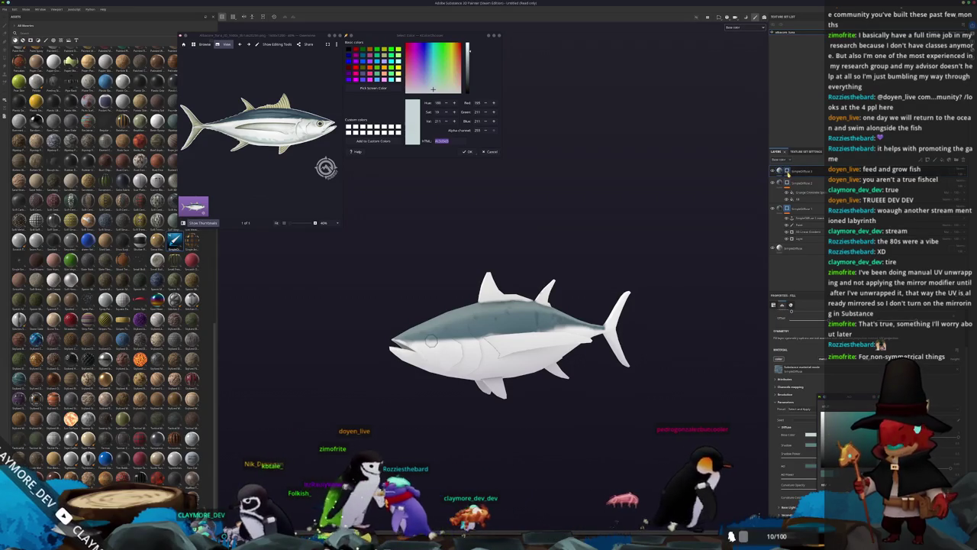
Select the top paint layer and zoom in on the tuna for close painting.
click(786, 173)
scroll(684, 309, up, 4)
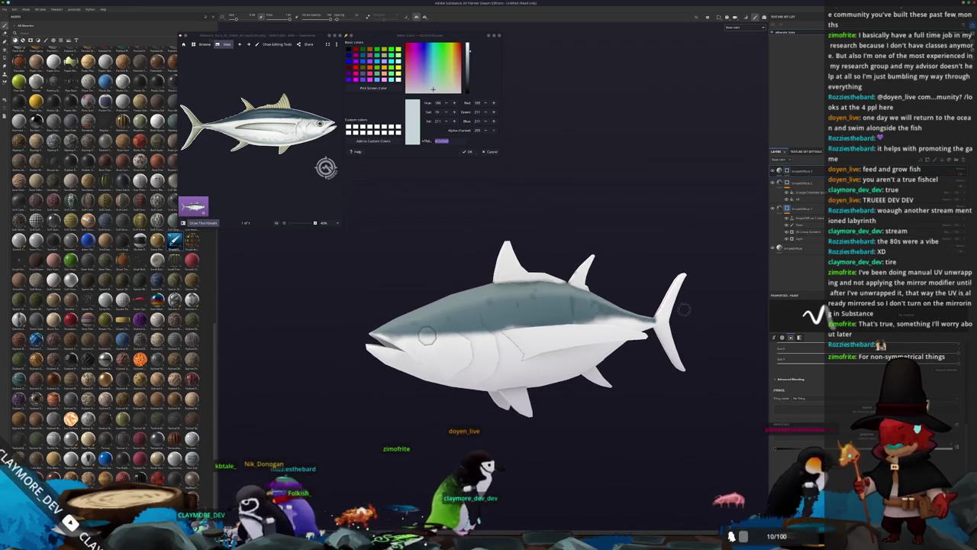
drag(684, 310, 649, 336)
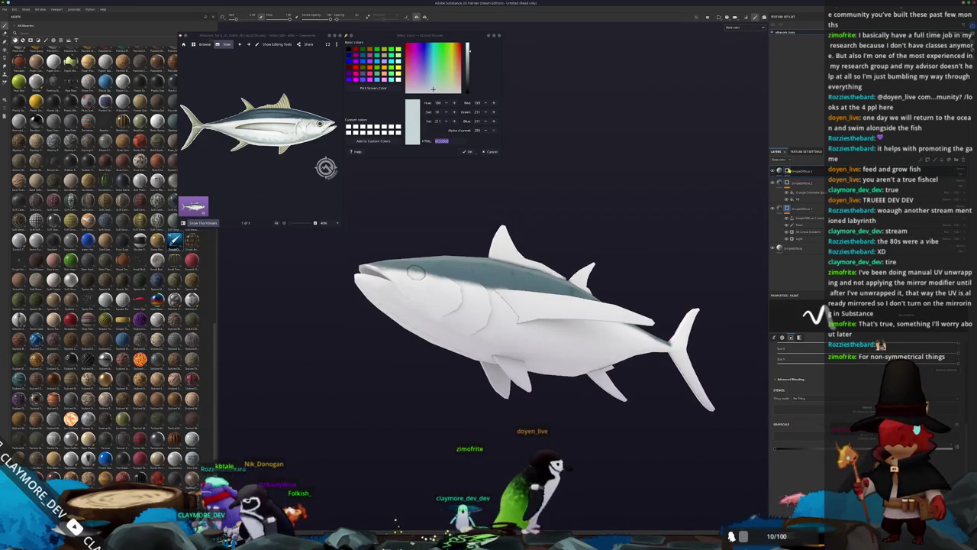
right_click(788, 171)
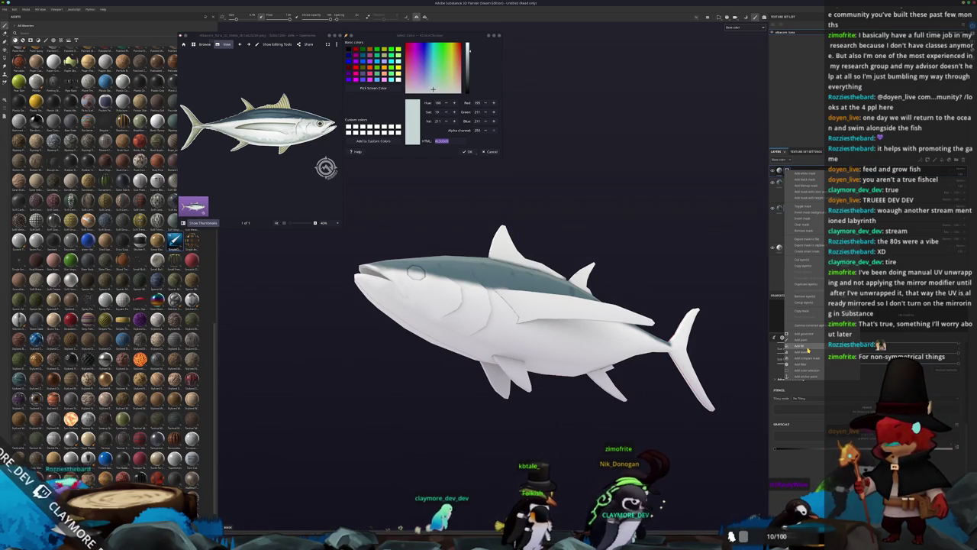
key(Escape)
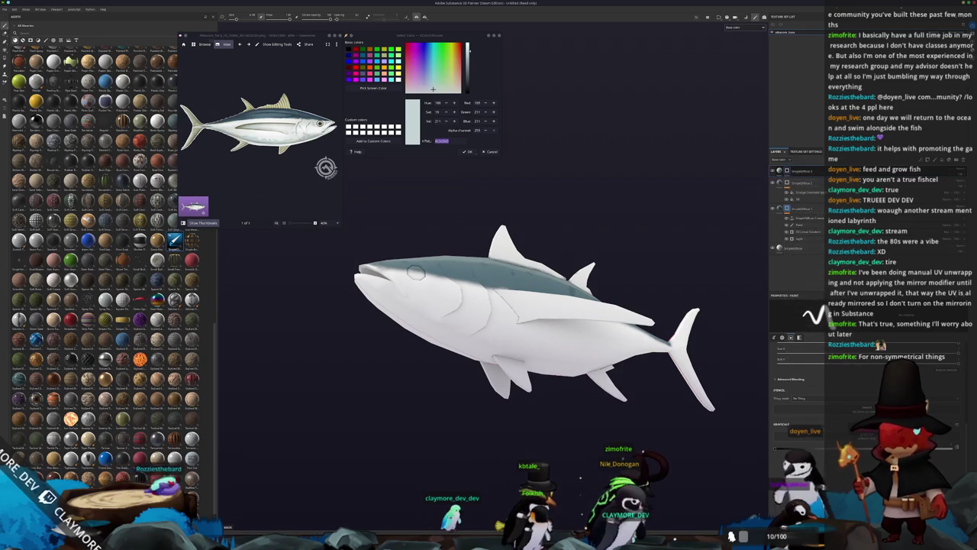
Switch to the OBS Studio window so it sits over the viewport.
key(alt+Tab)
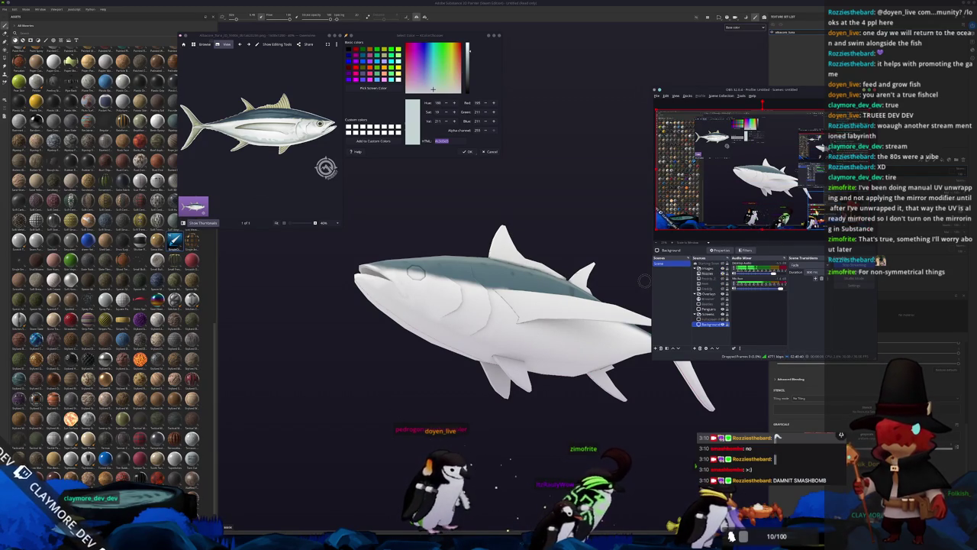
In the Images group, enlarge the chat overlay and shift it toward the layout centre, then select the Browser source.
click(707, 268)
mouse_move(794, 189)
mouse_down()
mouse_move(739, 157)
mouse_move(794, 180)
mouse_up()
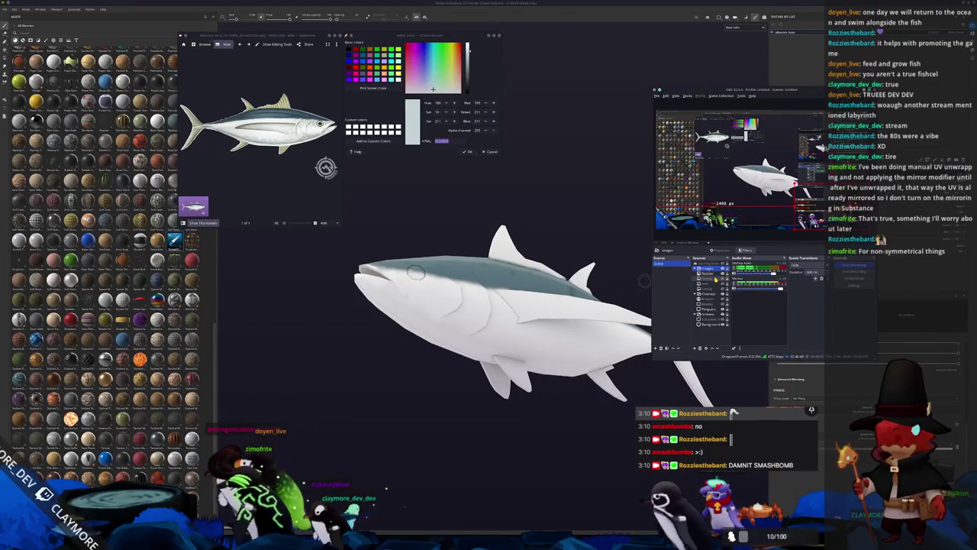
click(708, 284)
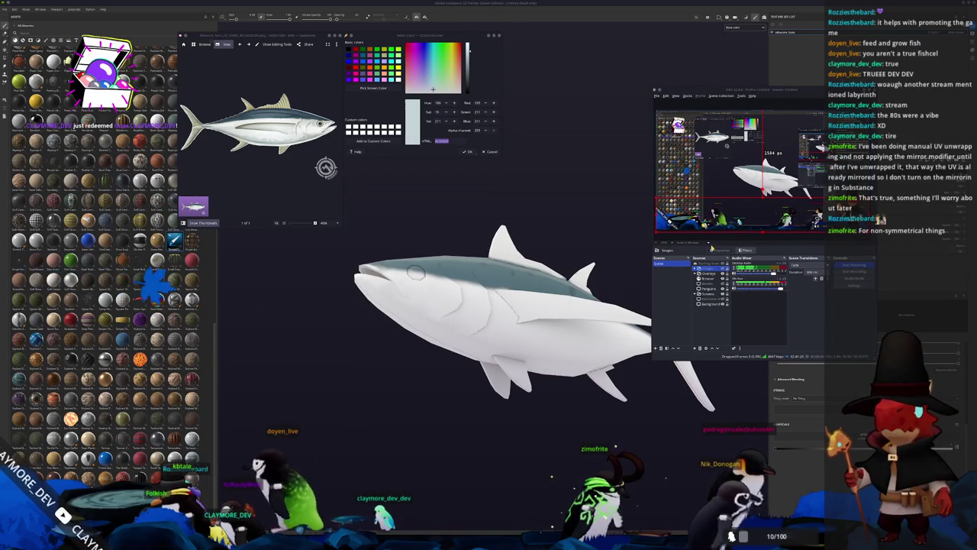
click(707, 279)
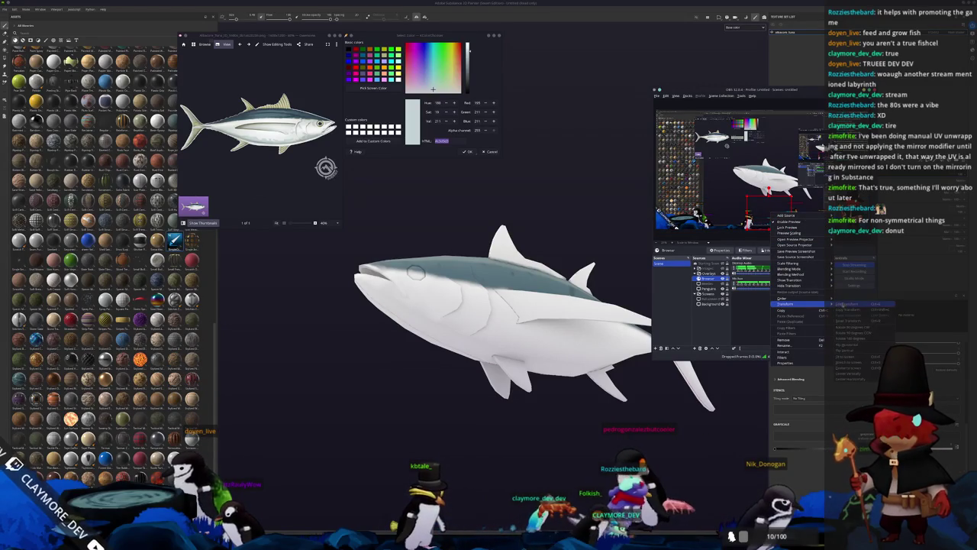
Apply a Transform to the browser overlay source, then bring Substance Painter back in front and orbit the tuna.
click(849, 368)
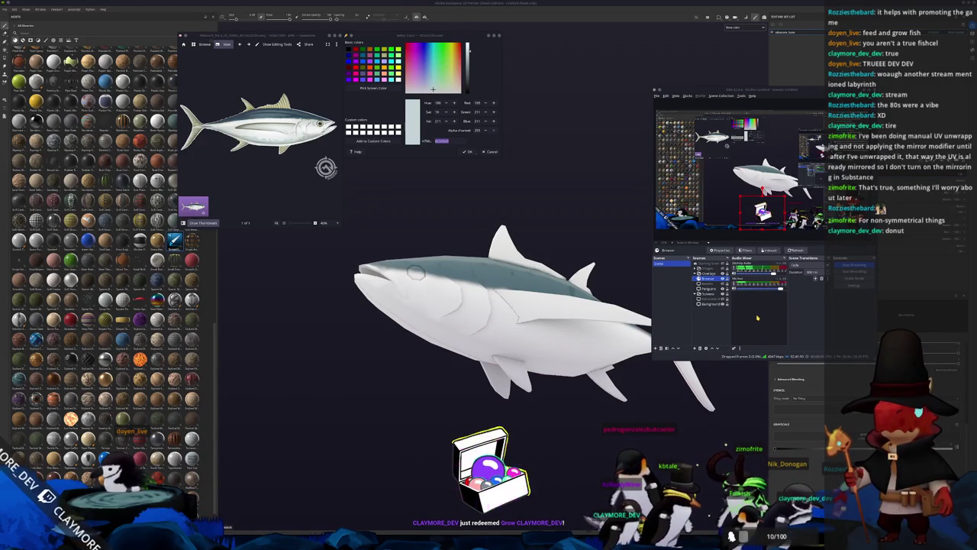
click(706, 283)
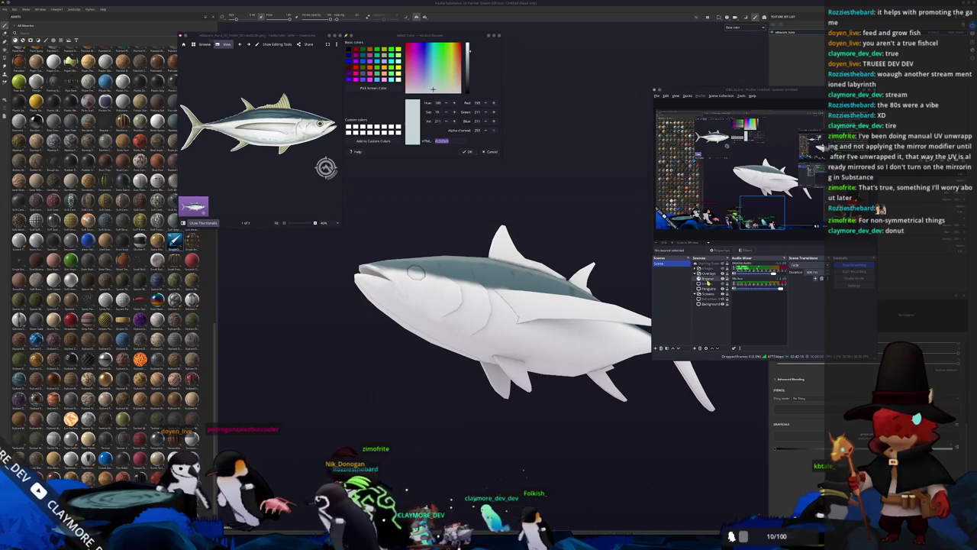
click(707, 279)
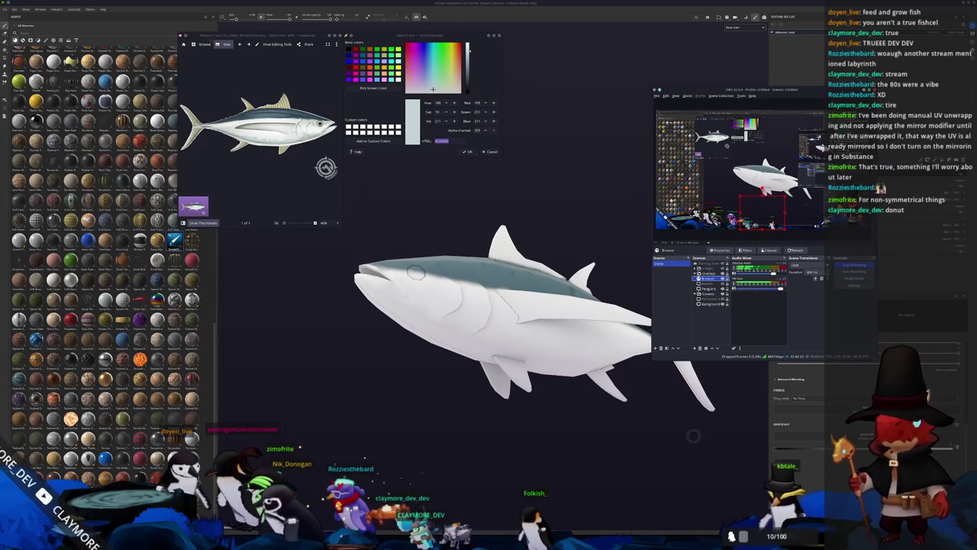
click(650, 444)
mouse_move(644, 438)
mouse_down()
mouse_move(589, 395)
mouse_move(344, 362)
mouse_move(455, 372)
mouse_move(610, 367)
mouse_move(557, 380)
mouse_up()
Add a Light generator to the top layer and raise Light Attenuation to darken the upper body.
scroll(557, 381, up, 3)
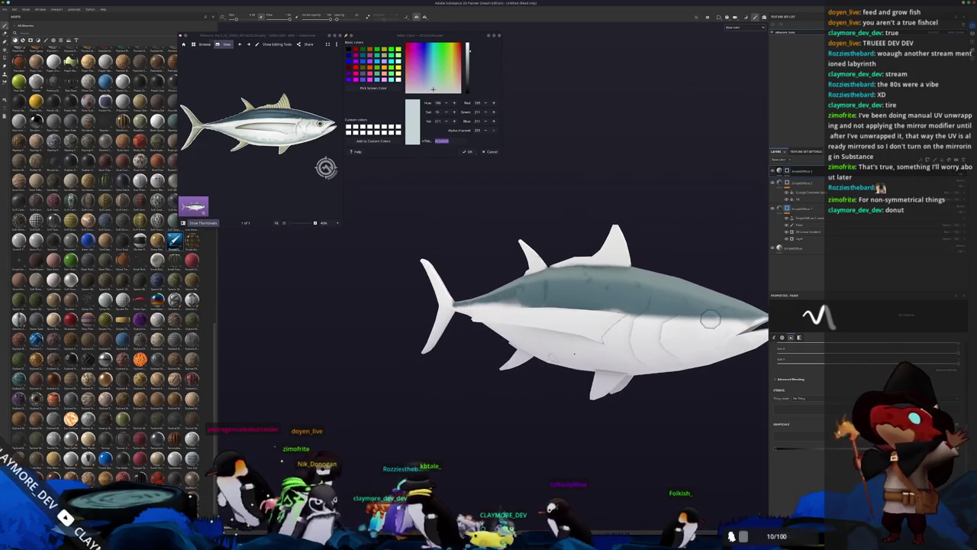
right_click(787, 172)
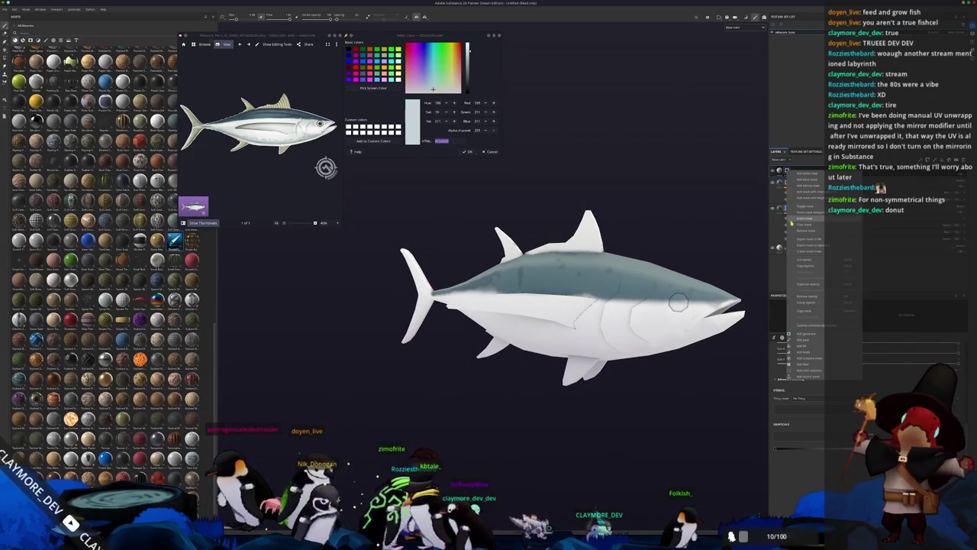
click(821, 342)
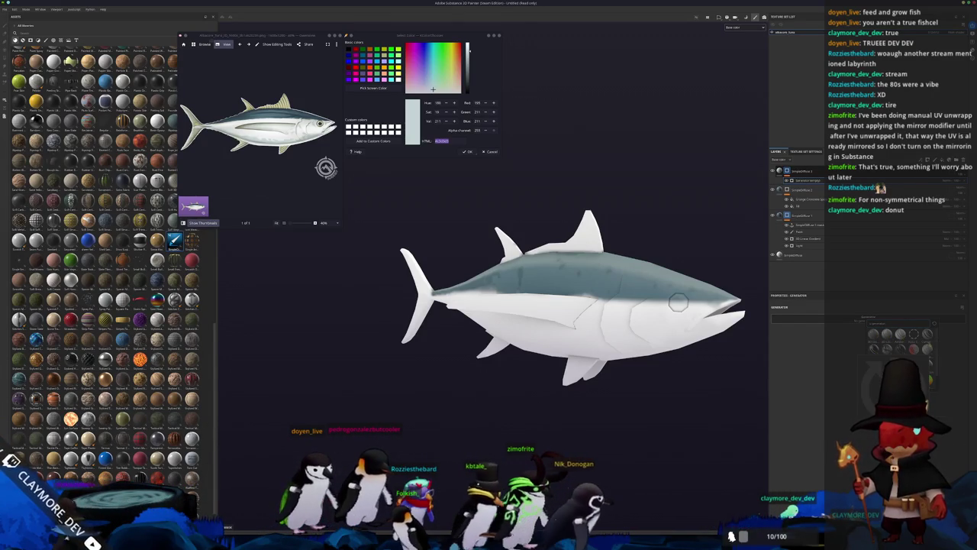
drag(710, 374, 727, 382)
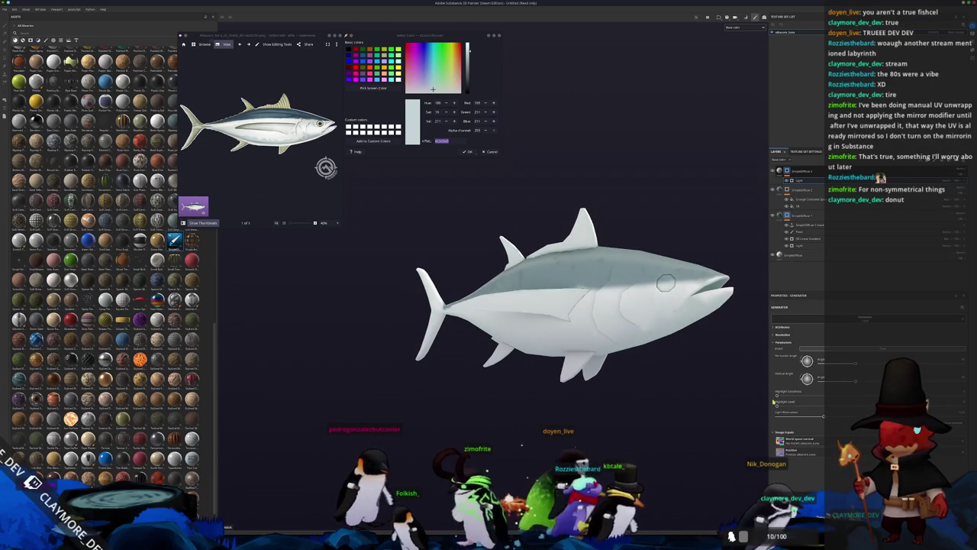
drag(820, 417, 845, 417)
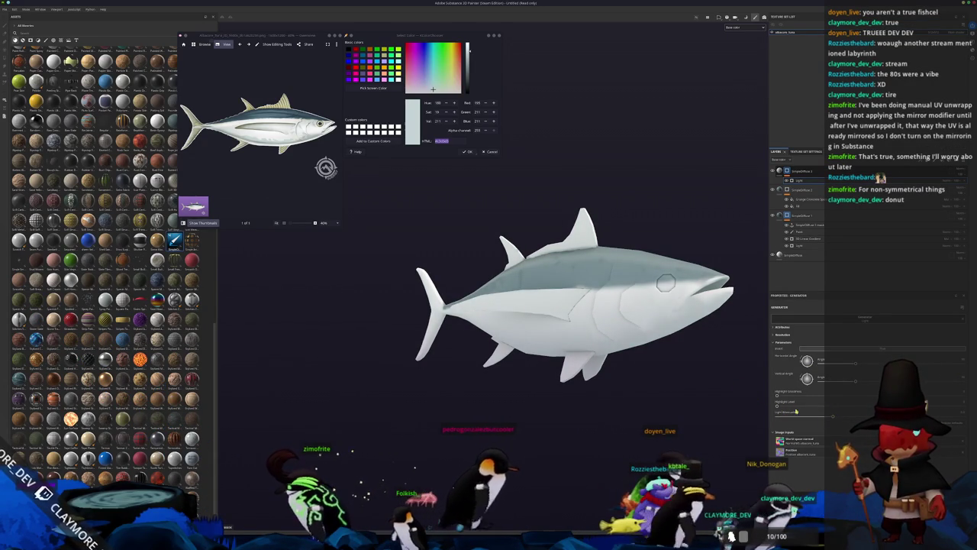
mouse_move(777, 407)
mouse_down()
mouse_move(860, 407)
mouse_move(843, 410)
mouse_up()
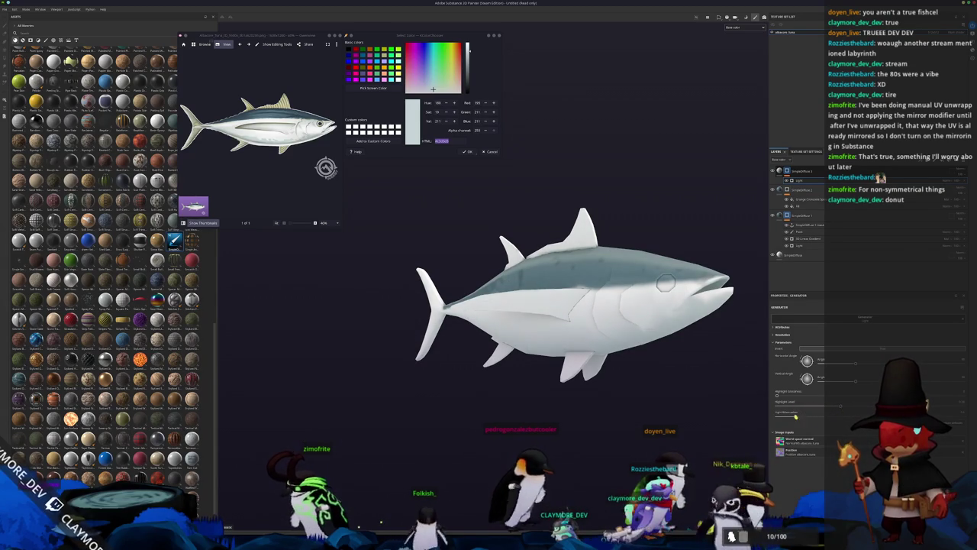
mouse_move(756, 416)
mouse_down()
mouse_move(536, 360)
mouse_move(618, 361)
mouse_move(539, 353)
mouse_move(549, 349)
mouse_move(568, 276)
mouse_move(504, 297)
mouse_up()
scroll(326, 167, up, 2)
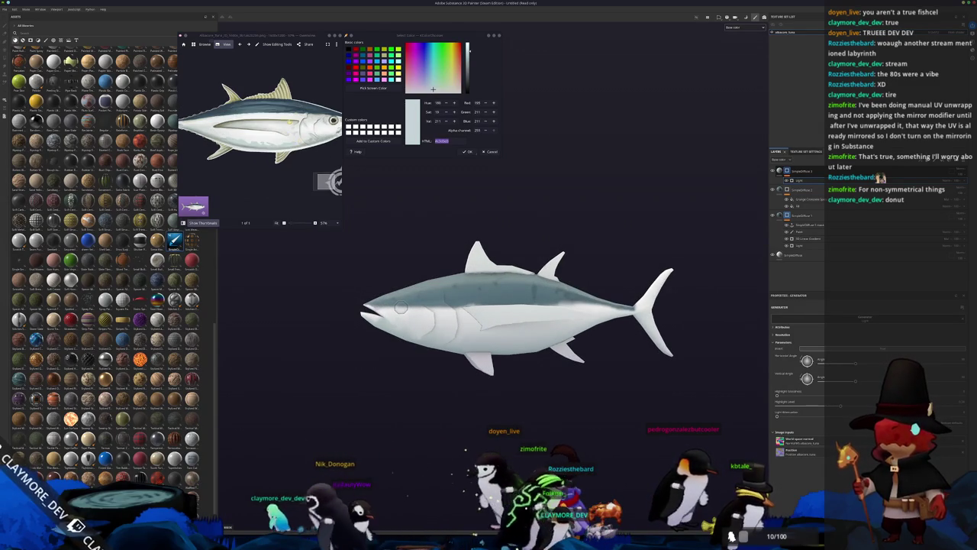
Sample the tan #afa569 from the fin in the reference tuna photo.
click(374, 87)
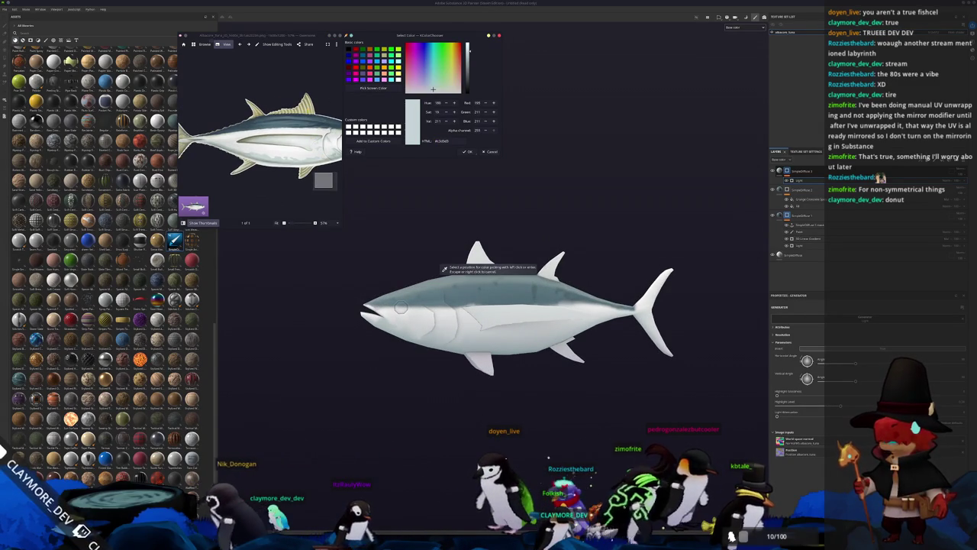
click(304, 107)
scroll(306, 101, up, 5)
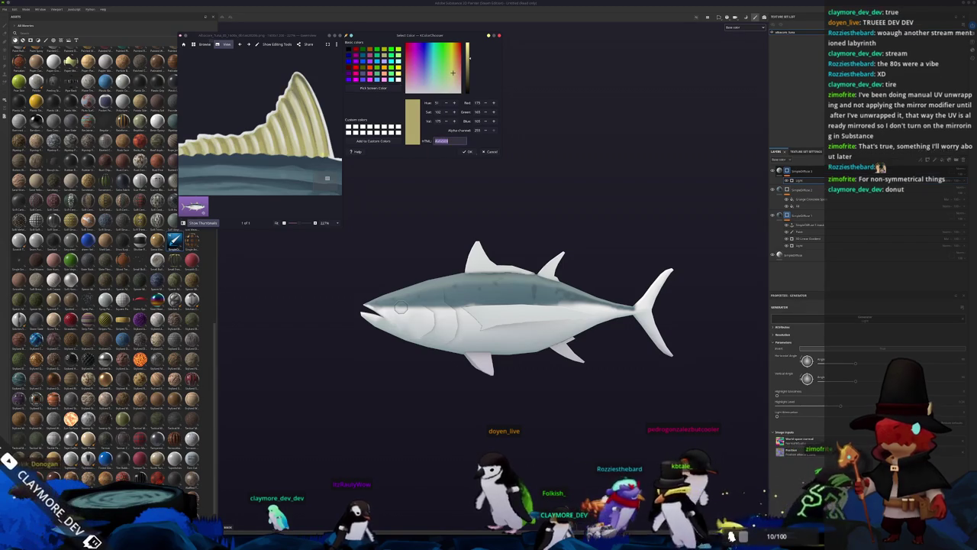
scroll(326, 167, down, 6)
mouse_move(466, 239)
mouse_down()
mouse_move(528, 244)
mouse_move(767, 189)
mouse_up()
Select the top fill layer, undoing an accidentally added duplicate layer.
click(804, 174)
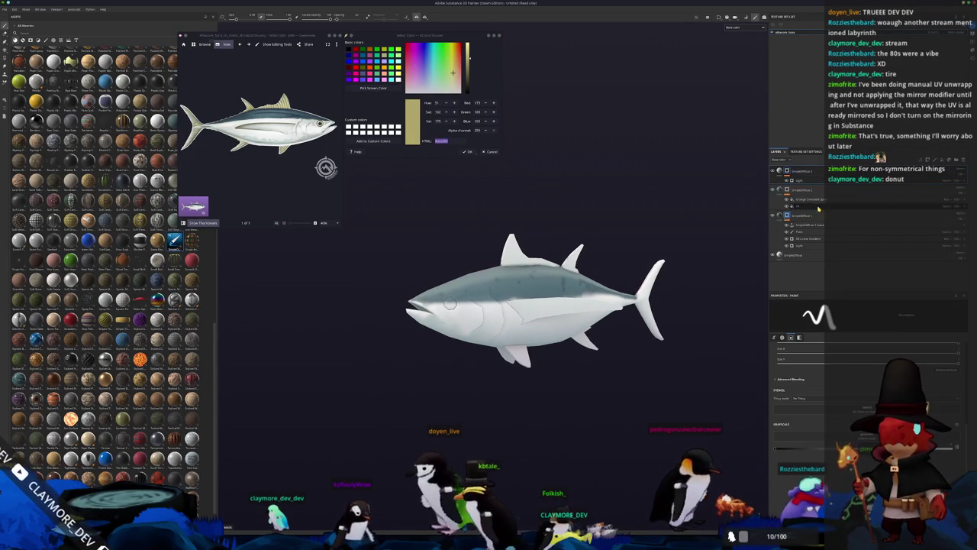
scroll(667, 334, up, 2)
scroll(665, 333, up, 2)
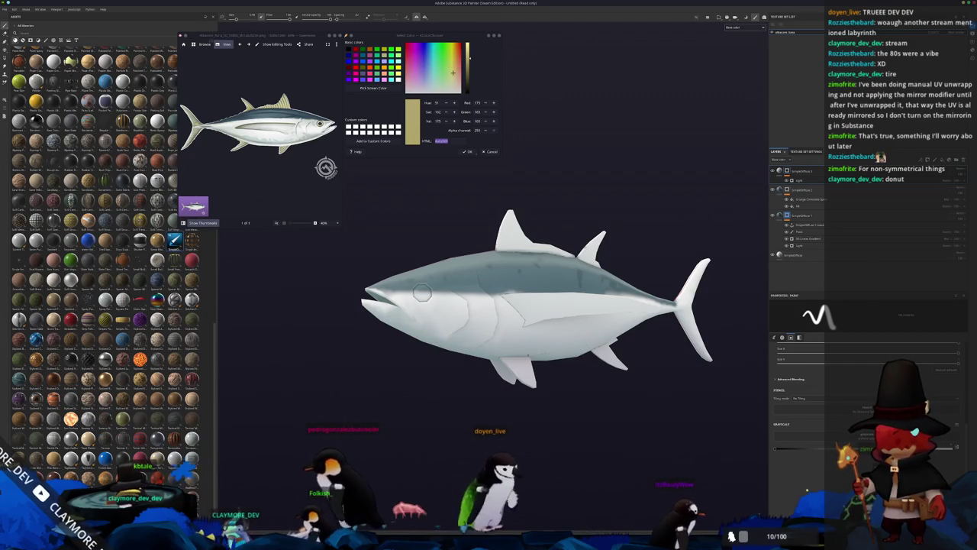
mouse_move(582, 377)
mouse_down()
mouse_move(647, 245)
mouse_move(602, 374)
mouse_up()
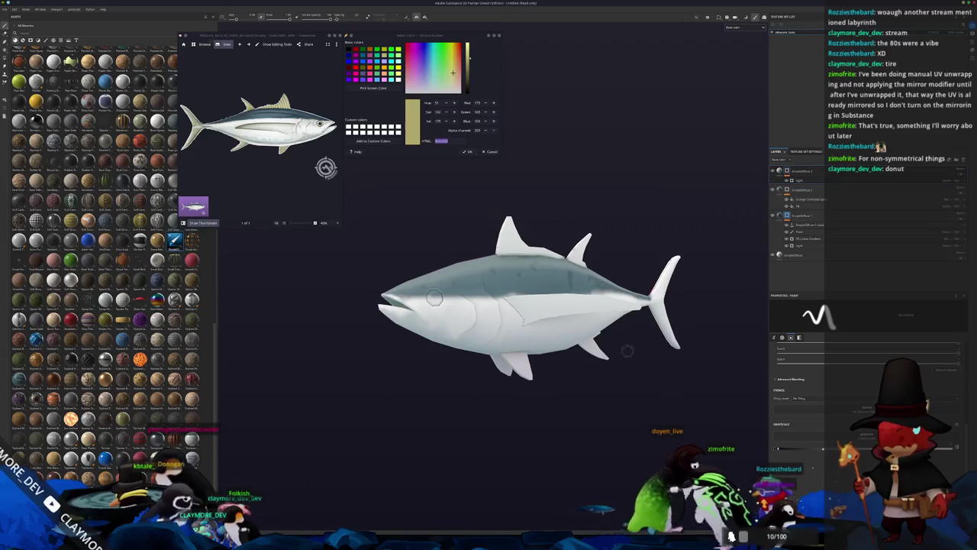
key(ctrl+d)
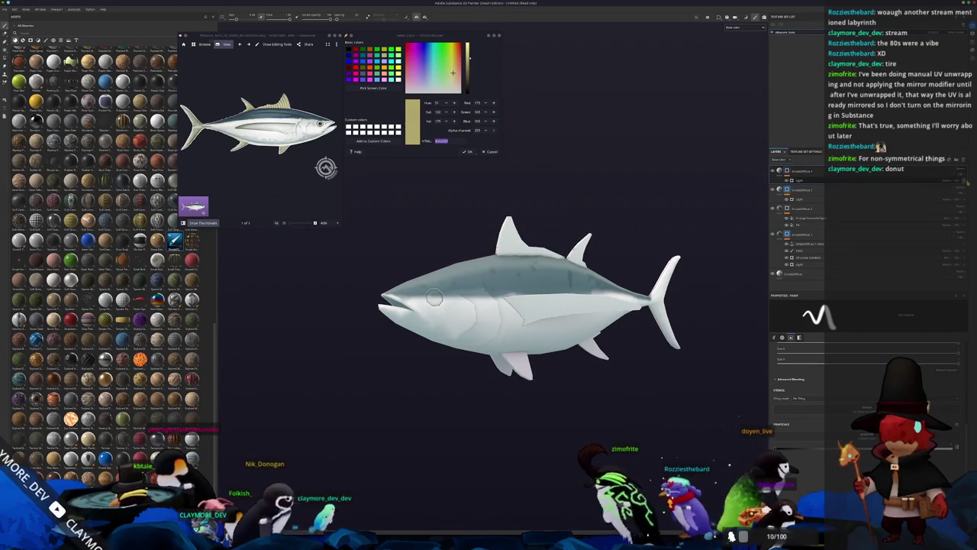
key(ctrl+z)
click(783, 172)
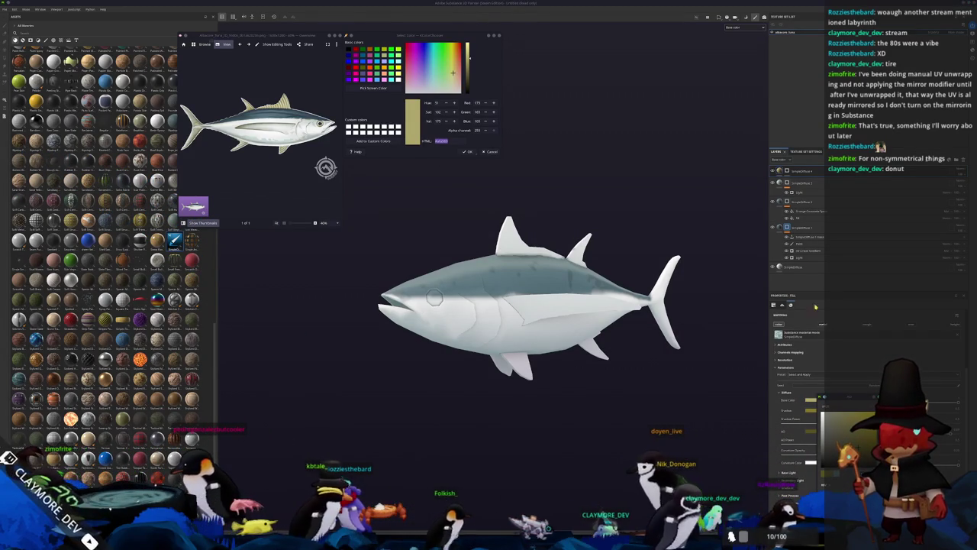
Add a paint layer and polygon-fill the lower, rear and dorsal fins tan-yellow.
right_click(788, 172)
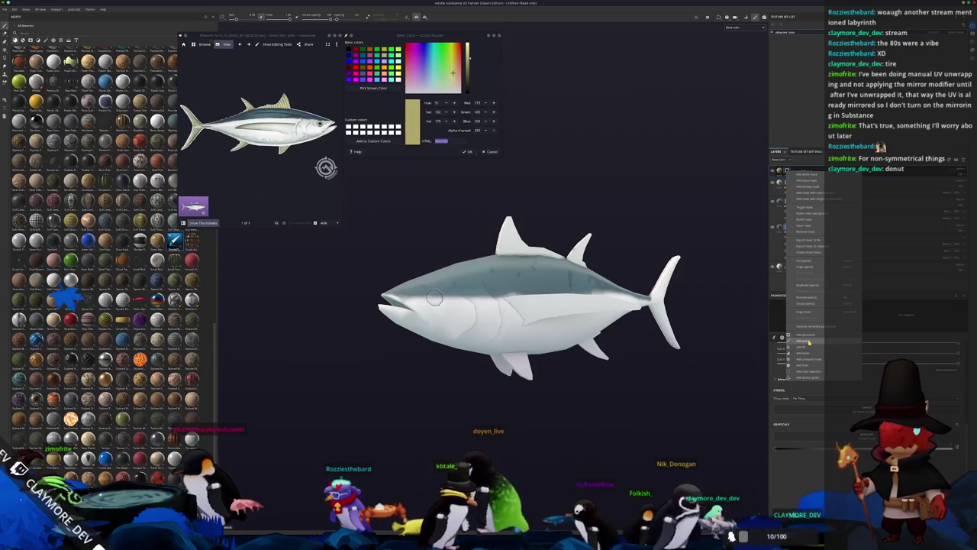
click(808, 341)
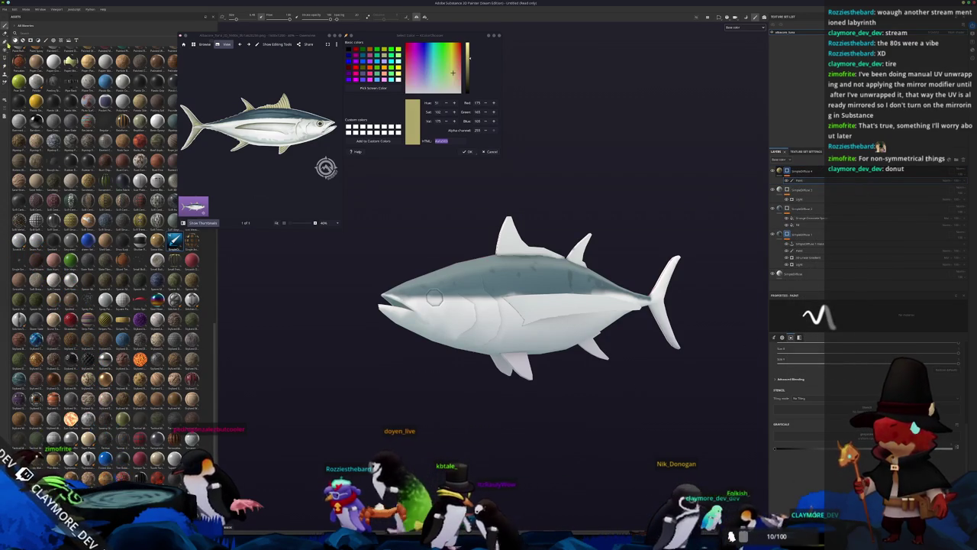
key(4)
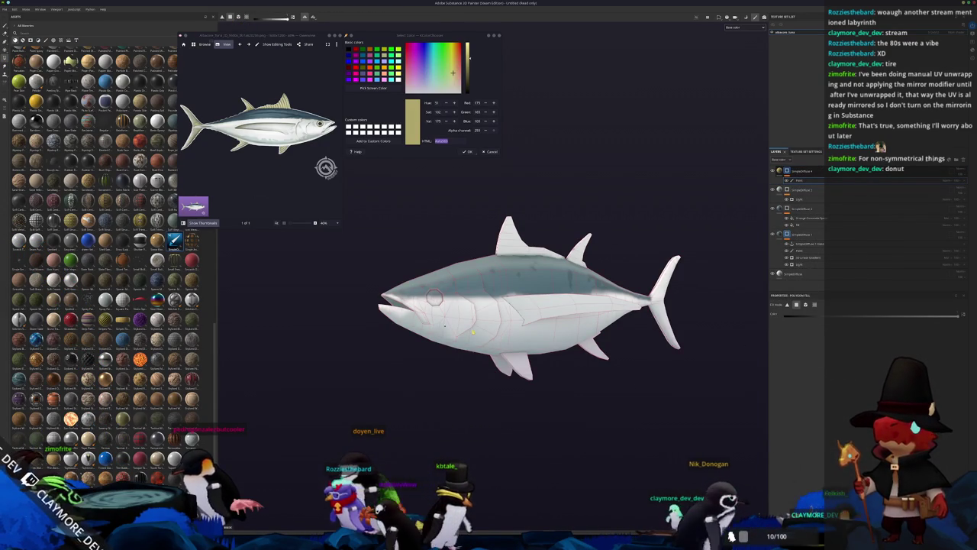
scroll(527, 298, up, 2)
click(501, 387)
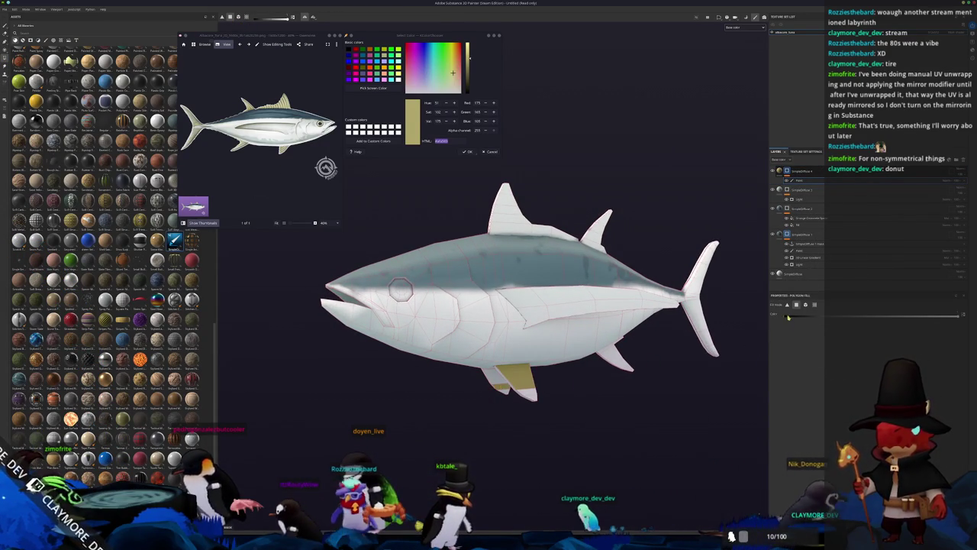
click(504, 393)
drag(580, 389, 546, 389)
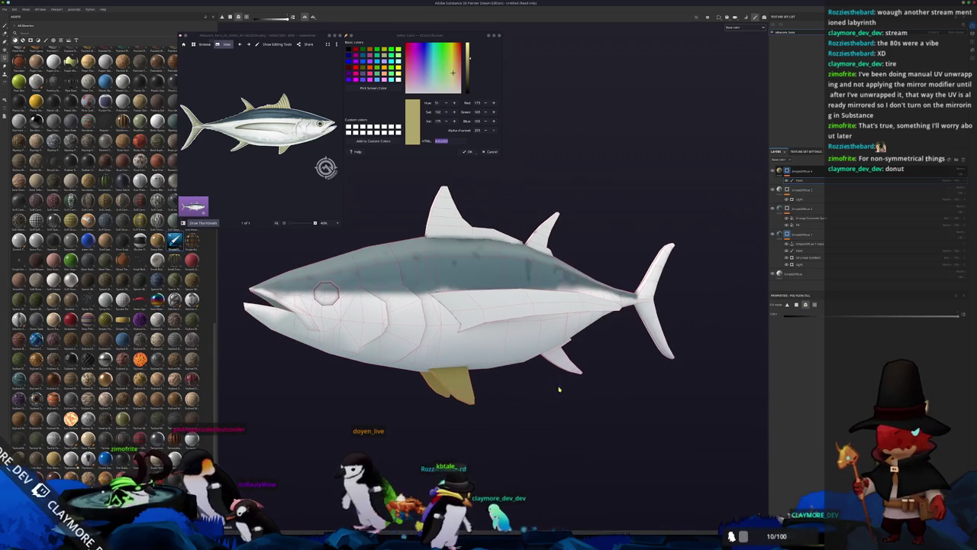
click(558, 361)
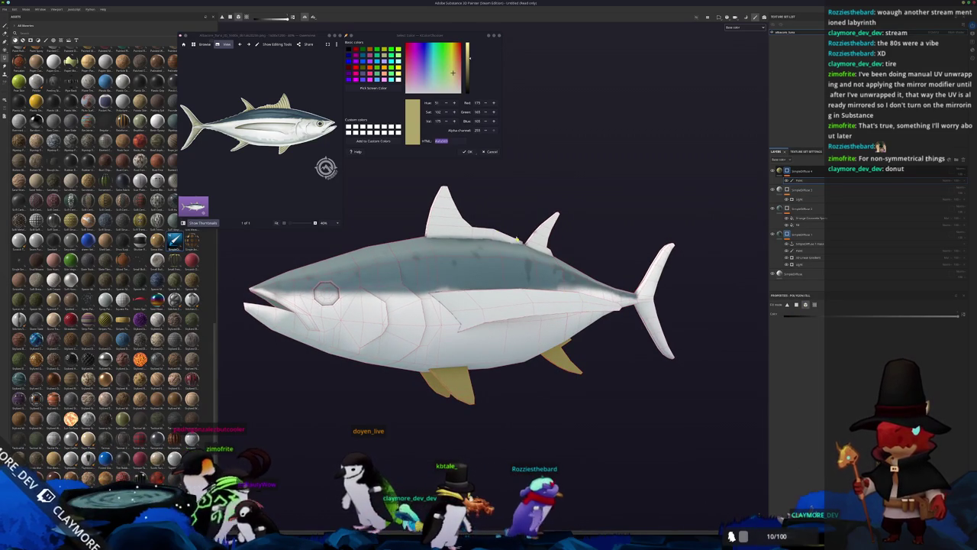
click(462, 233)
click(543, 233)
mouse_move(543, 233)
mouse_down()
mouse_move(696, 277)
mouse_move(771, 206)
mouse_up()
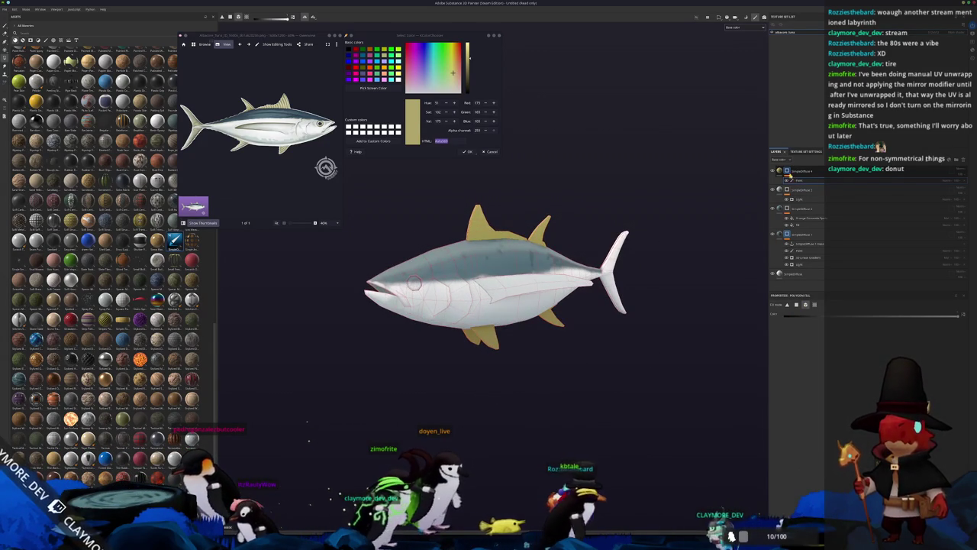
Give the top fill layer a polygon fill mask.
click(780, 171)
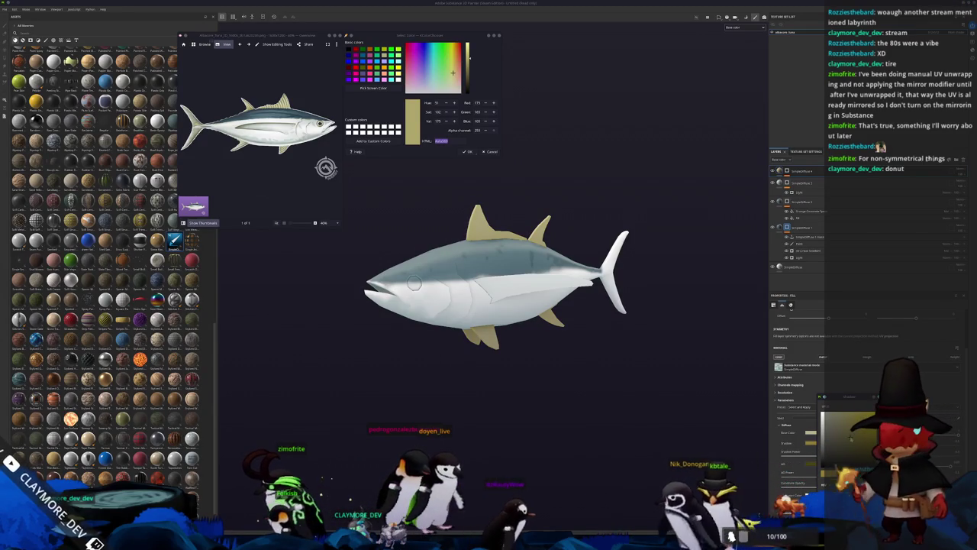
mouse_move(413, 283)
mouse_down()
mouse_move(405, 284)
mouse_move(443, 294)
mouse_move(320, 294)
mouse_up()
scroll(320, 294, up, 5)
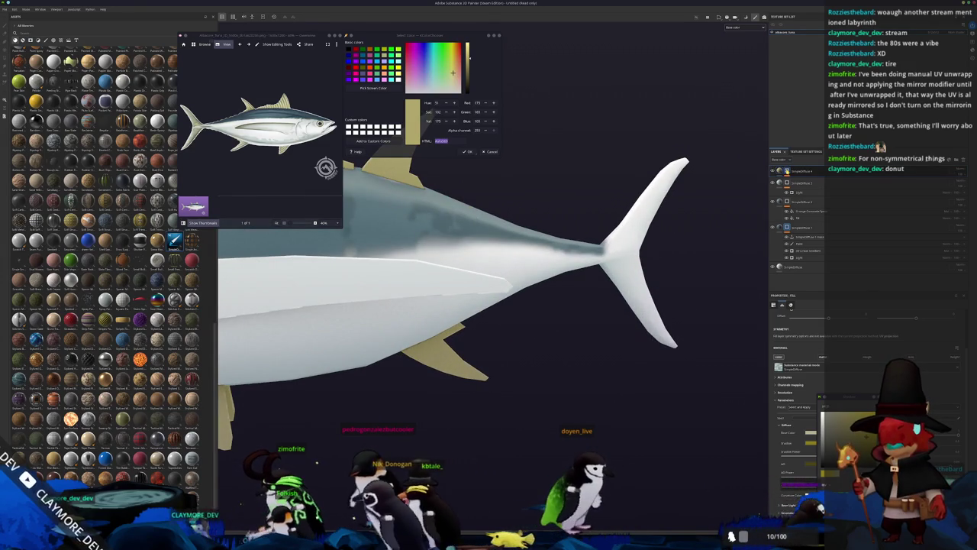
right_click(786, 170)
click(804, 343)
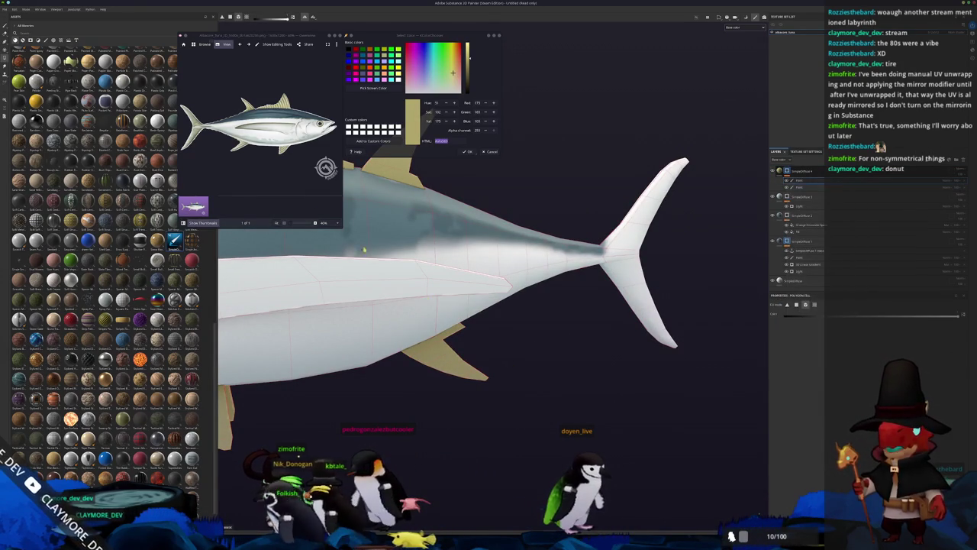
Paint tan-yellow along the length of the upper tail lobe with the freehand brush.
click(6, 26)
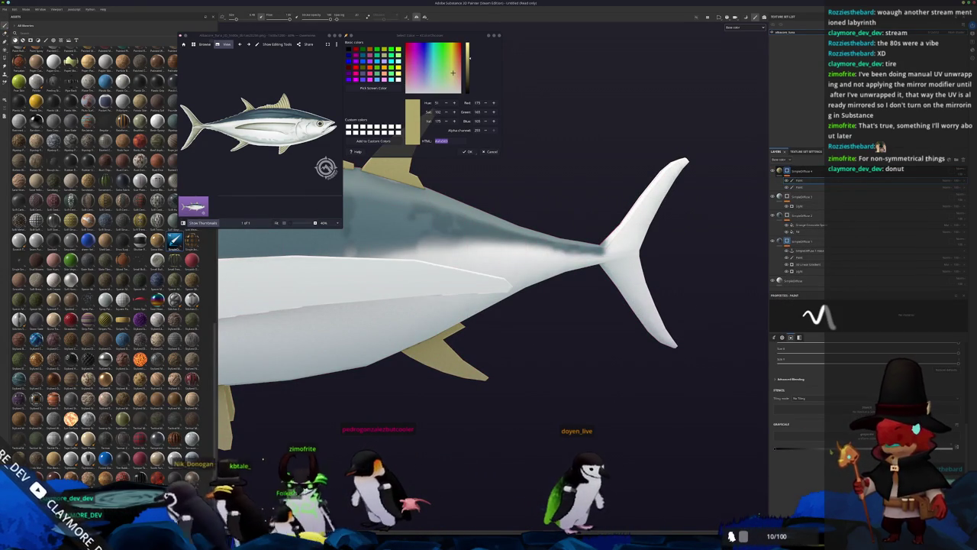
scroll(594, 324, up, 5)
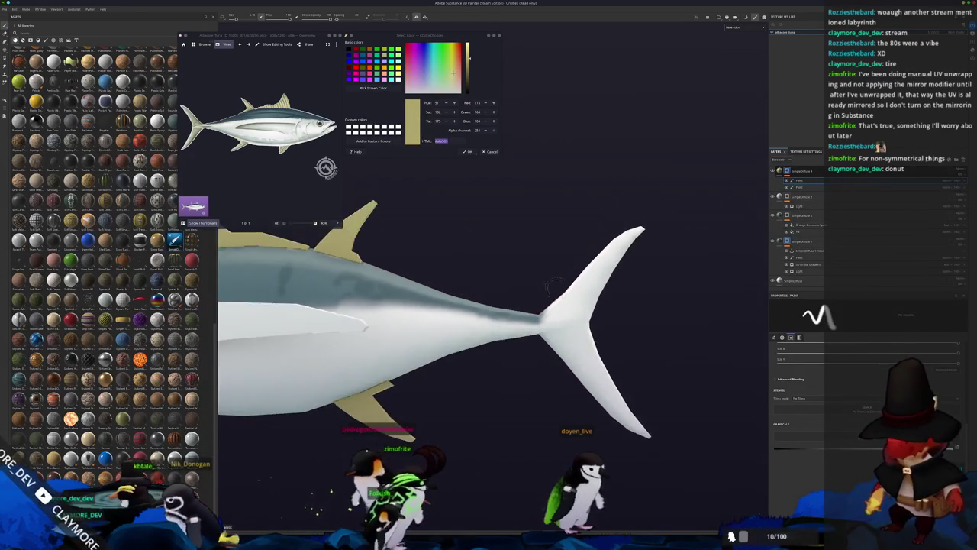
mouse_move(527, 321)
mouse_down()
mouse_move(587, 328)
mouse_move(544, 300)
mouse_move(688, 167)
mouse_move(563, 307)
mouse_move(787, 416)
mouse_up()
mouse_move(789, 451)
mouse_down()
mouse_move(528, 293)
mouse_move(498, 391)
mouse_up()
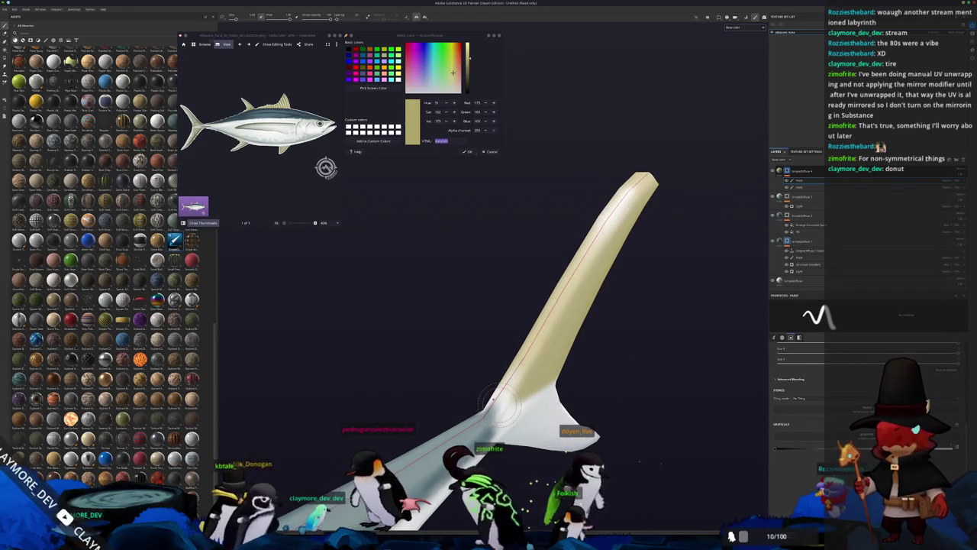
mouse_move(535, 374)
mouse_down()
mouse_move(591, 252)
mouse_move(645, 179)
mouse_move(603, 433)
mouse_move(790, 443)
mouse_up()
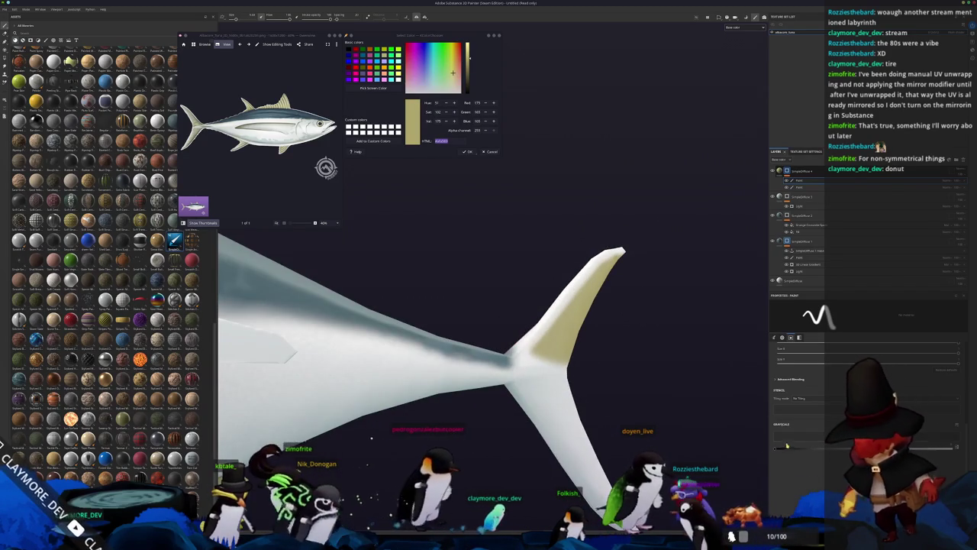
drag(813, 456, 663, 240)
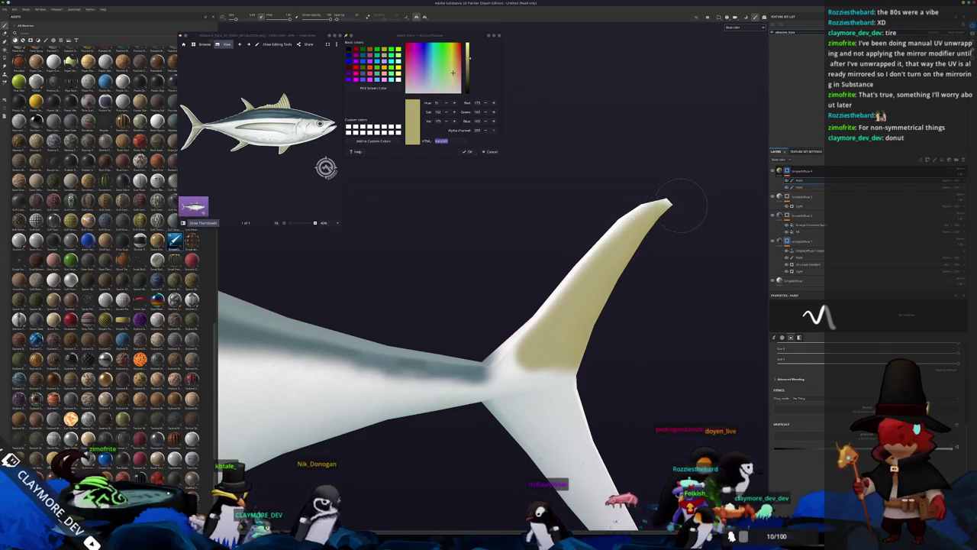
scroll(538, 386, up, 3)
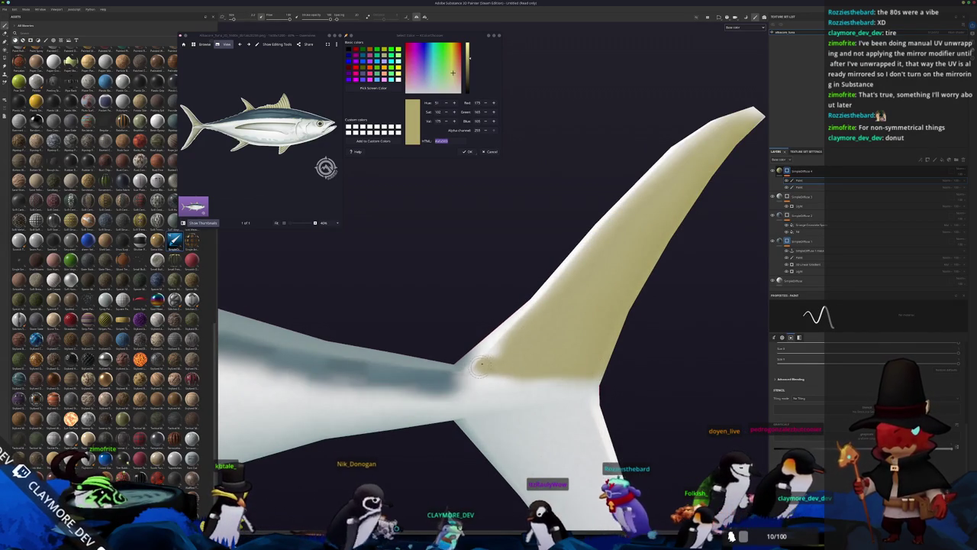
Cover the lower tail lobe with tan-yellow bands, hiding the white patches.
mouse_move(573, 321)
mouse_down()
mouse_move(497, 371)
mouse_move(587, 307)
mouse_move(498, 319)
mouse_move(546, 378)
mouse_up()
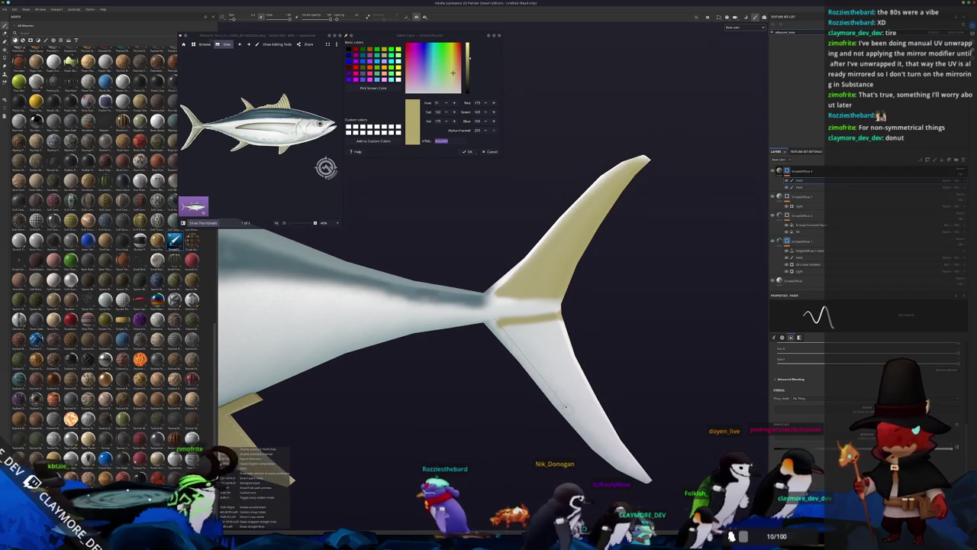
shift+click(565, 406)
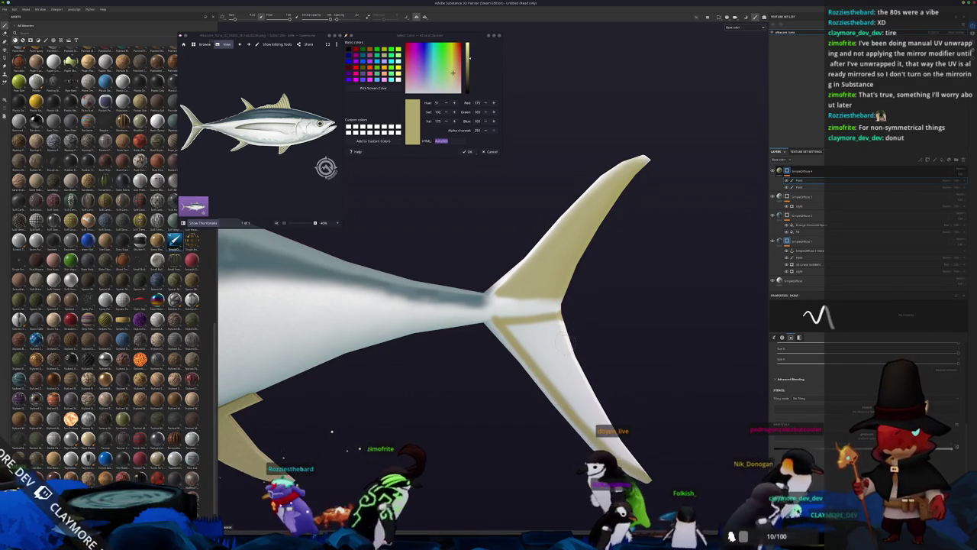
drag(555, 352, 544, 339)
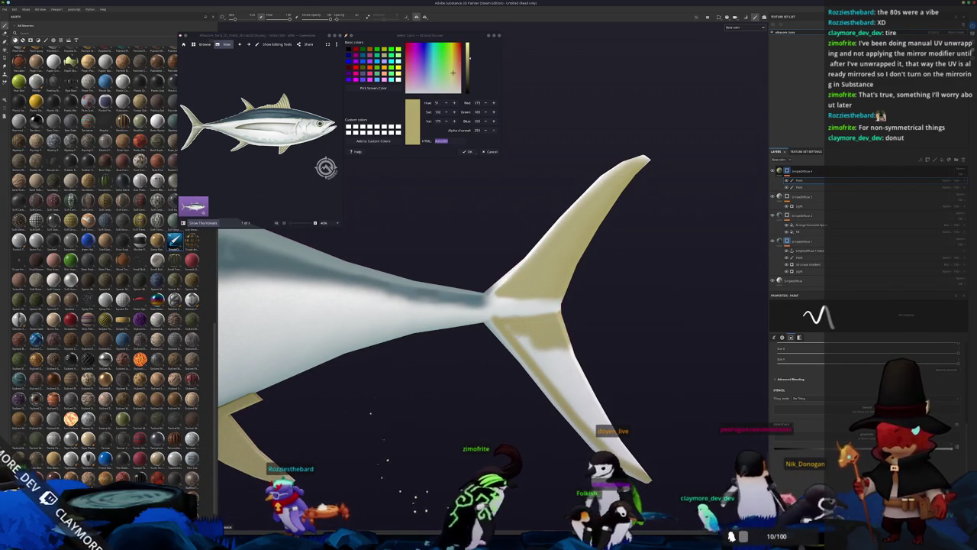
shift+click(565, 393)
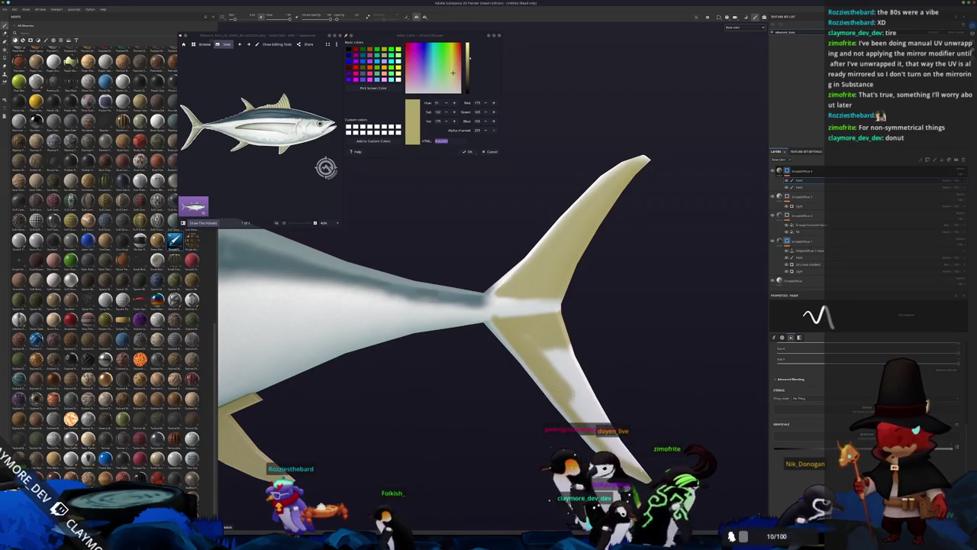
mouse_move(561, 382)
mouse_down()
mouse_move(565, 359)
mouse_move(580, 393)
mouse_move(575, 355)
mouse_up()
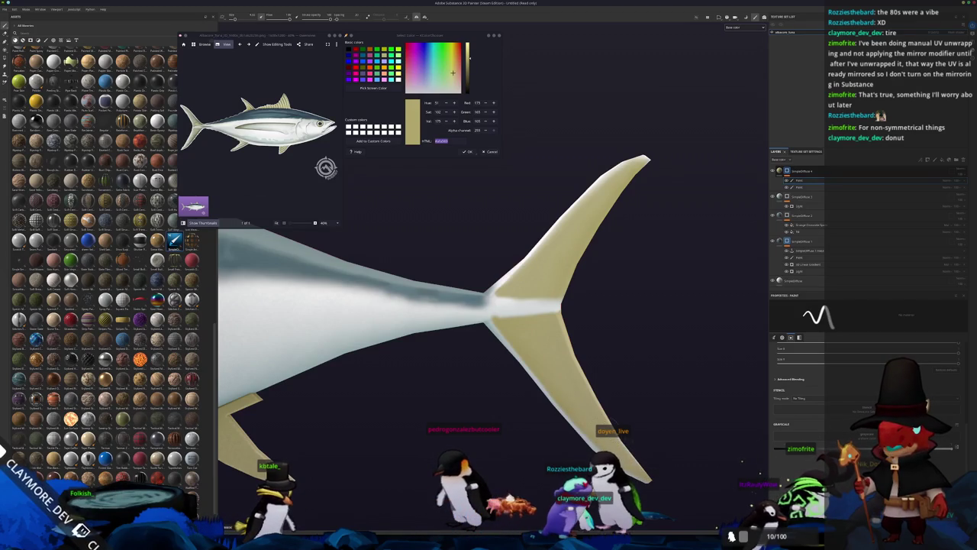
mouse_move(627, 416)
mouse_down()
mouse_move(504, 404)
mouse_move(565, 359)
mouse_move(574, 331)
mouse_up()
scroll(228, 152, up, 3)
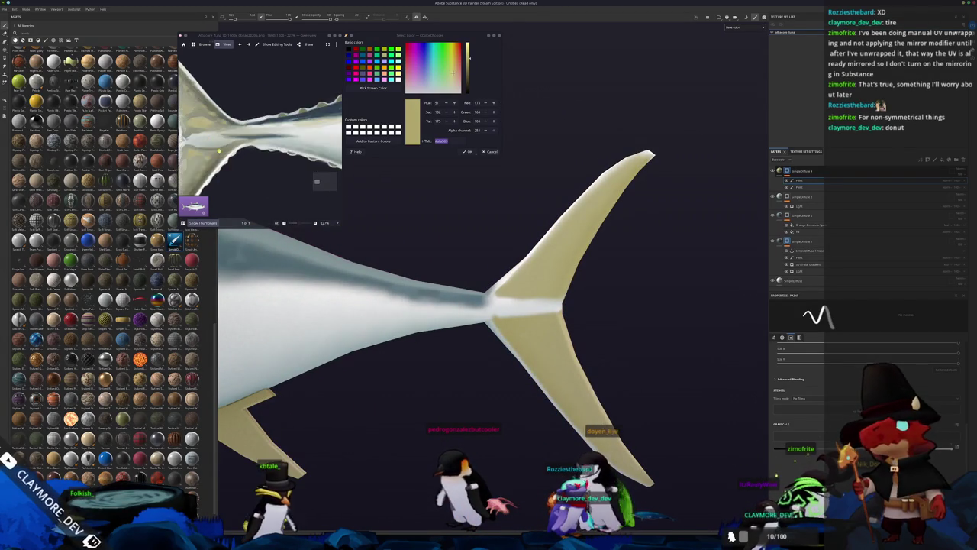
scroll(271, 143, down, 3)
drag(645, 305, 607, 309)
Briefly lower then restore the paint layer's opacity, and reframe the whole tuna.
drag(972, 184, 968, 186)
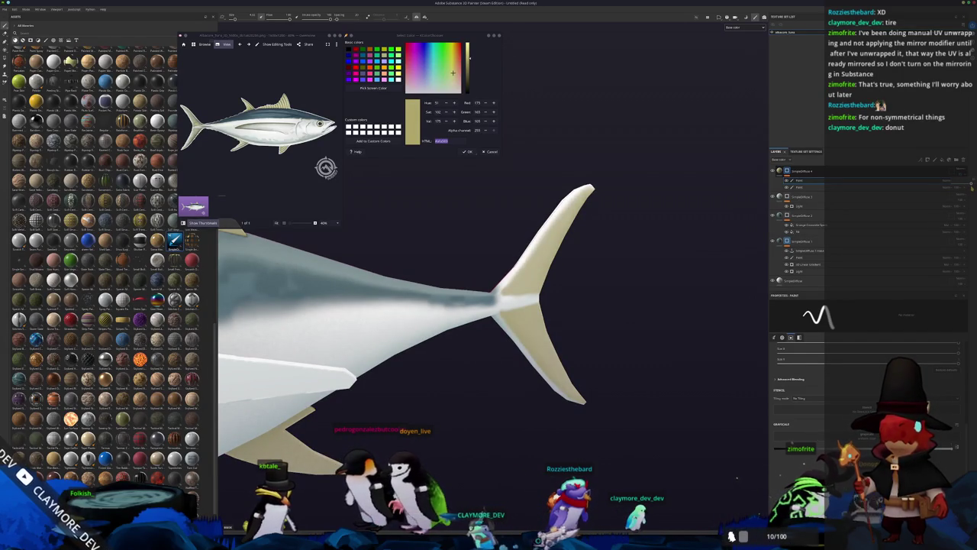
drag(968, 186, 972, 191)
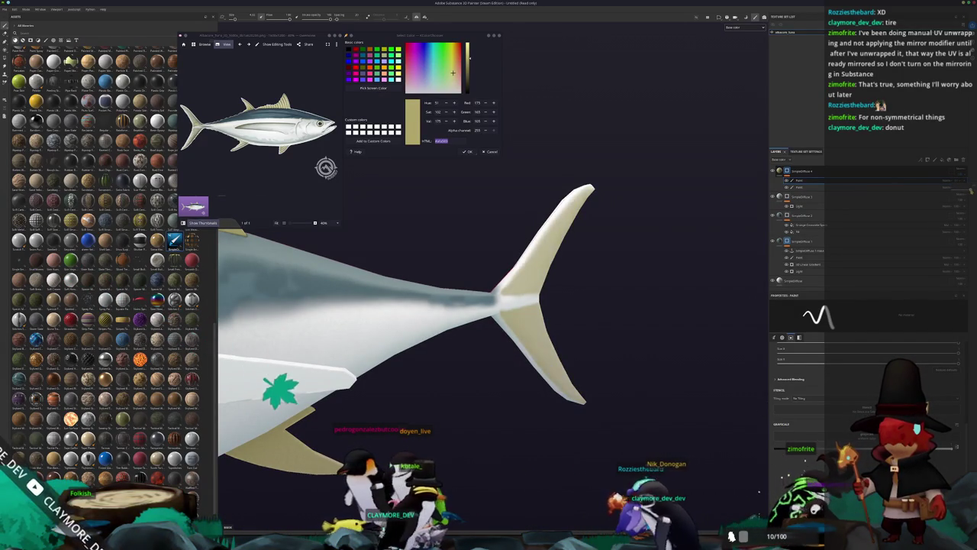
key(f)
mouse_move(238, 314)
mouse_down()
mouse_move(427, 313)
mouse_move(561, 343)
mouse_move(322, 321)
mouse_up()
scroll(260, 107, up, 3)
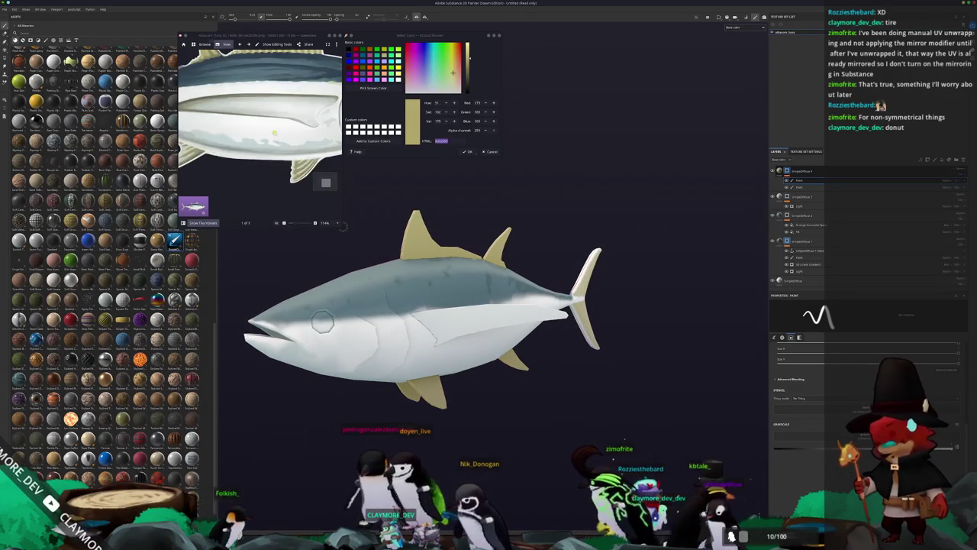
Sample a grey-olive from the reference and create a SimpleDiffuse 5 group with it as Base Color.
click(370, 88)
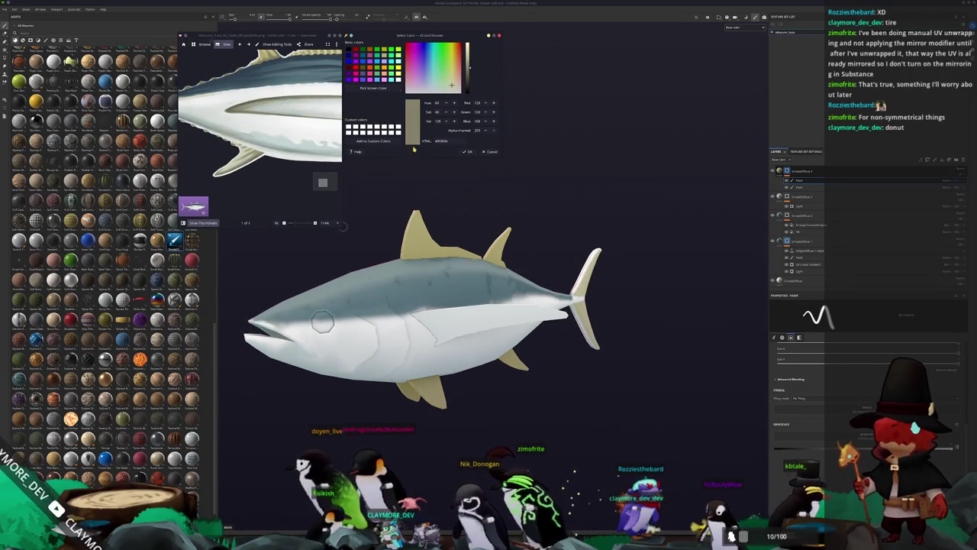
click(825, 171)
click(846, 240)
key(ctrl+d)
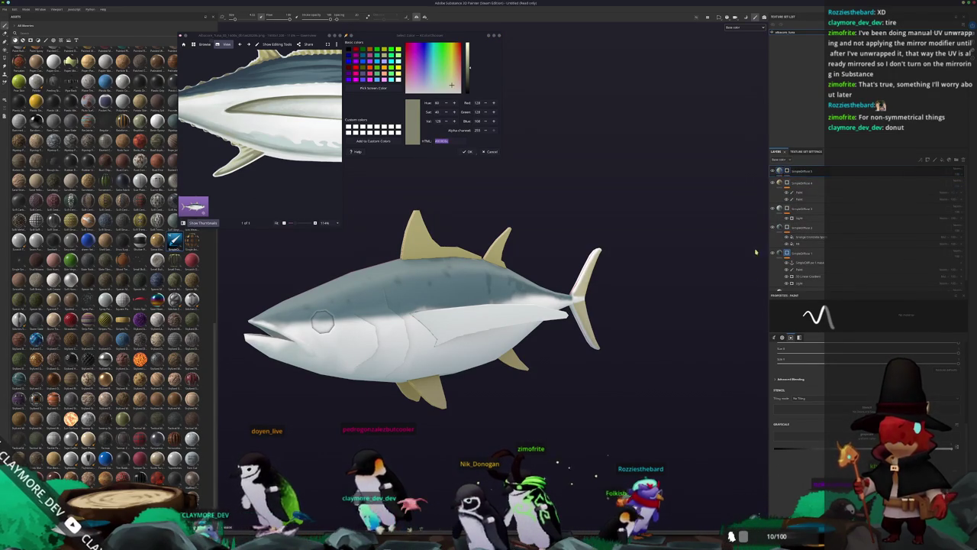
click(787, 425)
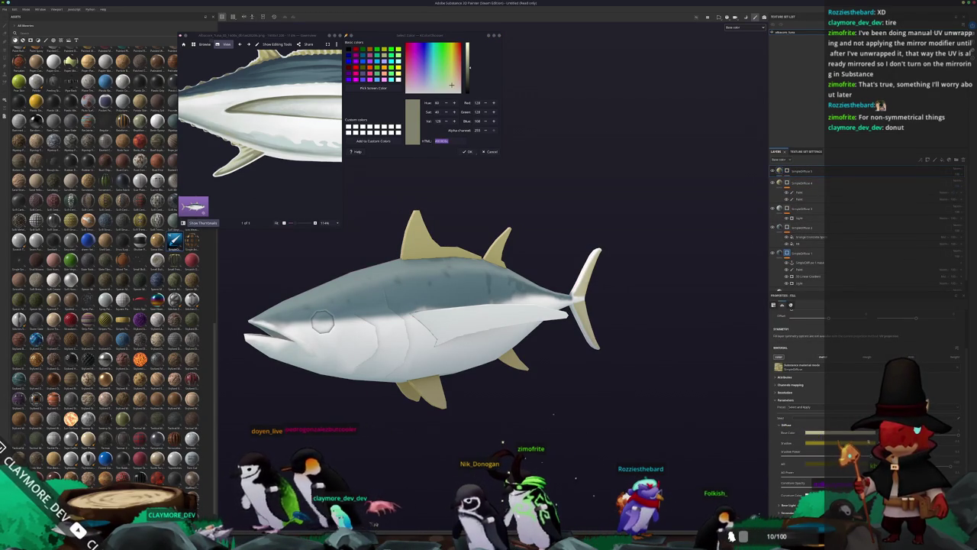
click(811, 432)
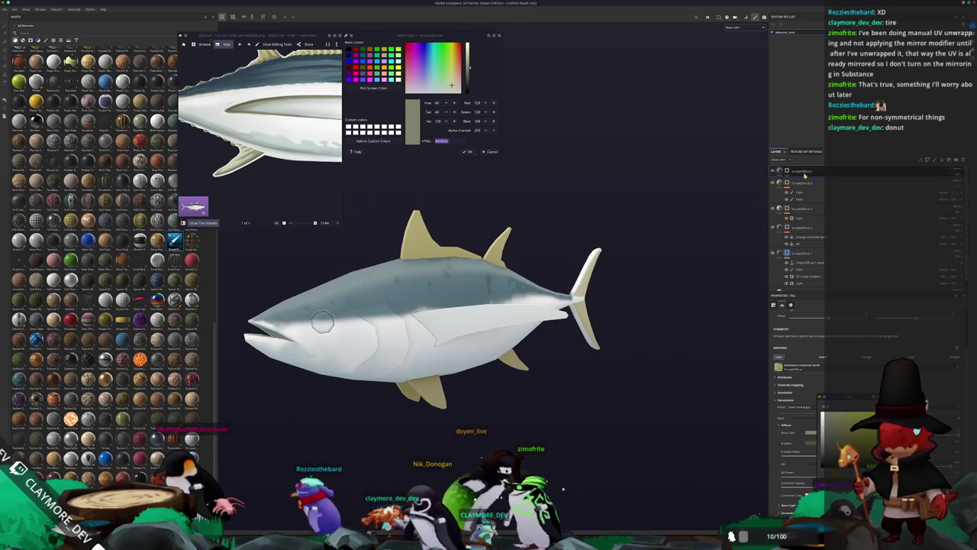
Add a new paint layer on top of the group.
click(928, 160)
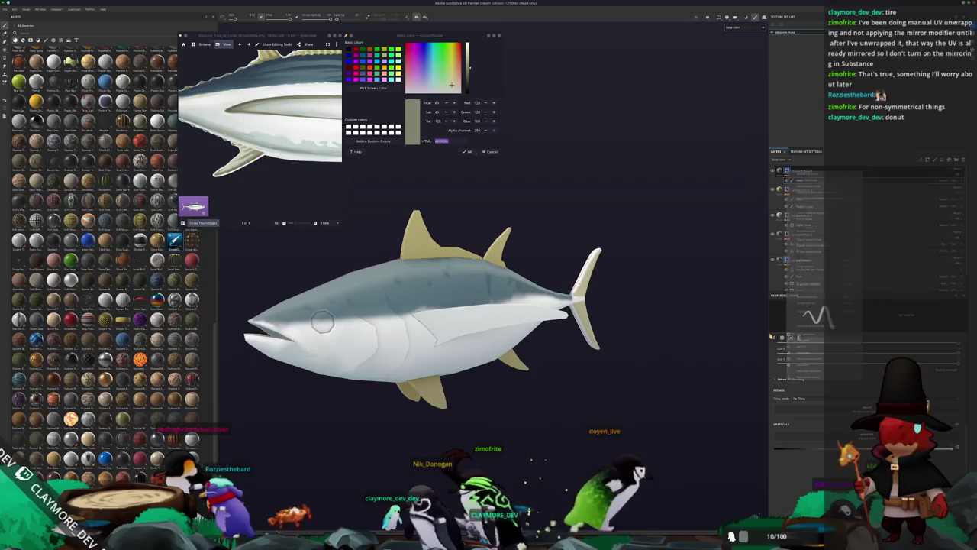
scroll(551, 355, up, 3)
scroll(551, 354, up, 5)
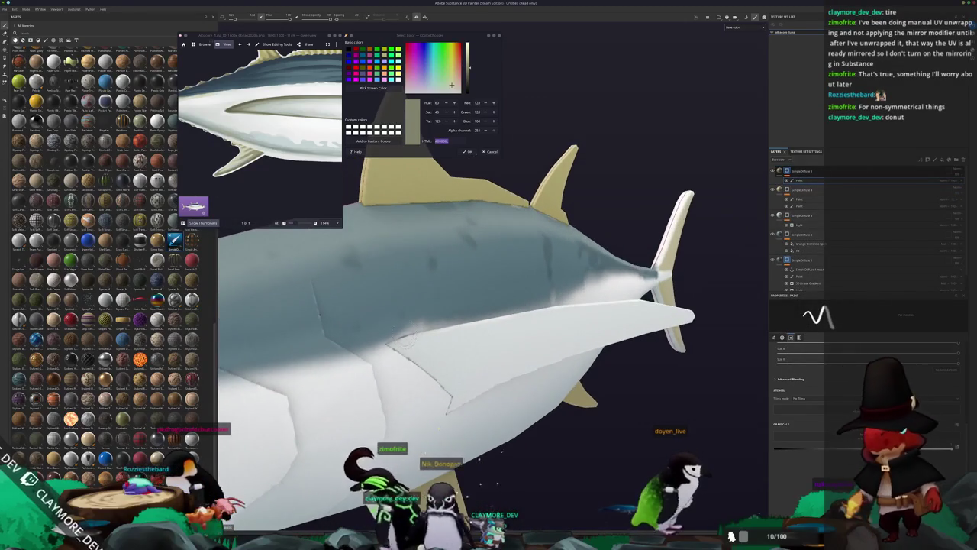
Paint a grey-olive stripe along the tuna's lateral line.
mouse_move(401, 344)
mouse_down()
mouse_move(600, 300)
mouse_move(563, 288)
mouse_up()
shift+click(611, 305)
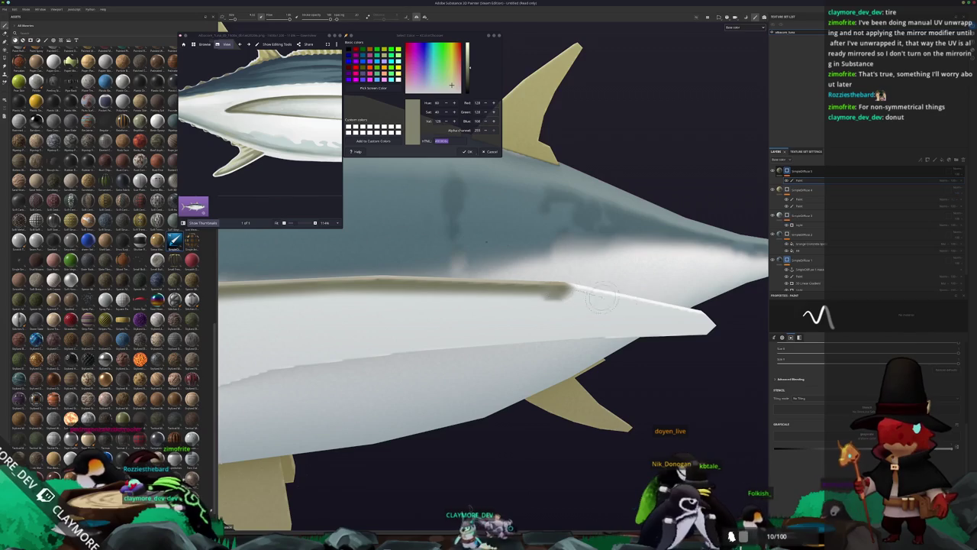
shift+click(704, 328)
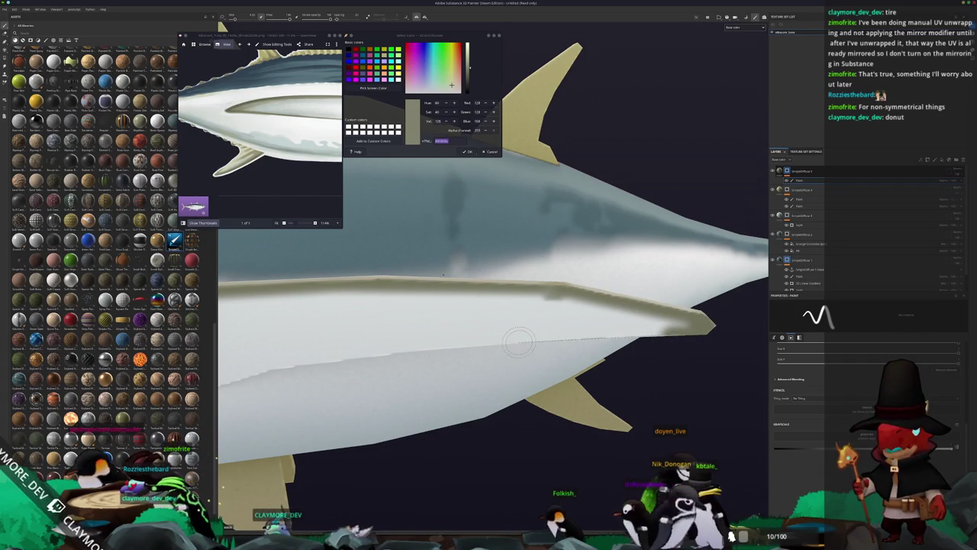
Undo two stray fin strokes and darken a band on the lower fin.
mouse_move(519, 342)
mouse_down()
mouse_move(542, 373)
mouse_move(588, 263)
mouse_move(569, 302)
mouse_up()
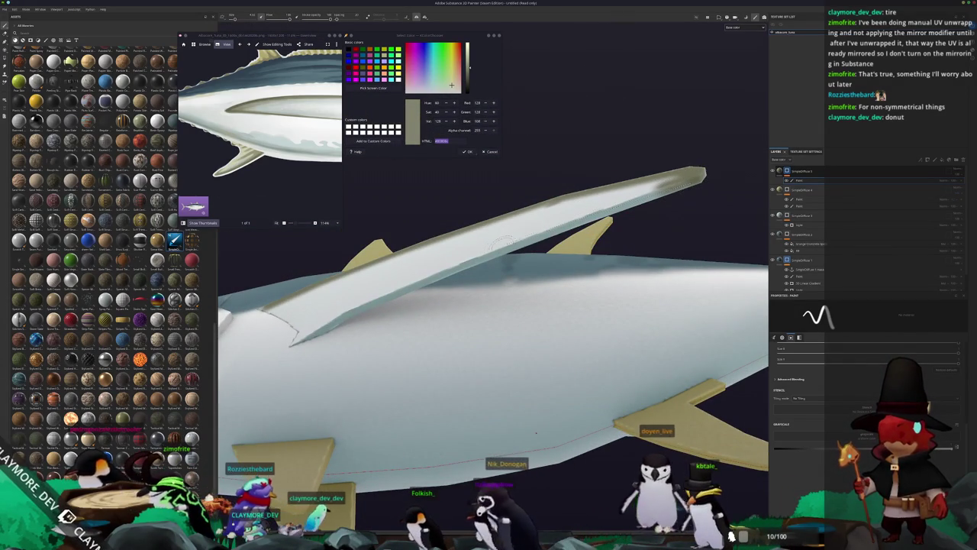
key(ctrl+z)
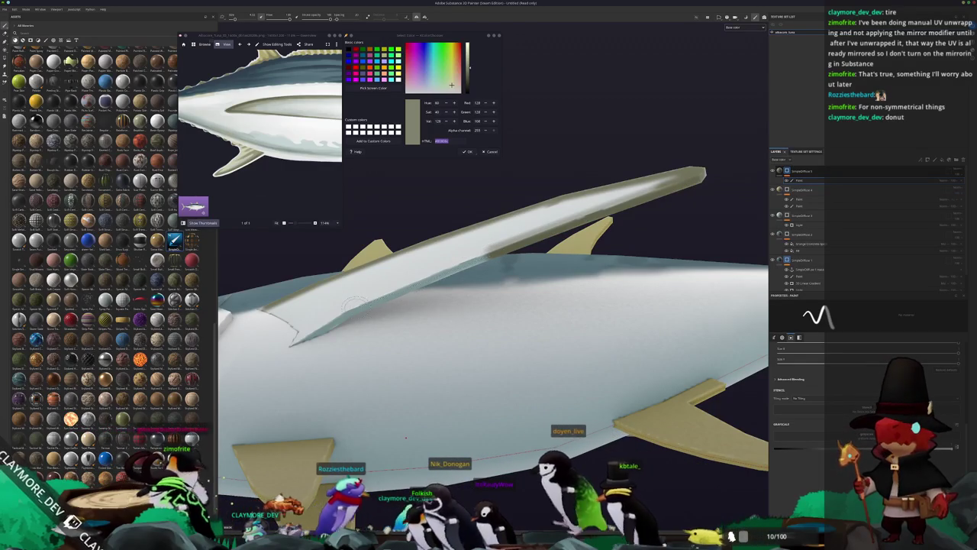
key(ctrl+z)
drag(459, 433, 287, 370)
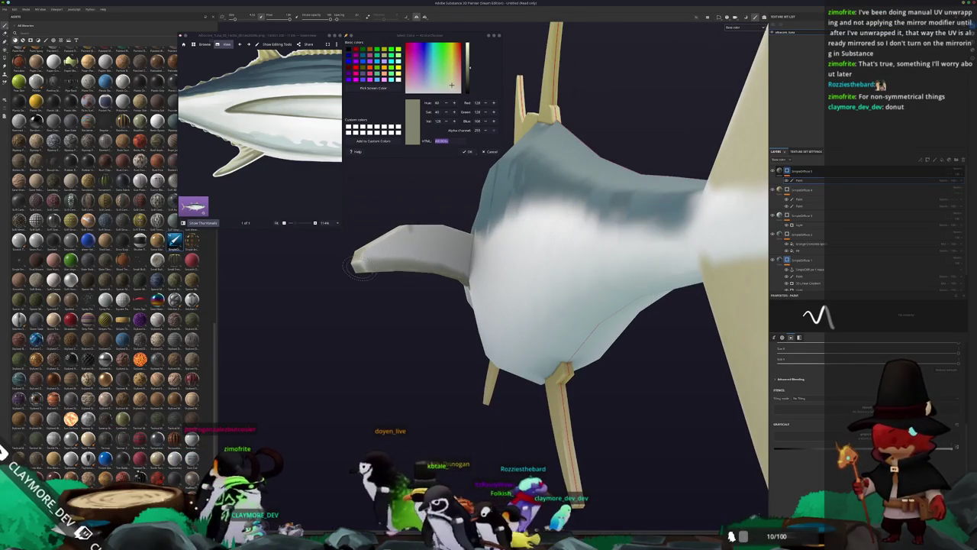
drag(382, 277, 414, 274)
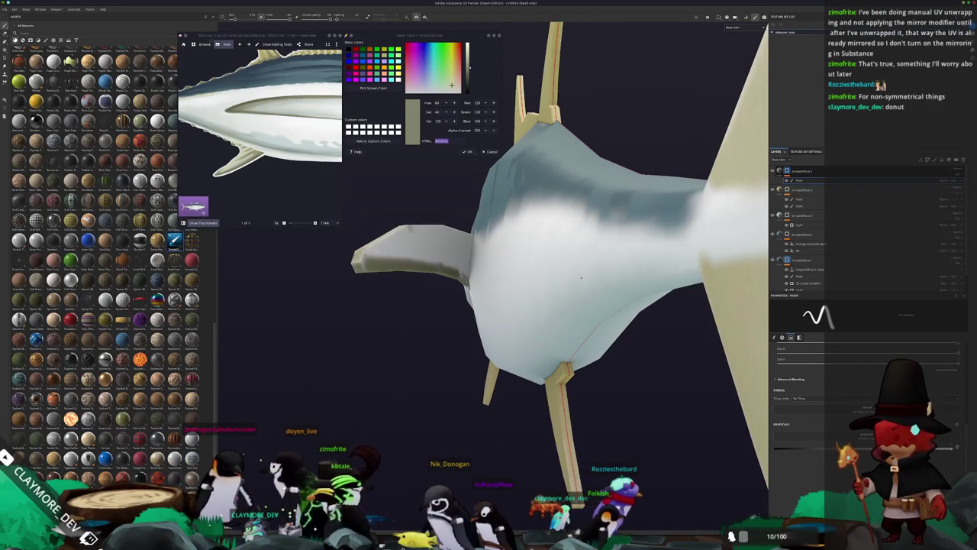
Turn the tuna into a full side view and open the layer context menu.
drag(573, 283, 388, 365)
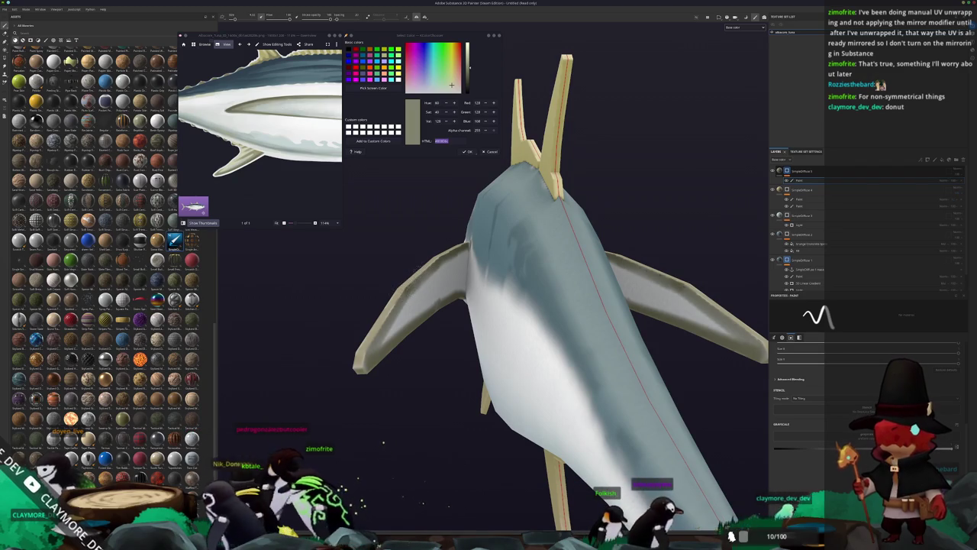
mouse_move(383, 442)
mouse_down()
mouse_move(484, 320)
mouse_move(719, 208)
mouse_up()
right_click(788, 171)
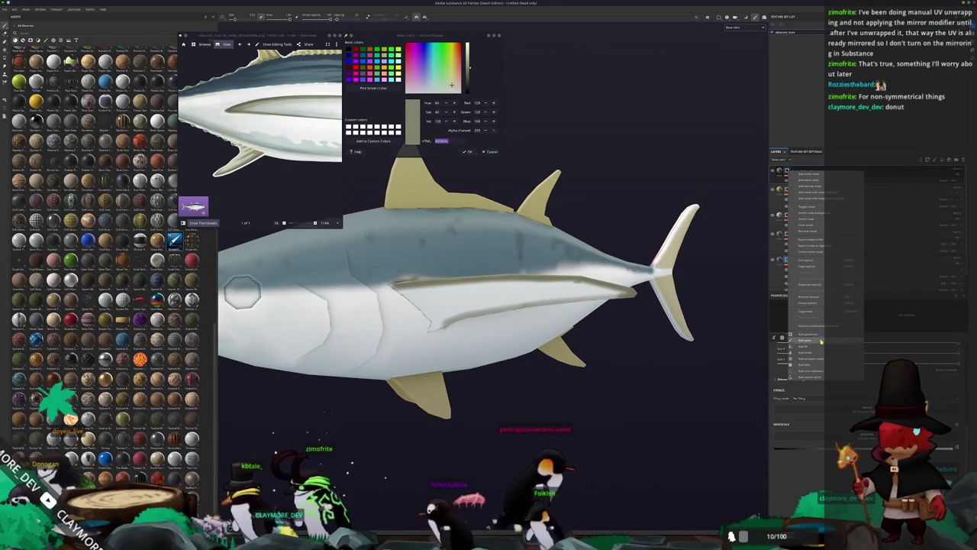
Add a new paint layer on top, reframe the fish to include the tail, then open the top layer's options.
click(819, 340)
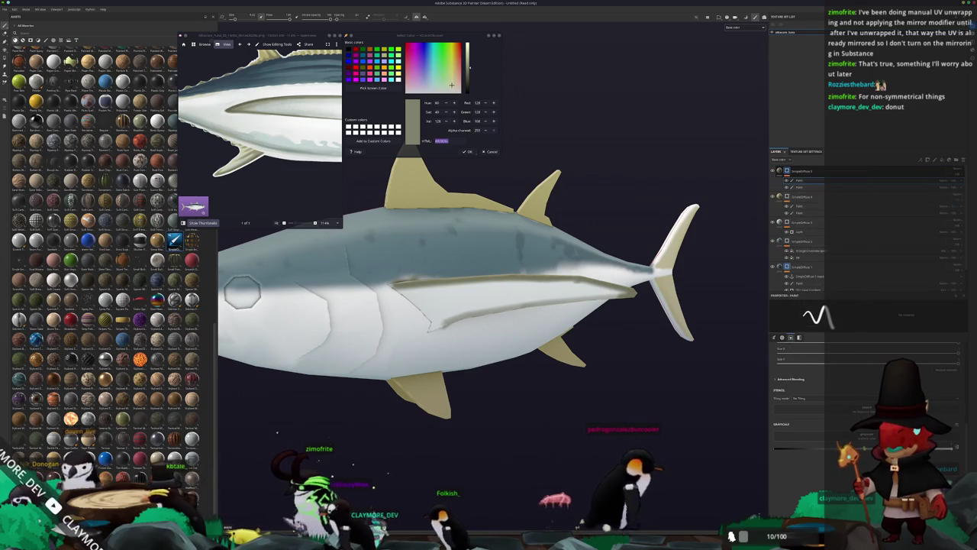
scroll(608, 247, up, 3)
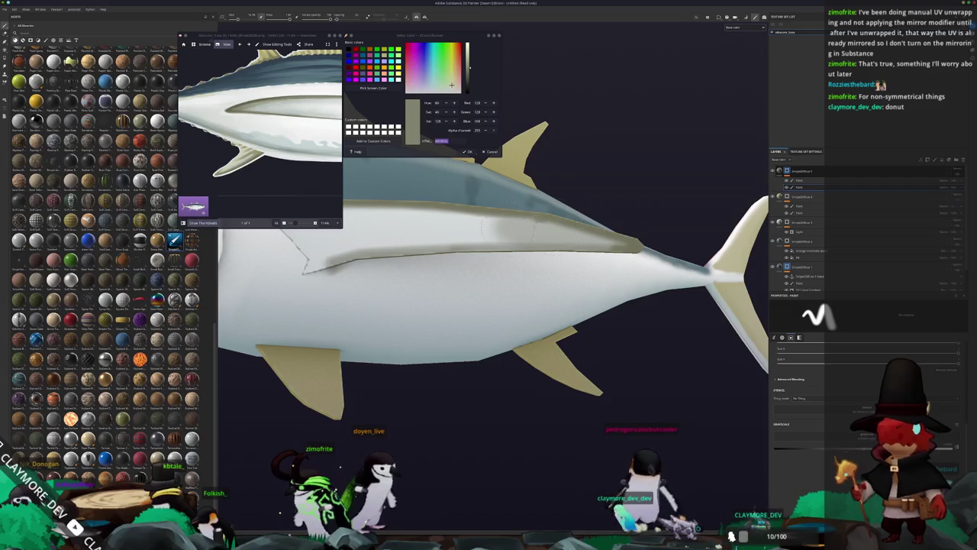
drag(542, 244, 607, 326)
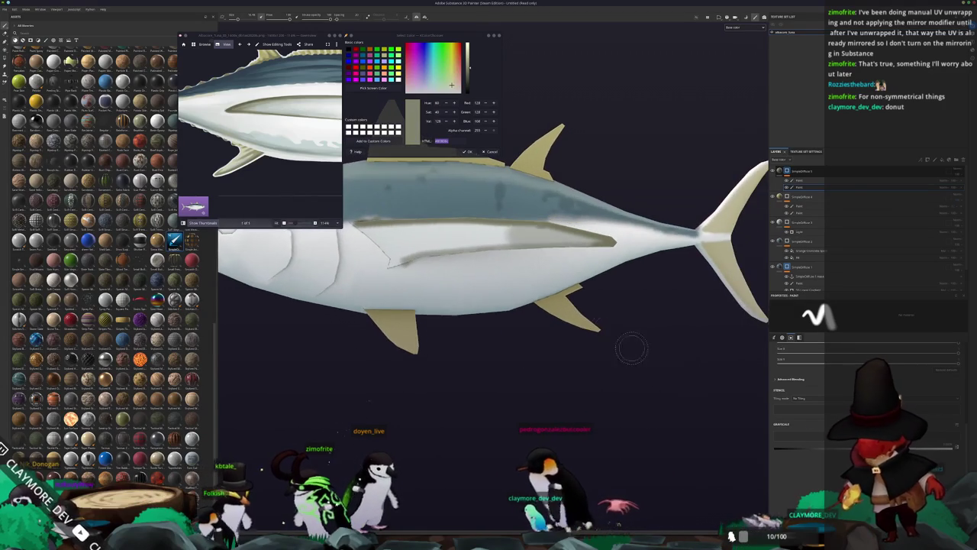
scroll(277, 270, up, 2)
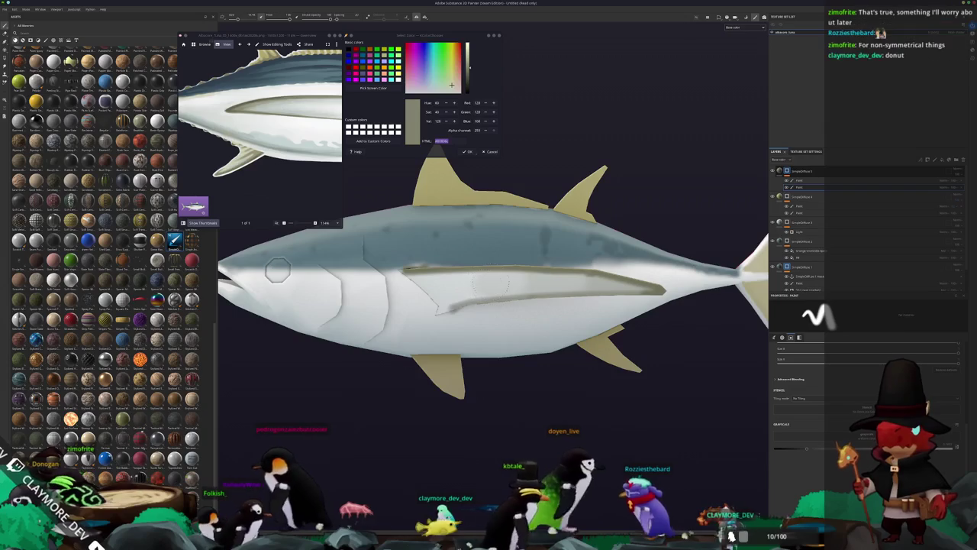
mouse_move(278, 269)
mouse_down()
mouse_move(662, 336)
mouse_move(278, 266)
mouse_up()
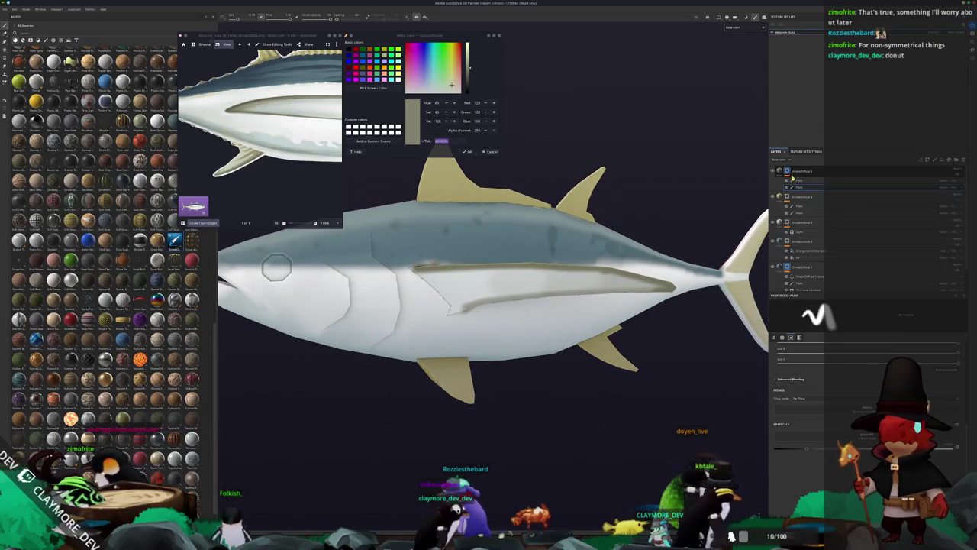
right_click(787, 171)
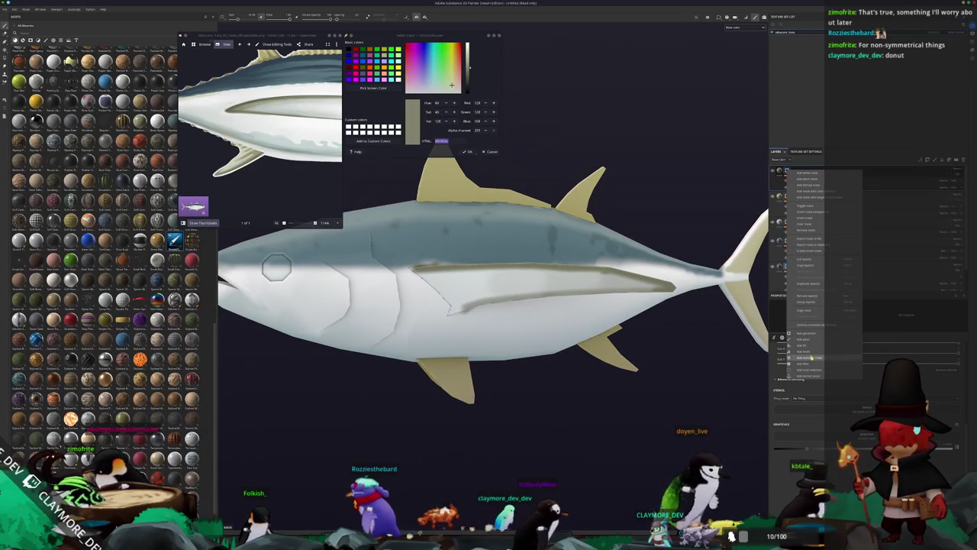
Add a filter to the top layer and raise its strength to soften the side stripe.
click(811, 364)
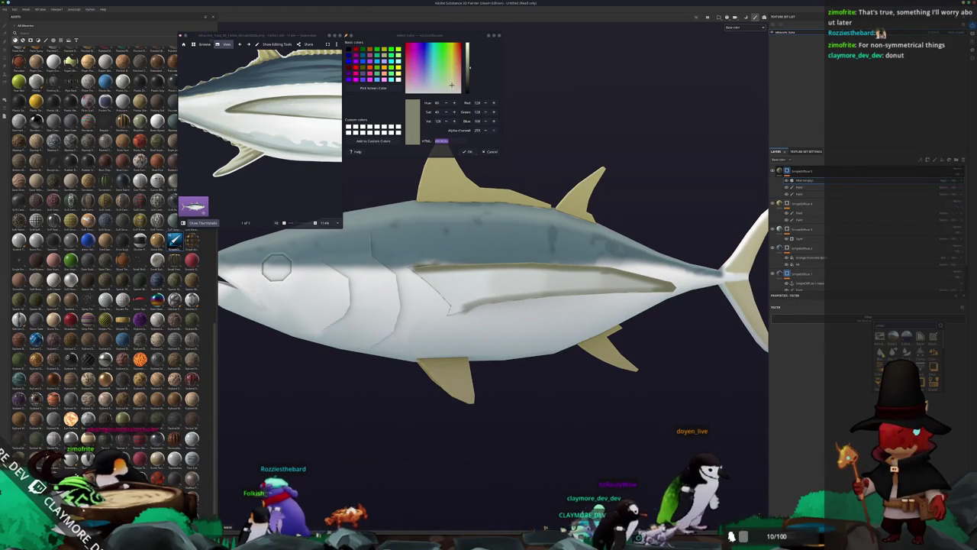
mouse_move(791, 345)
mouse_down()
mouse_move(821, 345)
mouse_move(802, 346)
mouse_up()
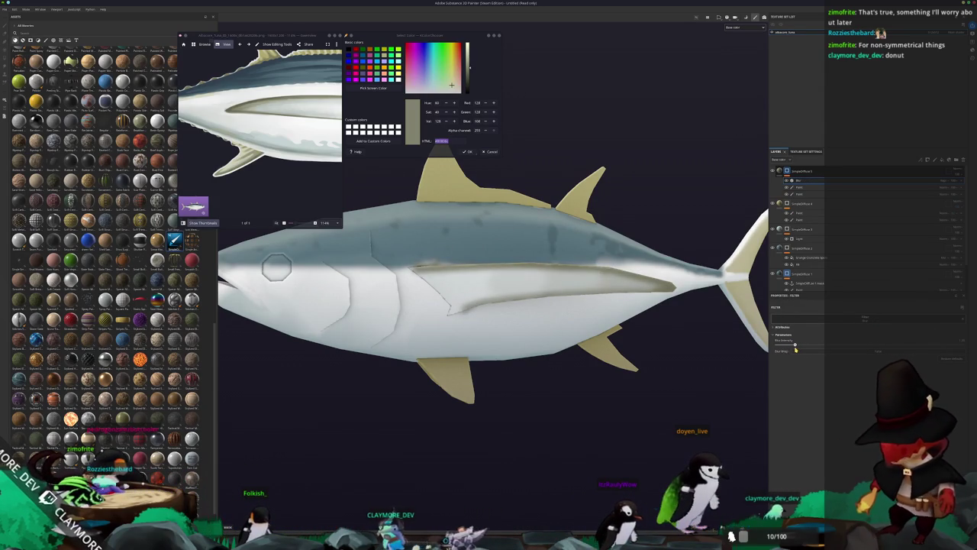
key(f)
mouse_move(773, 345)
mouse_down()
mouse_move(762, 336)
mouse_move(622, 349)
mouse_move(460, 474)
mouse_move(470, 458)
mouse_move(312, 342)
mouse_move(475, 314)
mouse_move(512, 261)
mouse_up()
Zoom in to check the softened stripe on the fish, then bring Blender forward.
scroll(510, 262, up, 1)
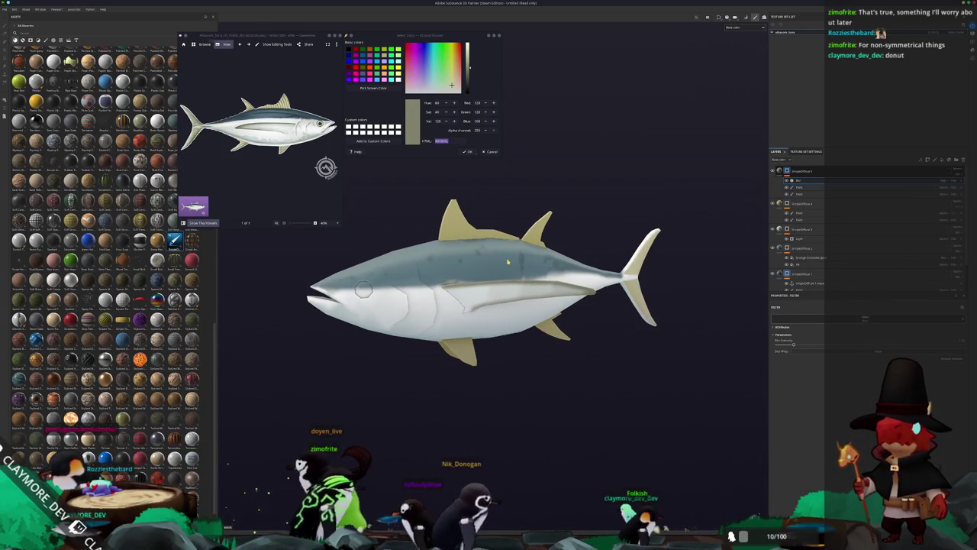
scroll(508, 262, up, 5)
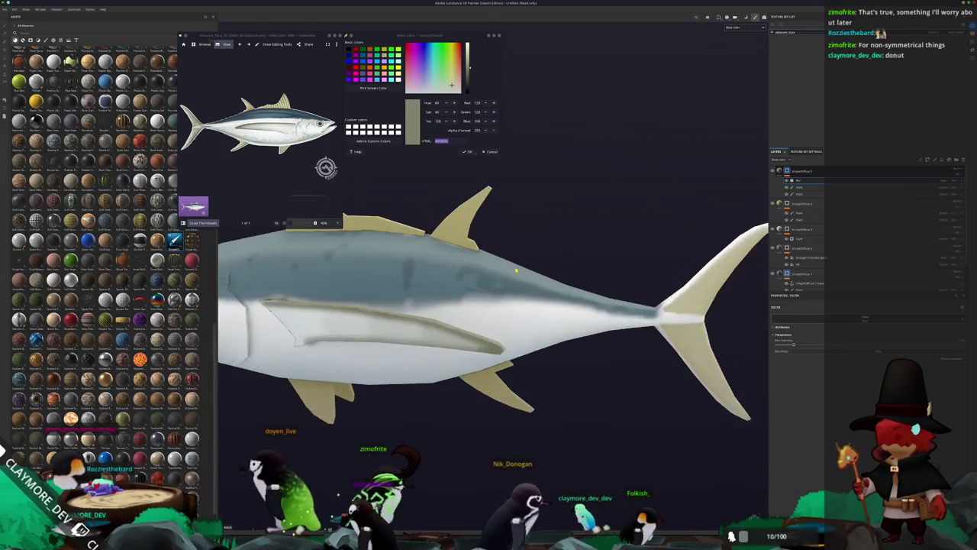
scroll(212, 124, up, 2)
scroll(212, 125, up, 6)
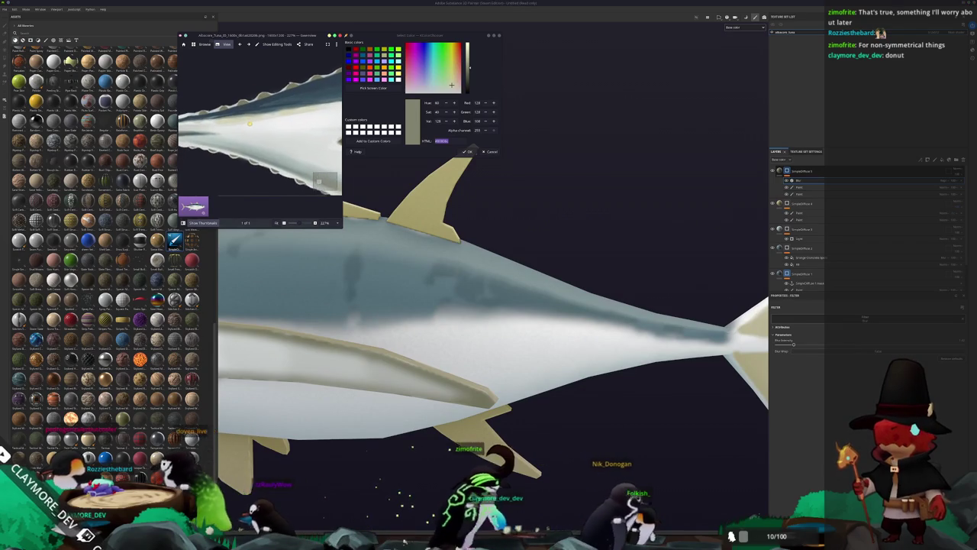
key(alt+Tab)
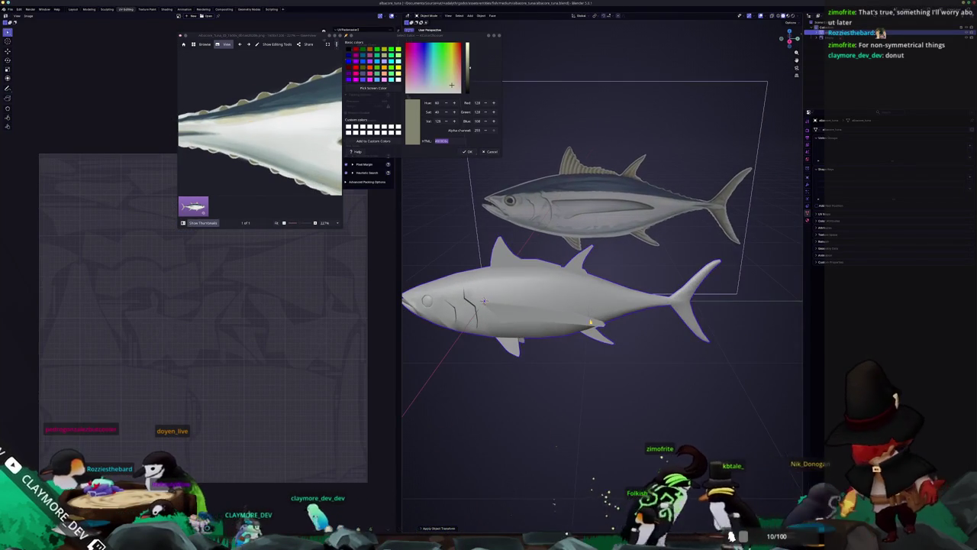
Enter Edit Mode, clear the selection, and line the mesh up in Right Ortho view.
key(Tab)
scroll(581, 305, up, 3)
scroll(581, 304, up, 2)
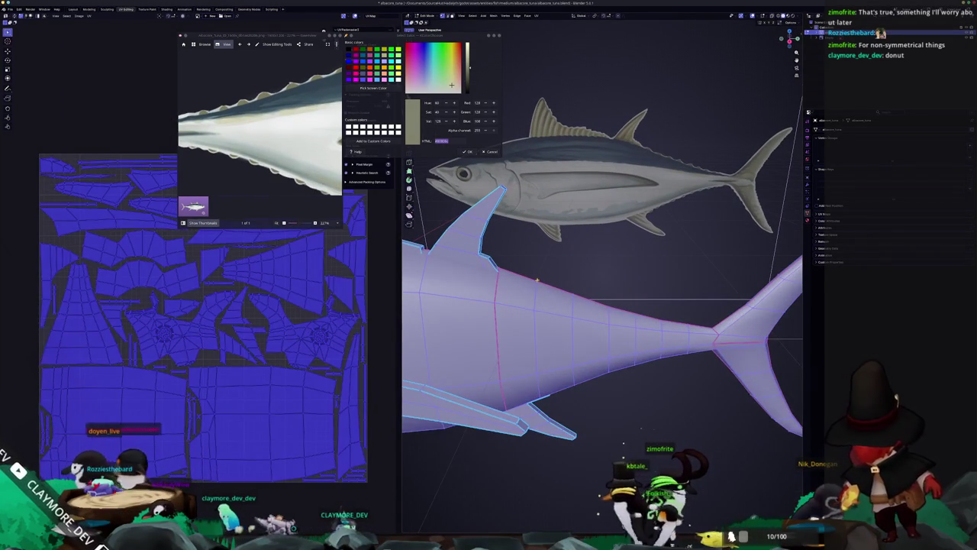
key(alt+a)
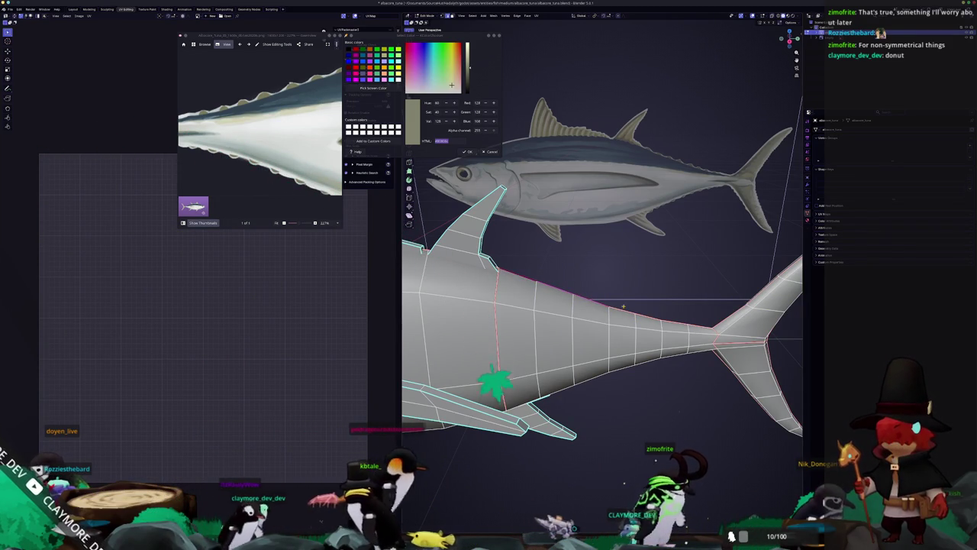
drag(603, 305, 624, 269)
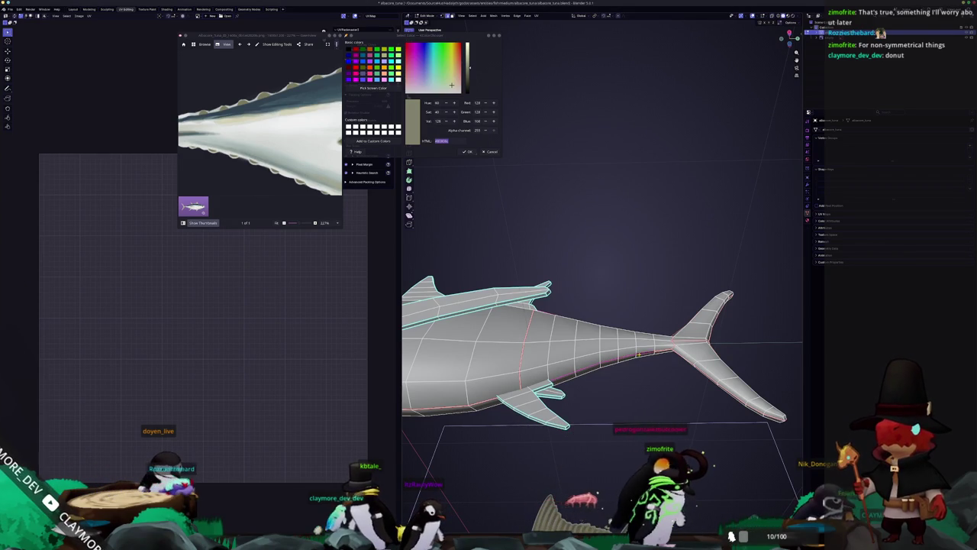
key(KP_3)
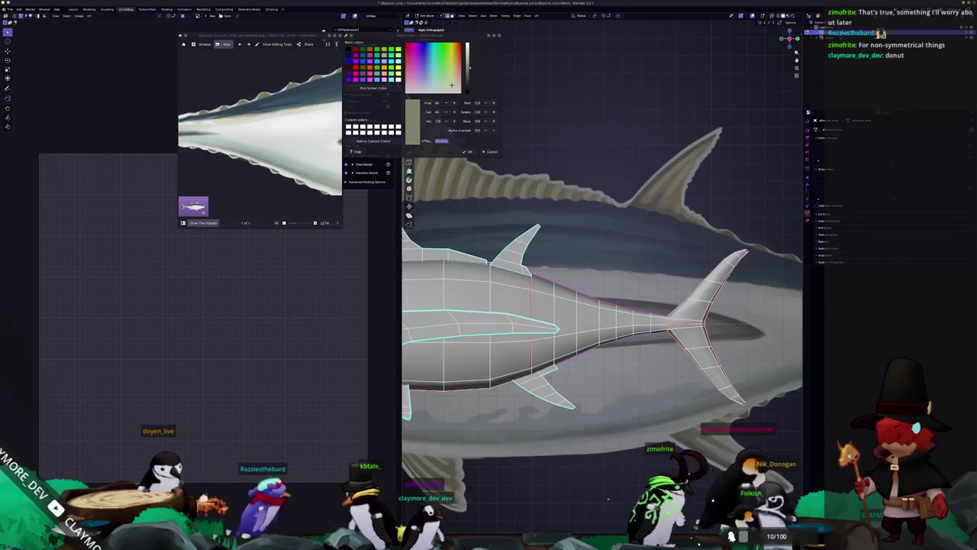
scroll(630, 355, up, 3)
right_click(630, 355)
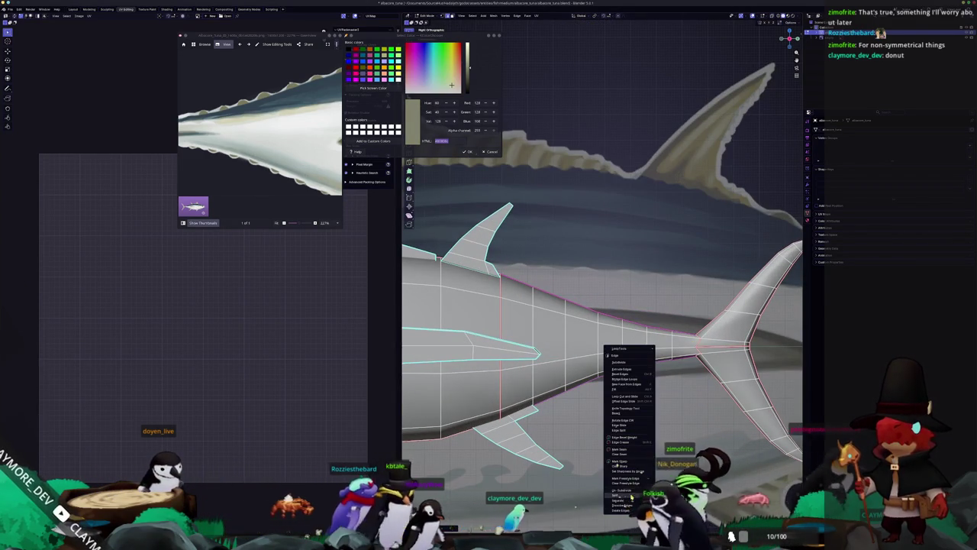
click(615, 449)
In Object Mode, scale the reference tuna image down to match the mesh.
key(Tab)
scroll(722, 397, down, 3)
key(s)
click(645, 362)
key(s)
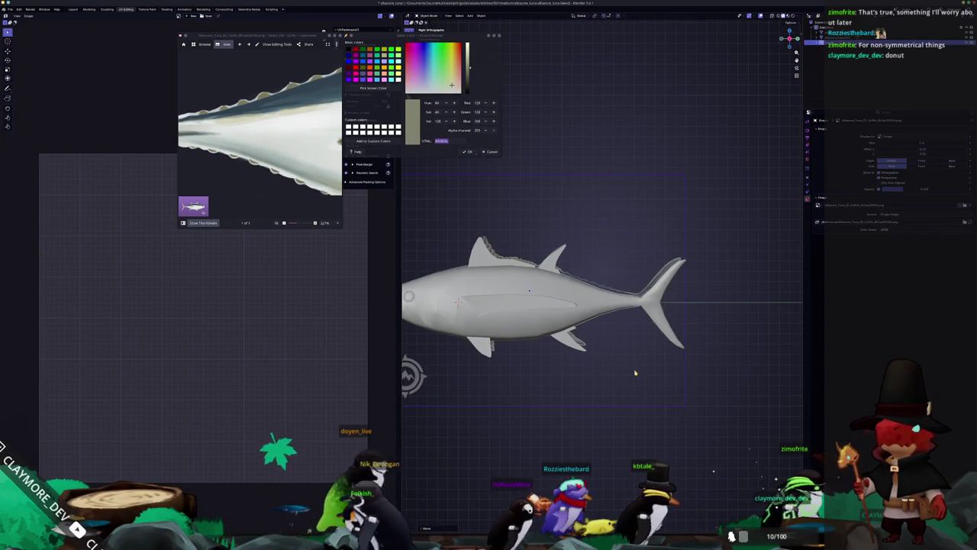
click(643, 379)
scroll(639, 382, up, 2)
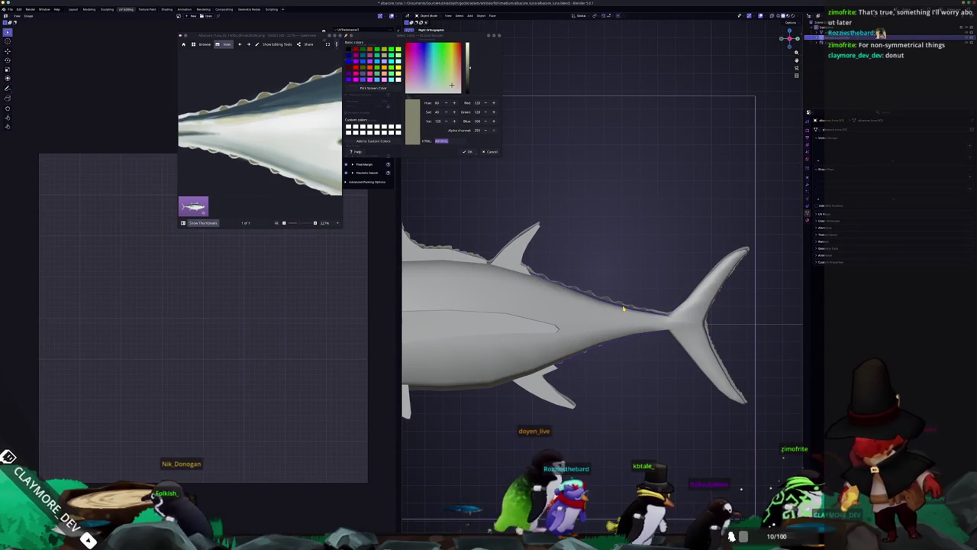
Return to Edit Mode with X-ray on so the mesh shows over the reference.
key(Tab)
scroll(589, 307, up, 1)
key(alt+z)
key(Tab)
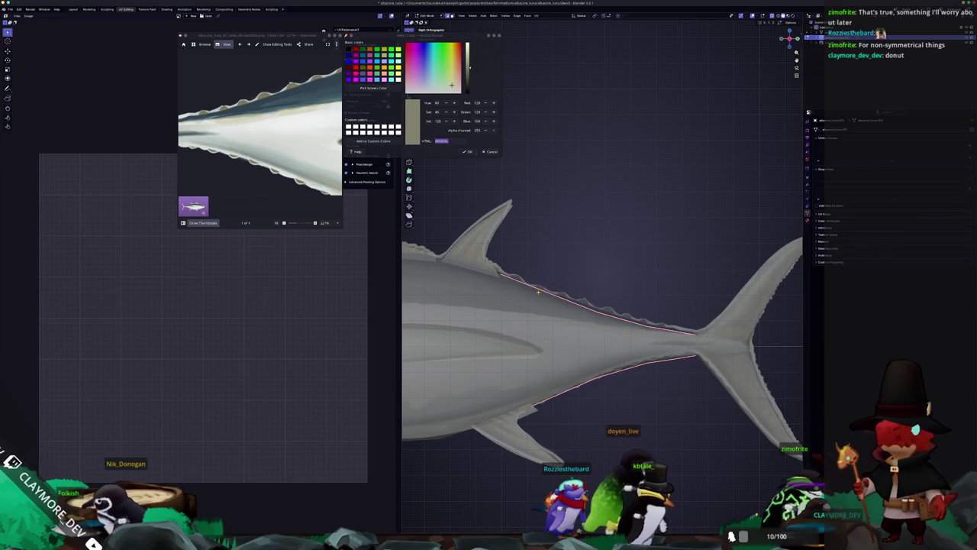
key(Tab)
scroll(501, 287, up, 1)
Subdivide the tail-ward back and belly edges and start scaling them along Z.
right_click(502, 282)
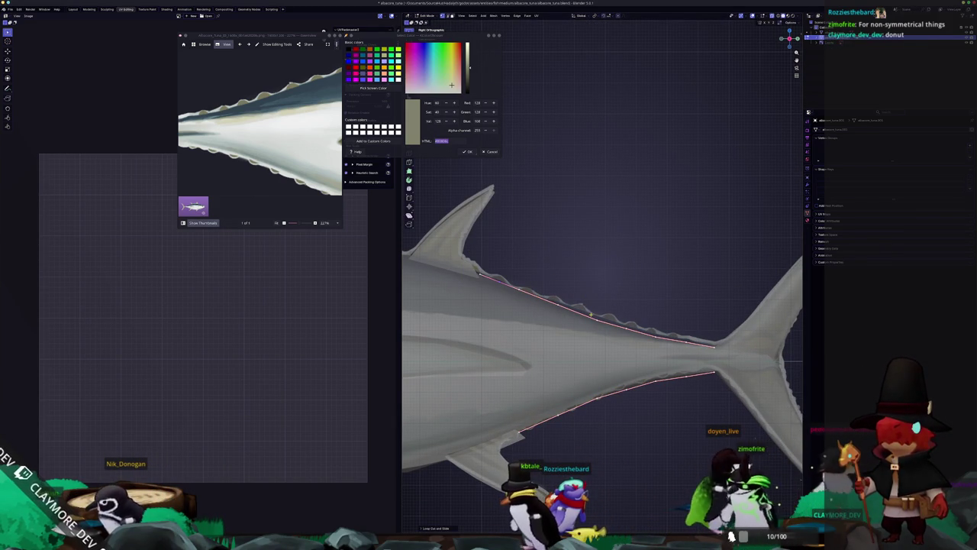
right_click(603, 316)
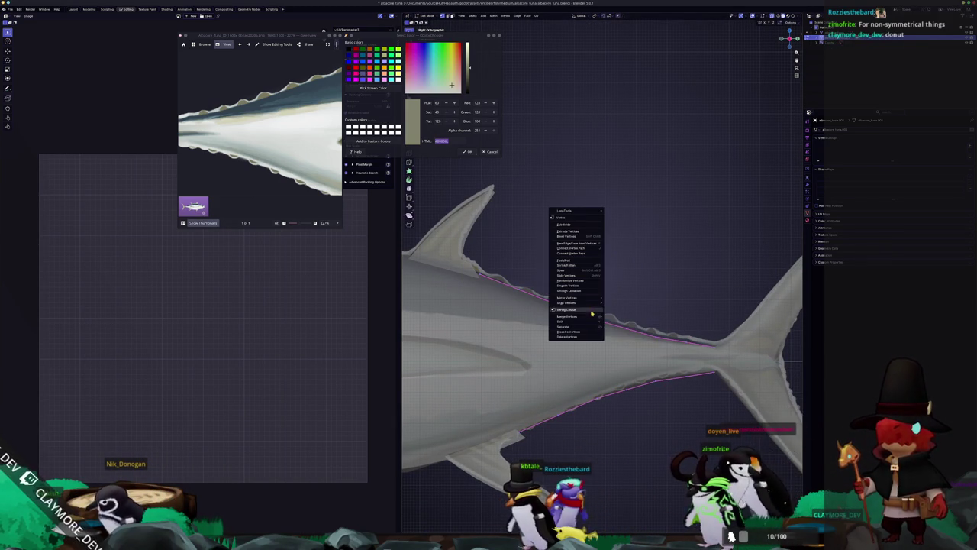
click(584, 225)
scroll(619, 327, up, 1)
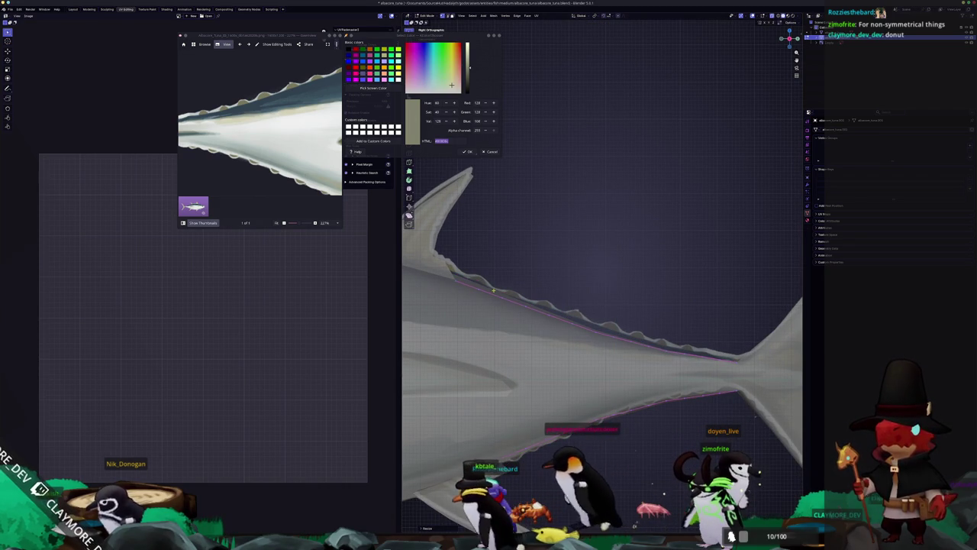
right_click(479, 291)
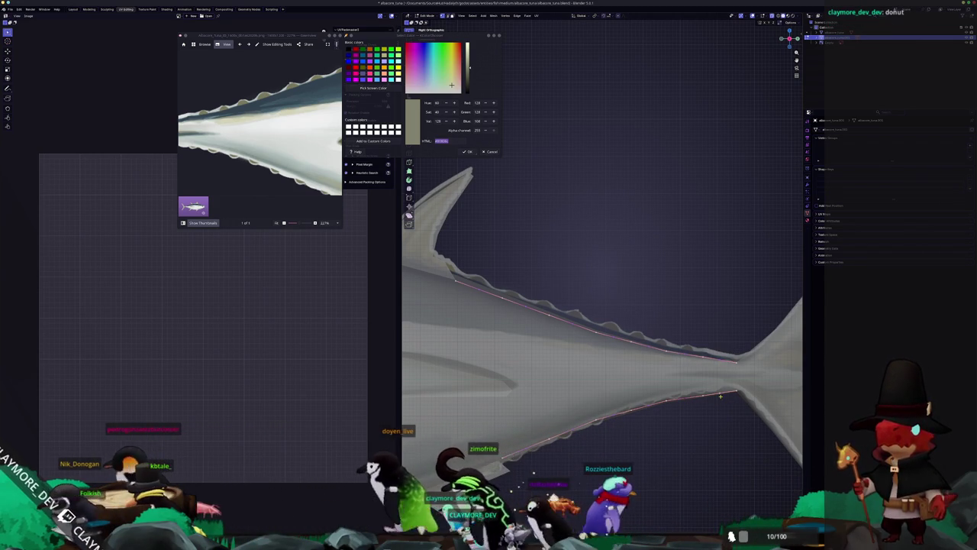
key(s)
key(z)
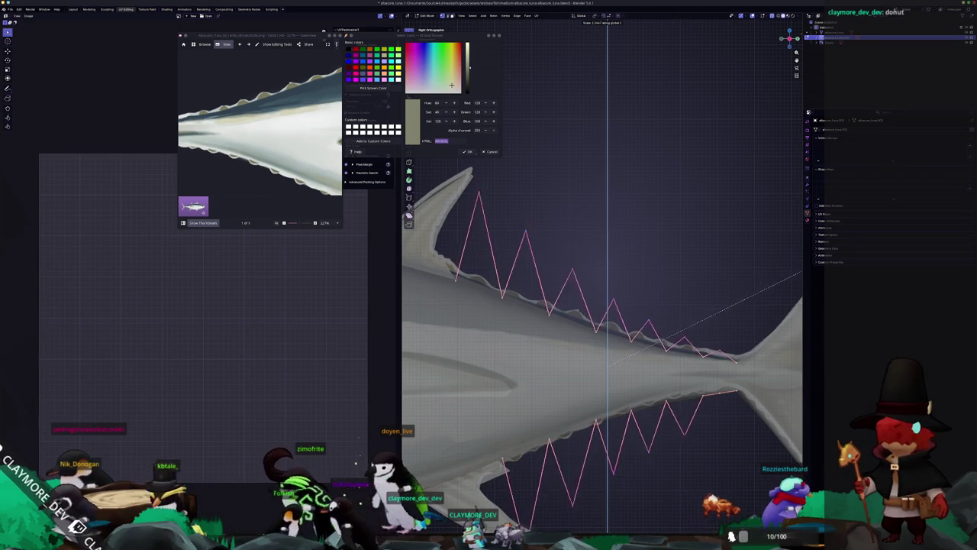
Finish the vertical scale of the finlet vertices, then flatten them back with a zero Z scale.
click(744, 317)
key(s)
key(z)
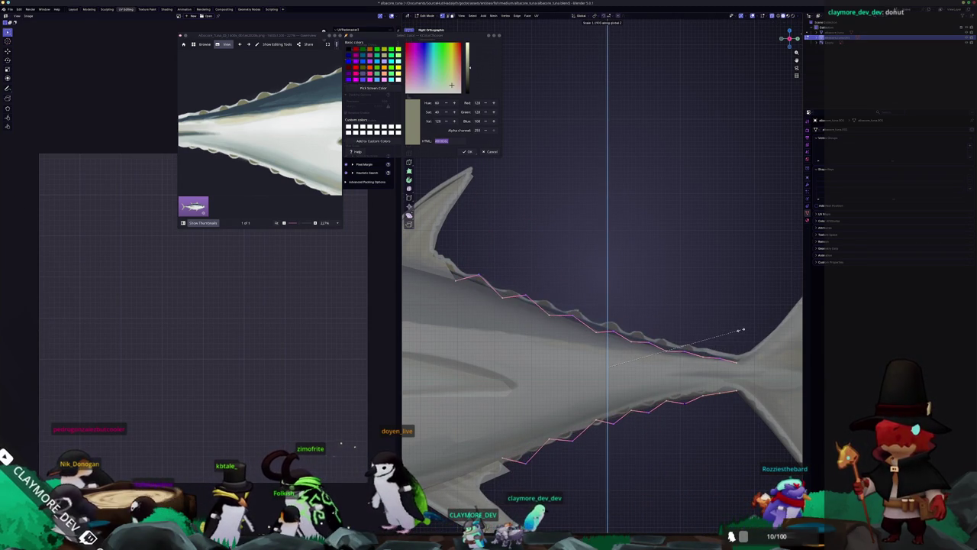
key(0)
key(Return)
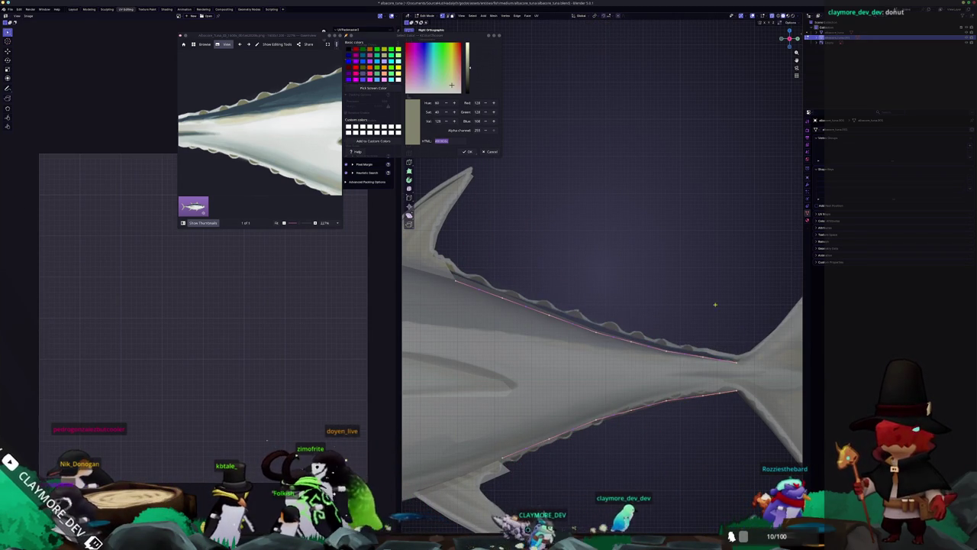
Change the transform pivot point and move the finlet vertices along Z into a zigzag.
click(594, 16)
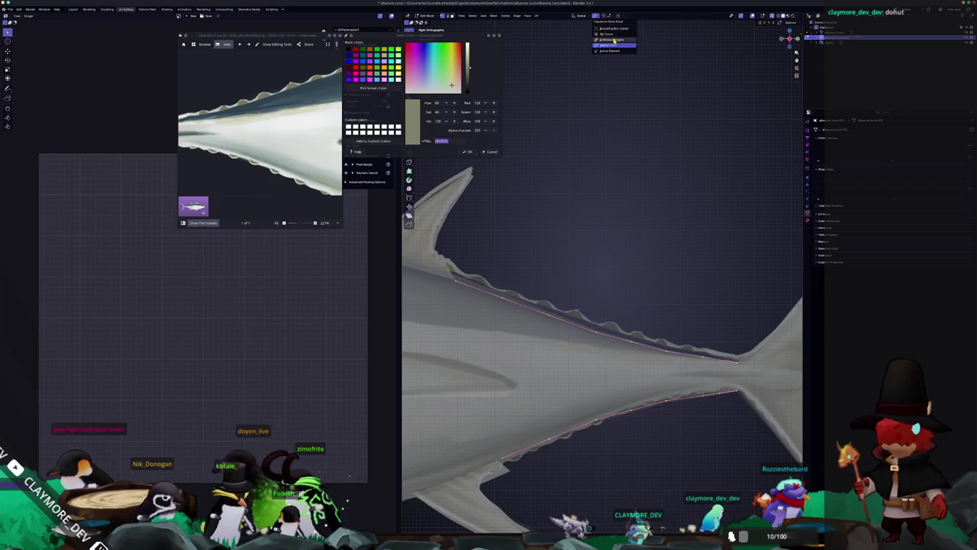
click(613, 45)
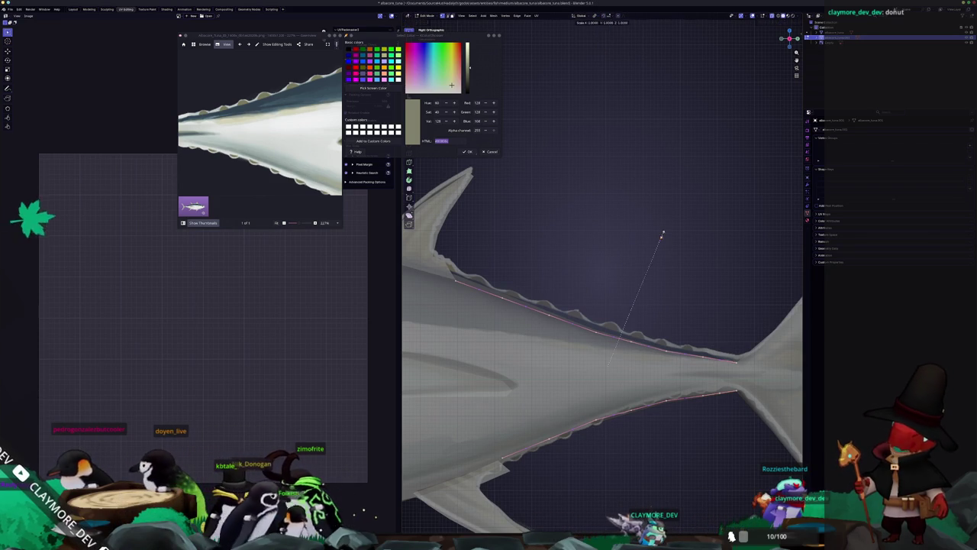
key(z)
key(Escape)
key(g)
key(z)
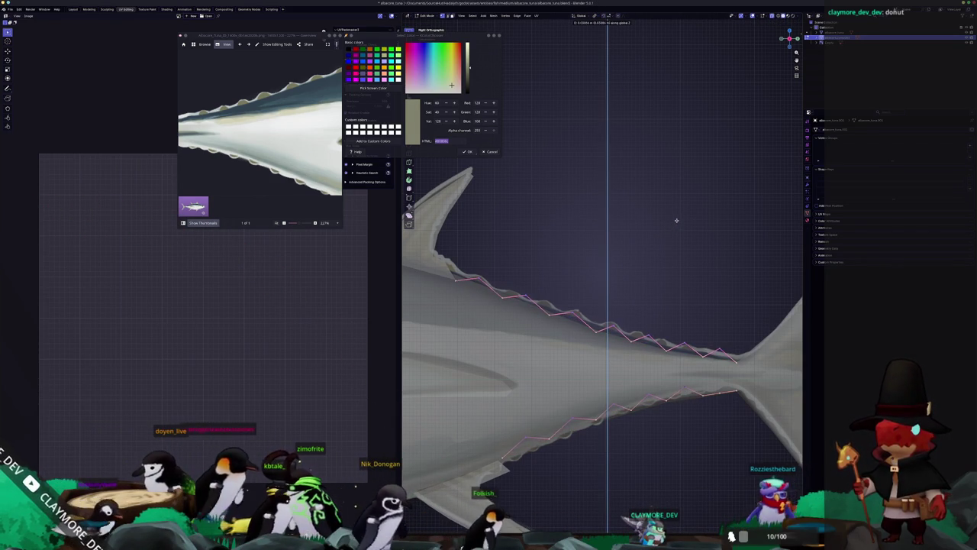
click(677, 219)
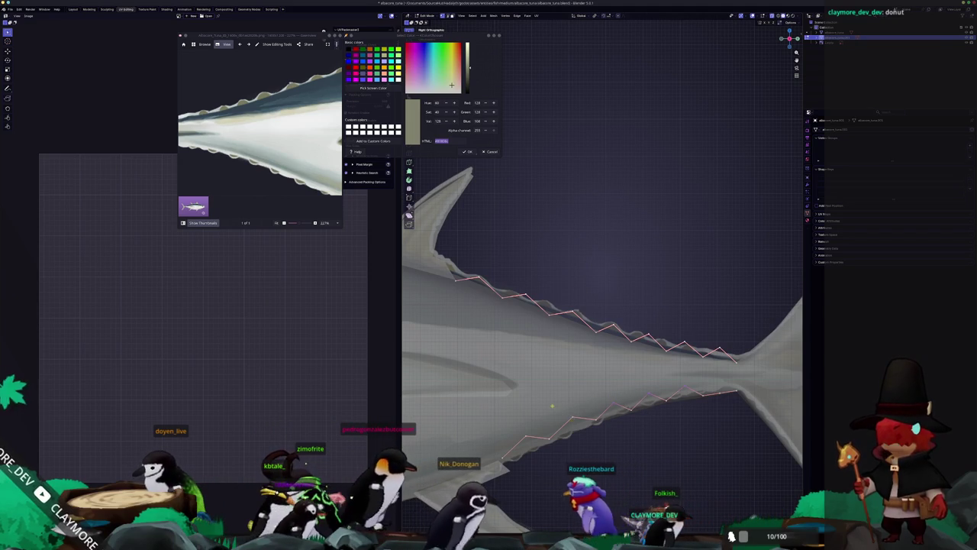
Shift the finlet vertices vertically once more and return to Object Mode.
key(g)
key(z)
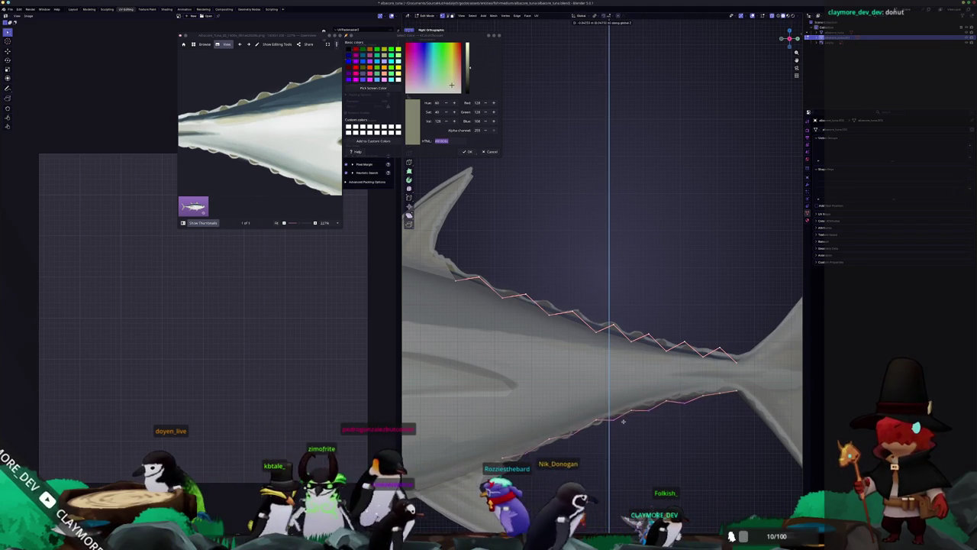
click(621, 427)
scroll(621, 427, down, 3)
key(Tab)
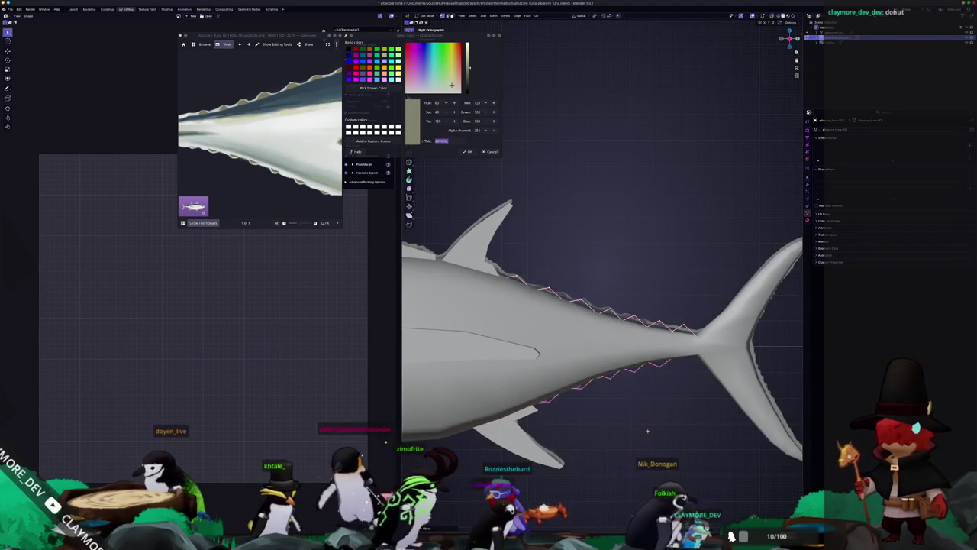
Apply All Transforms to the tuna with the Modifier properties showing.
mouse_move(600, 435)
mouse_down()
mouse_move(635, 434)
mouse_move(573, 377)
mouse_move(688, 363)
mouse_up()
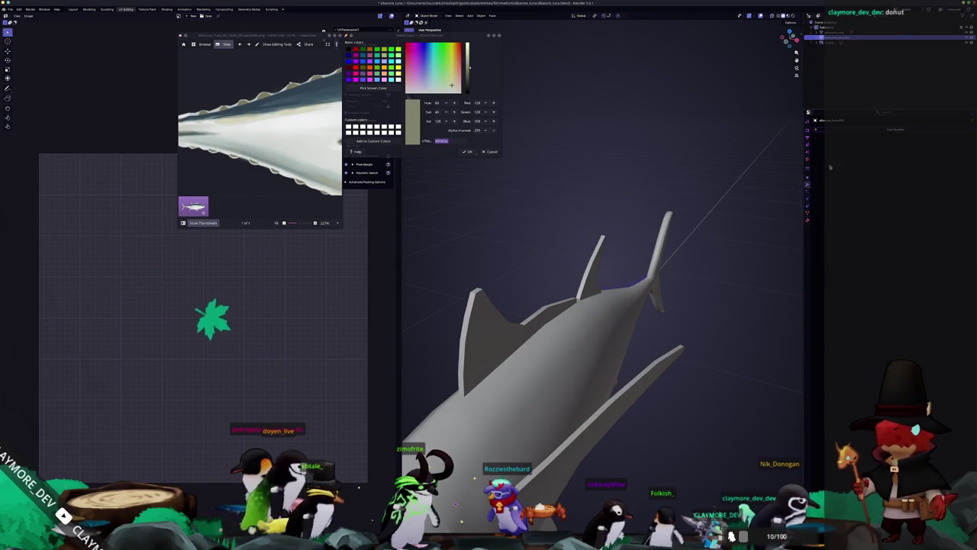
click(808, 183)
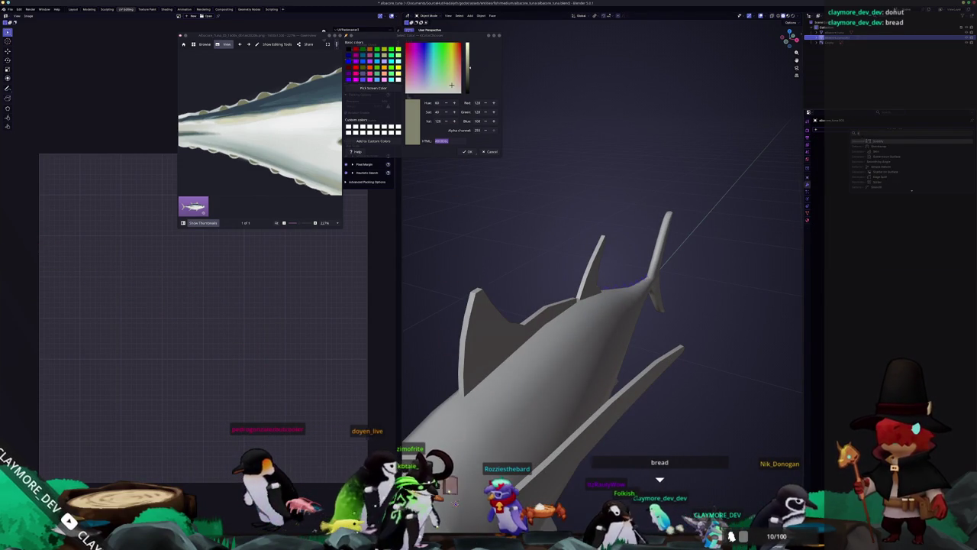
scroll(687, 244, up, 5)
key(ctrl+a)
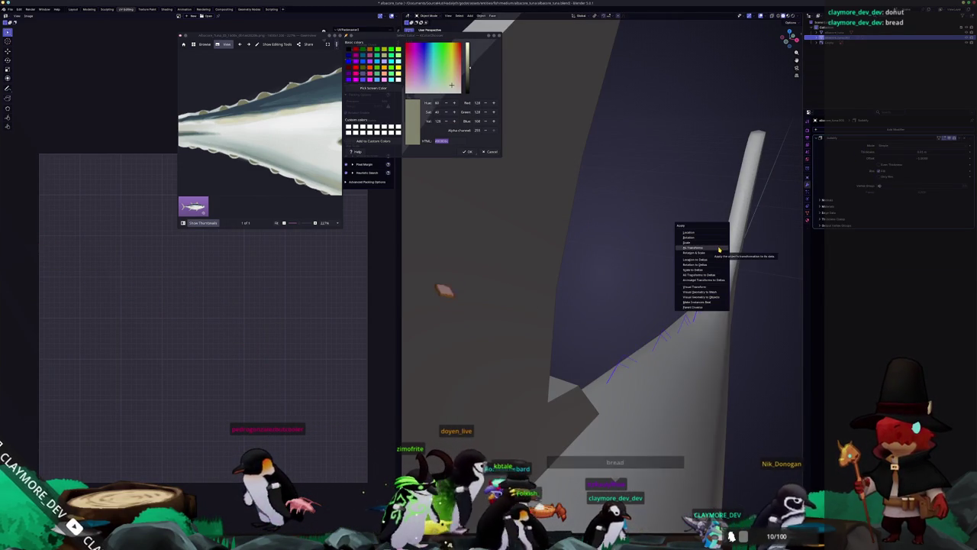
click(718, 249)
Check the mesh in a side view in Edit Mode, then return to Object Mode.
key(Tab)
key(KP_3)
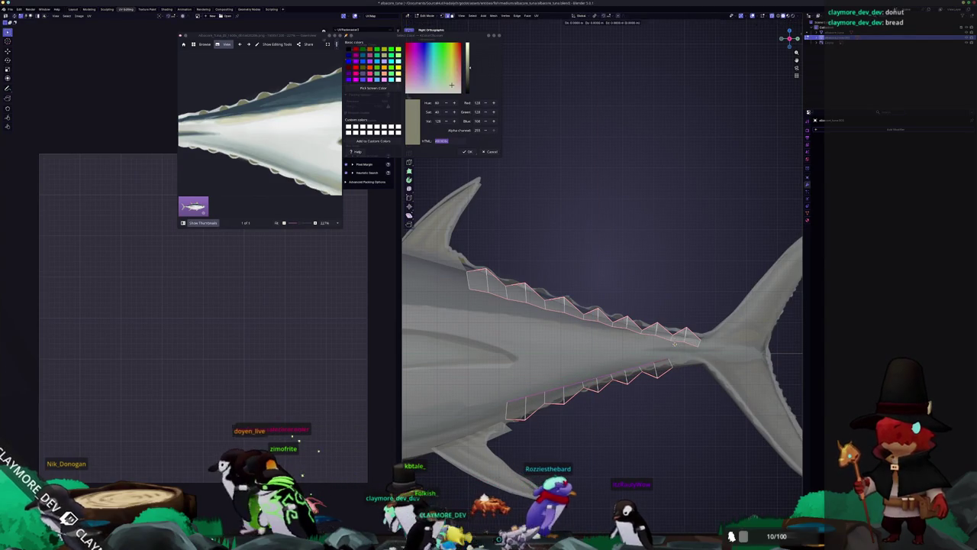
key(alt+h)
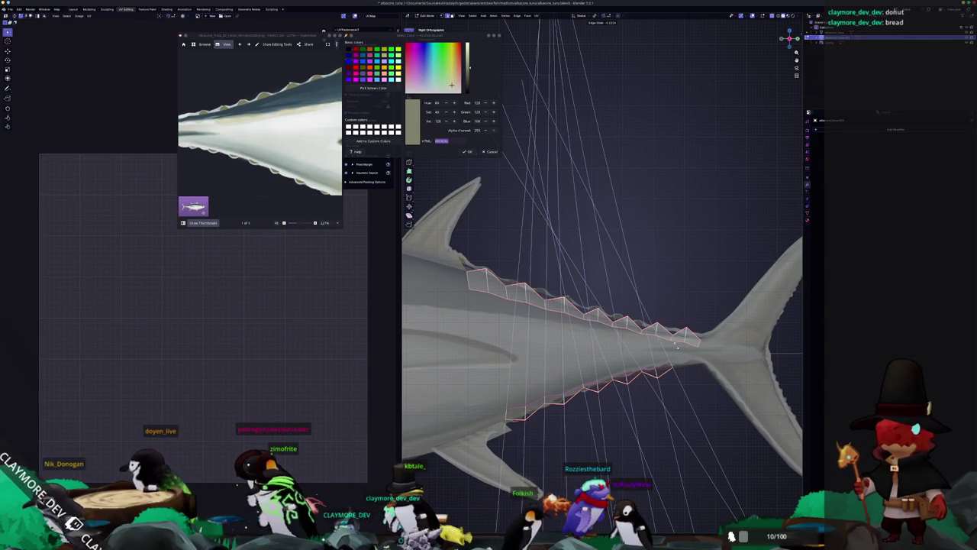
key(ctrl+z)
key(Tab)
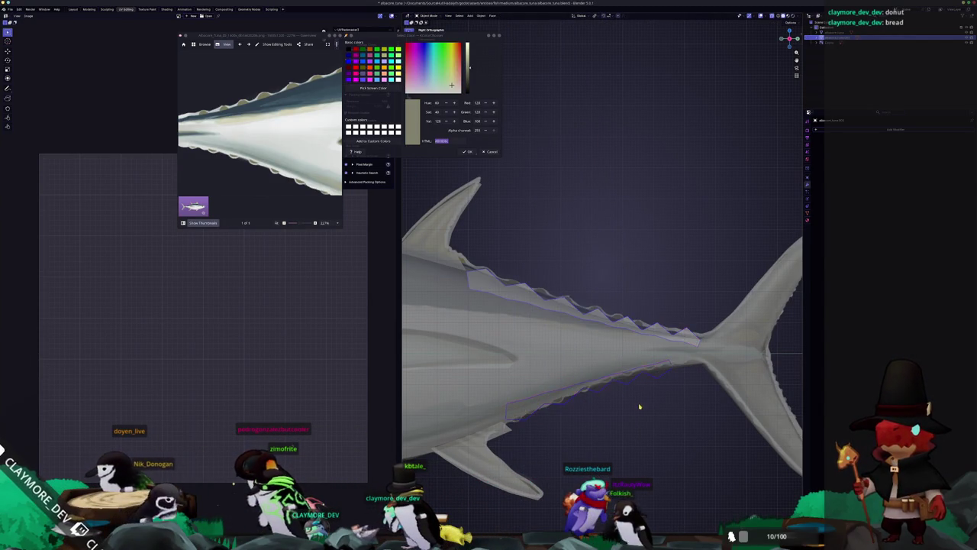
scroll(634, 401, down, 2)
drag(633, 336, 839, 154)
click(855, 134)
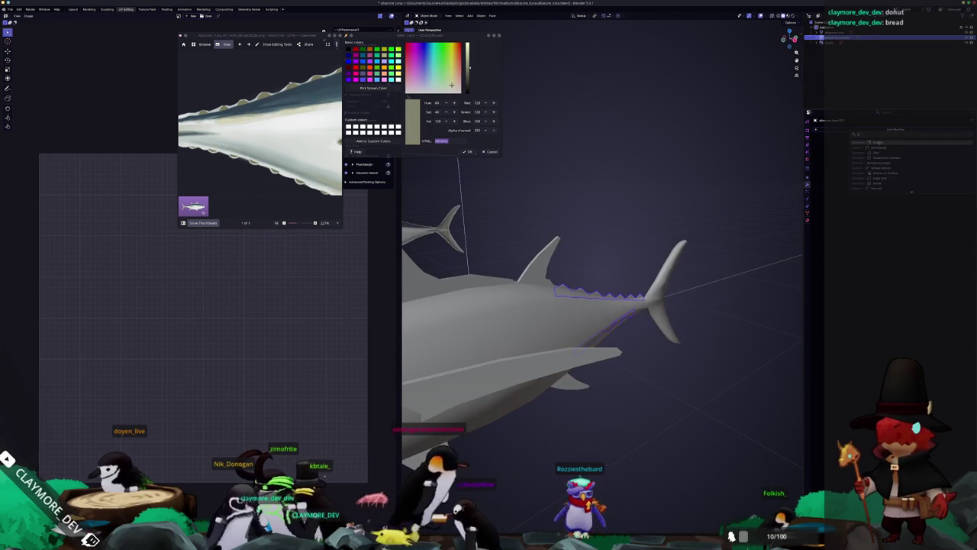
Add a Solidify modifier, apply transforms, and enter a new Thickness value.
click(878, 143)
key(ctrl+a)
click(715, 197)
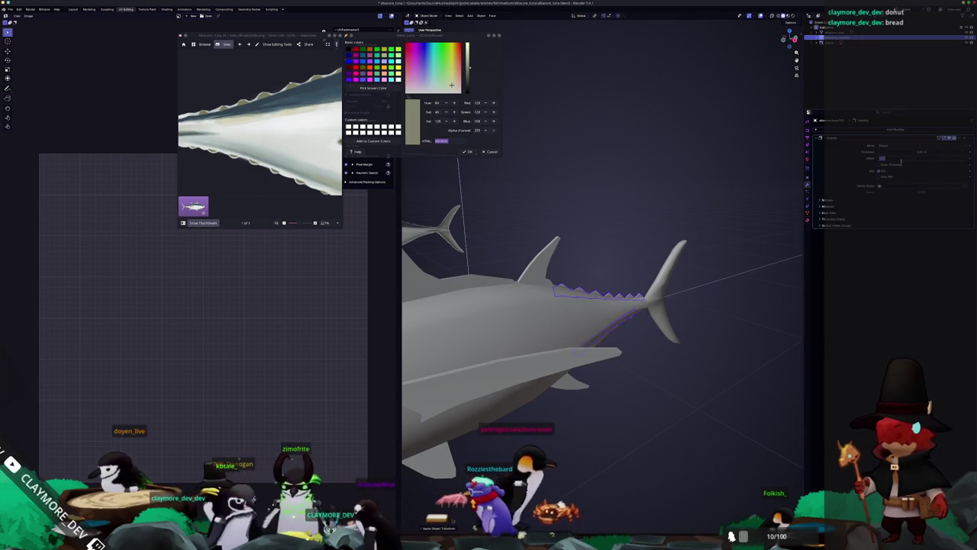
scroll(694, 277, up, 5)
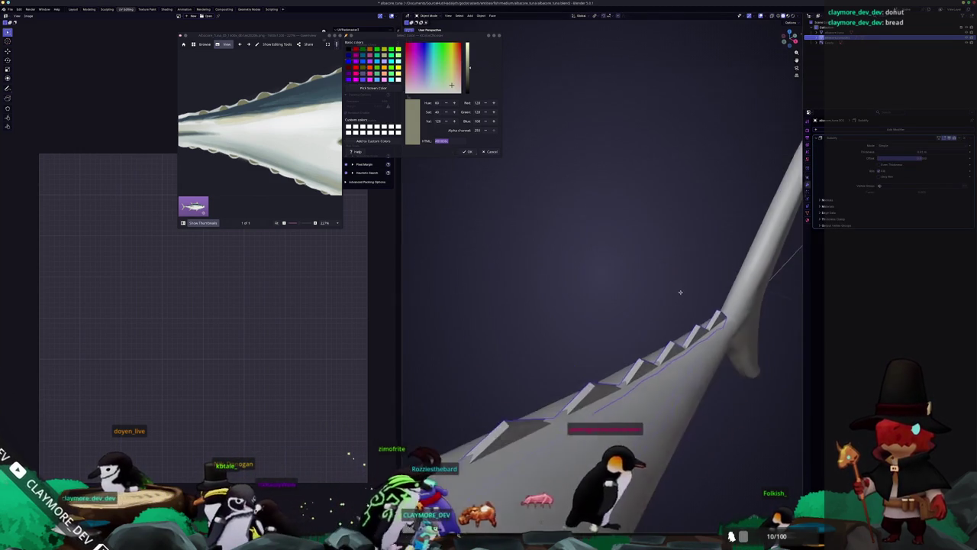
double_click(924, 152)
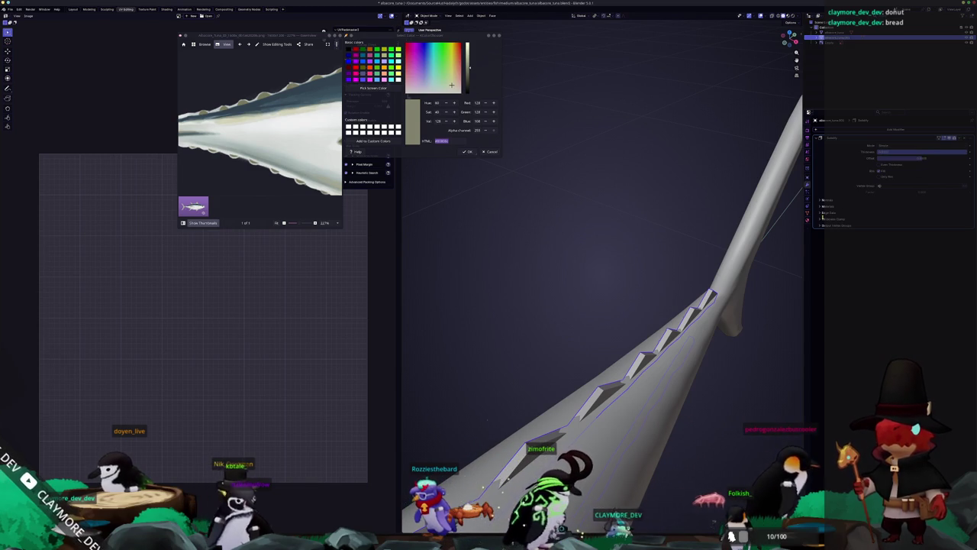
key(Return)
scroll(603, 249, down, 6)
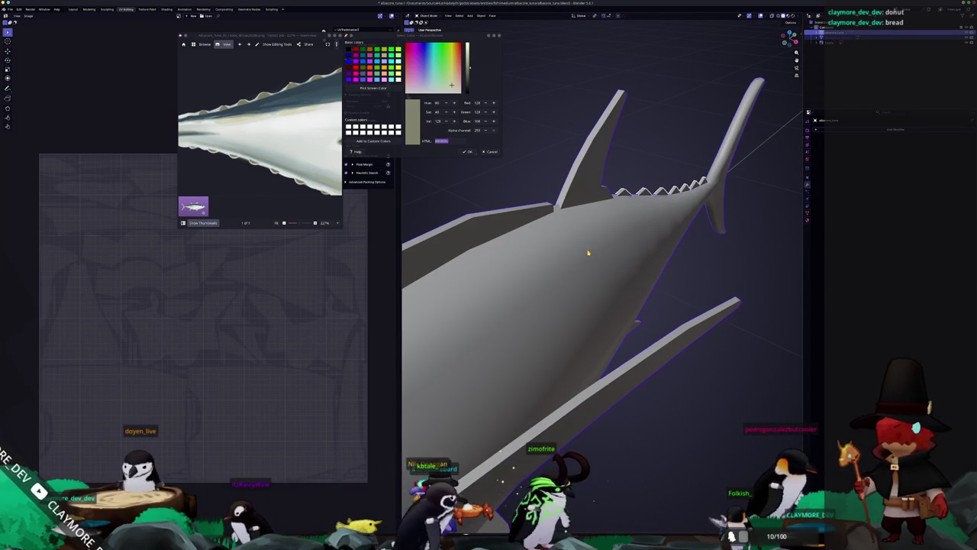
Inspect the fins in Edit Mode, then try Shade Auto Smooth and undo it.
key(Tab)
scroll(599, 229, down, 3)
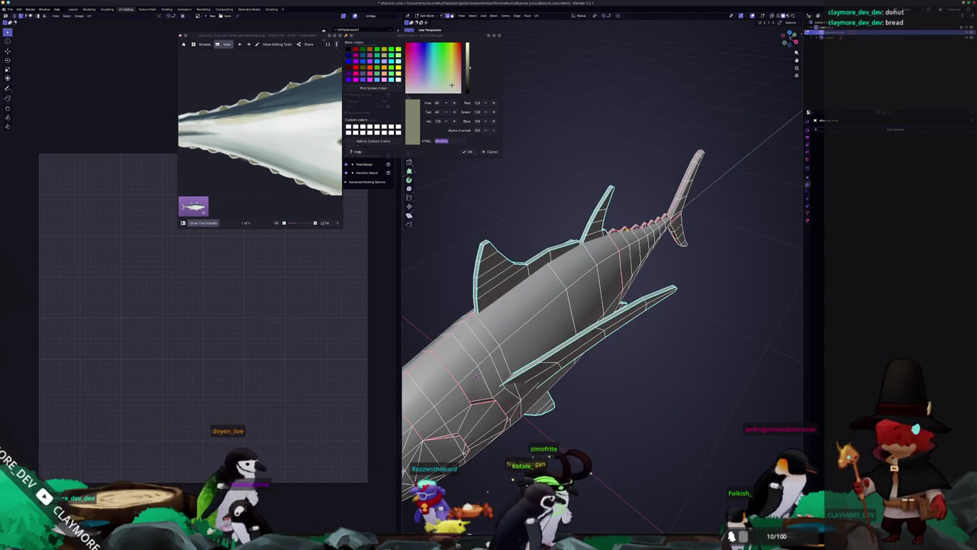
scroll(475, 376, up, 5)
scroll(475, 376, down, 1)
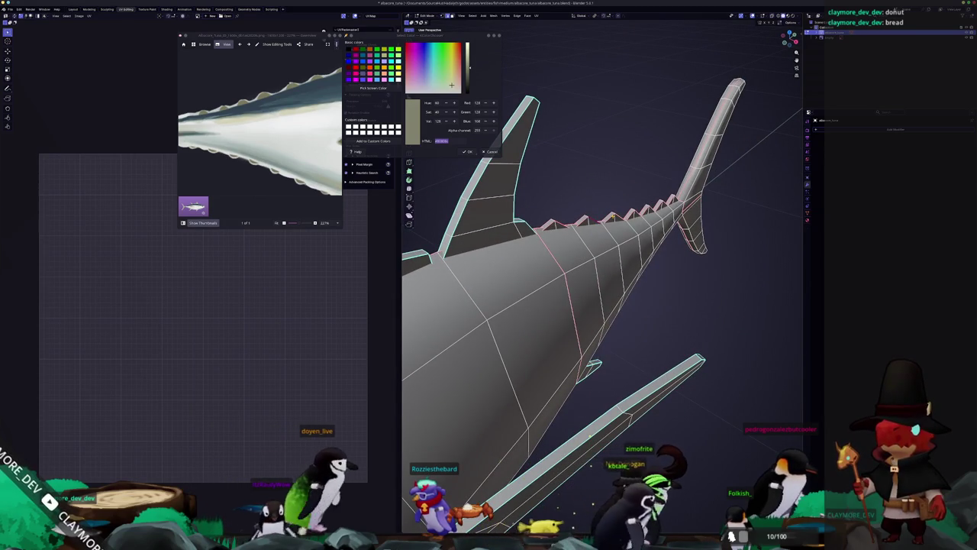
key(Tab)
scroll(666, 289, down, 2)
right_click(666, 290)
click(667, 287)
key(ctrl+z)
scroll(608, 264, up, 3)
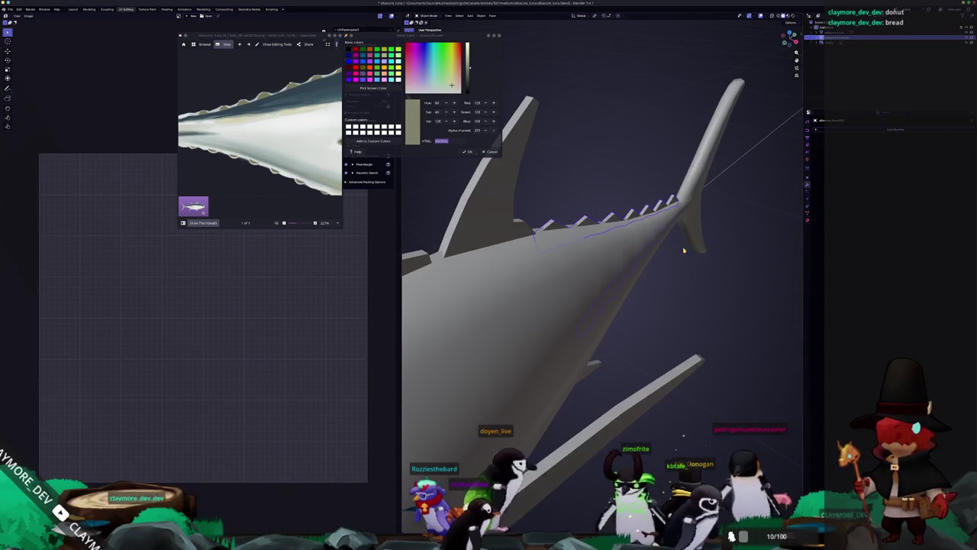
scroll(603, 259, down, 2)
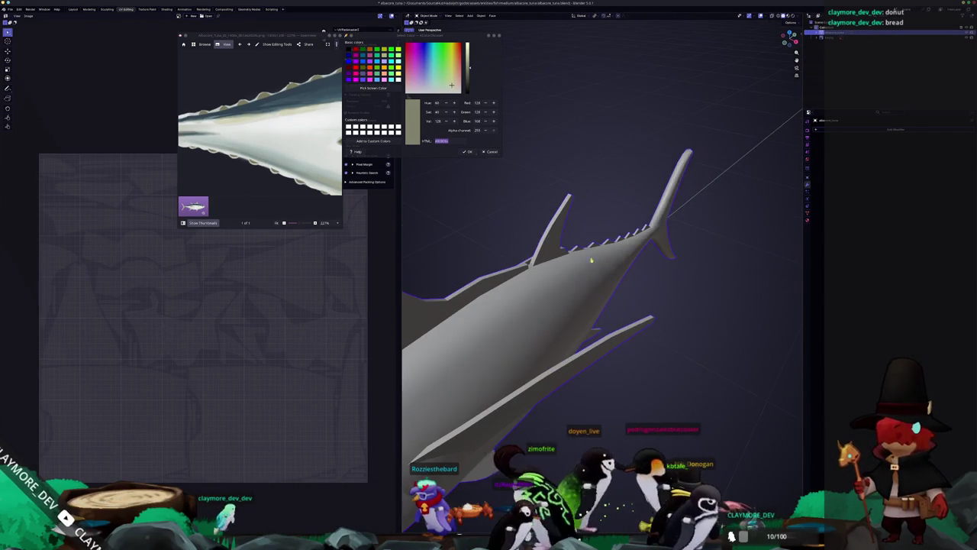
click(166, 9)
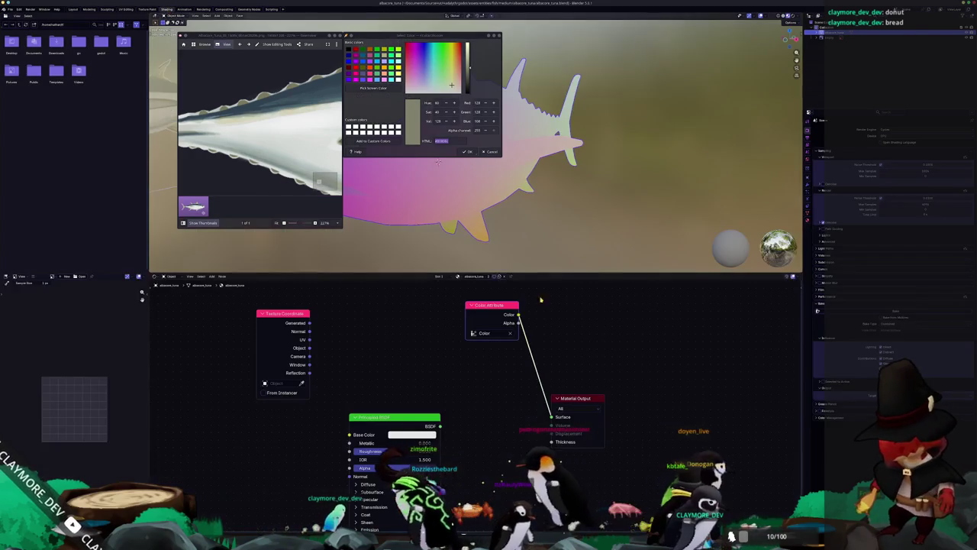
ctrl+shift+click(287, 320)
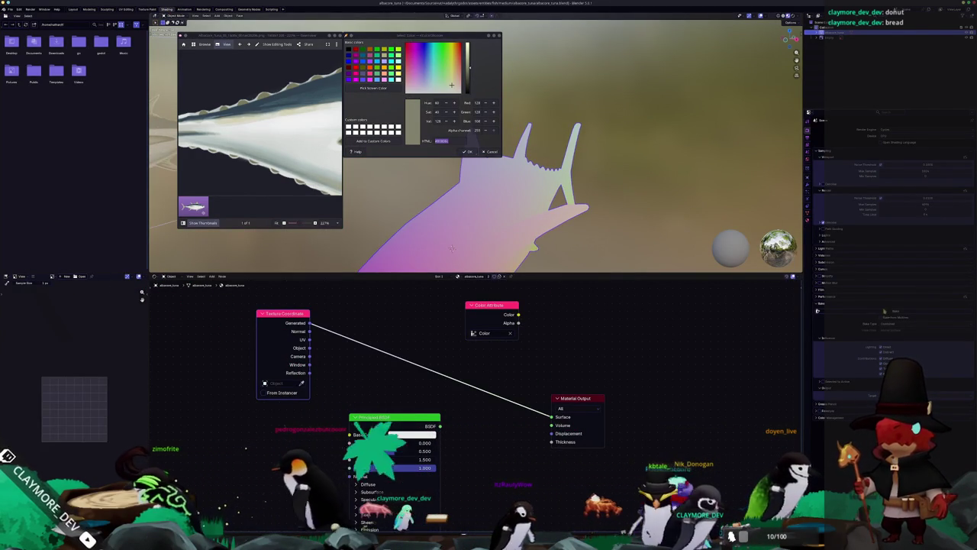
ctrl+shift+click(490, 309)
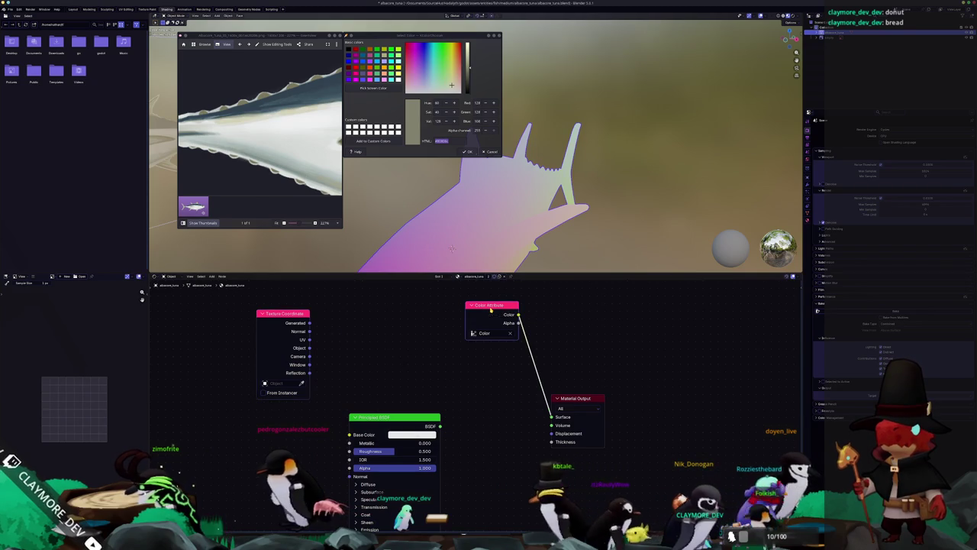
click(126, 10)
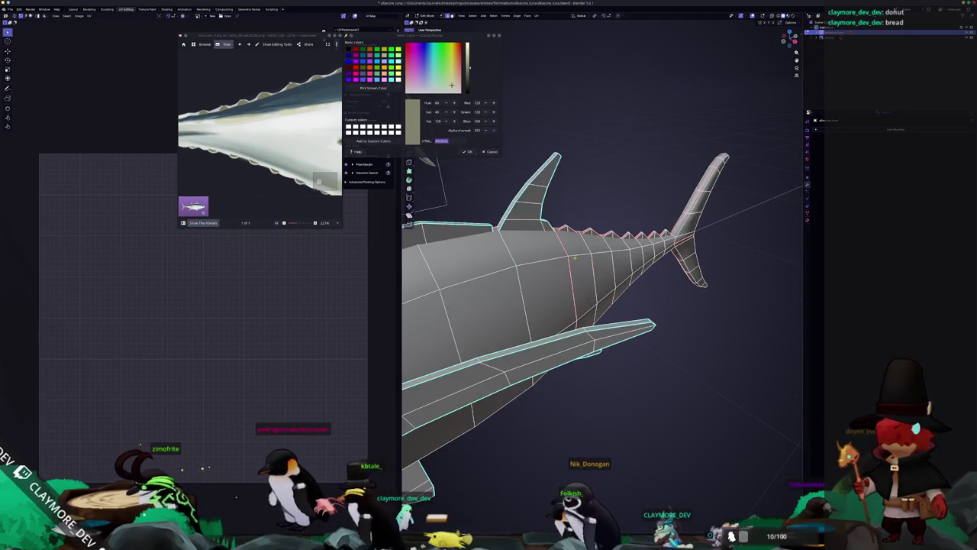
Unwrap the tuna with Smart UV Project from the side view.
key(KP_3)
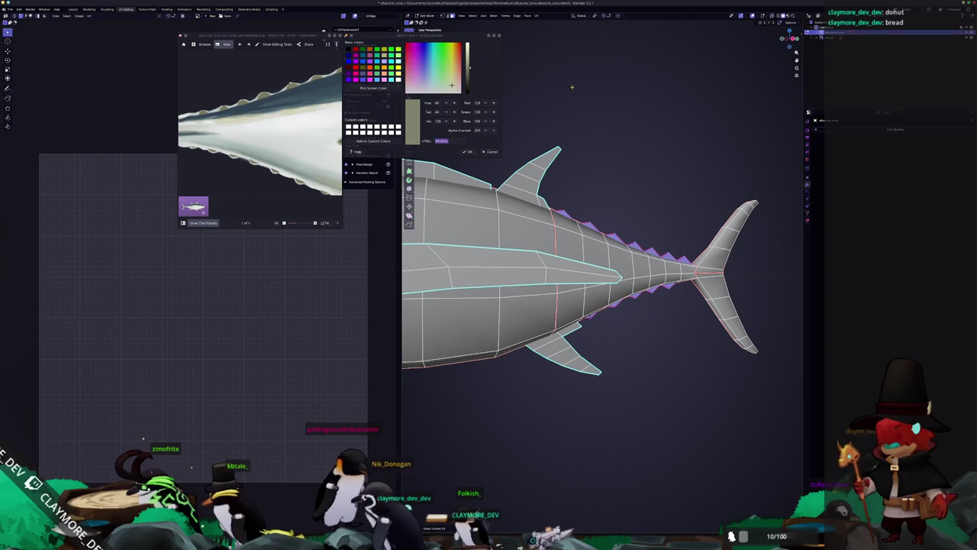
click(538, 16)
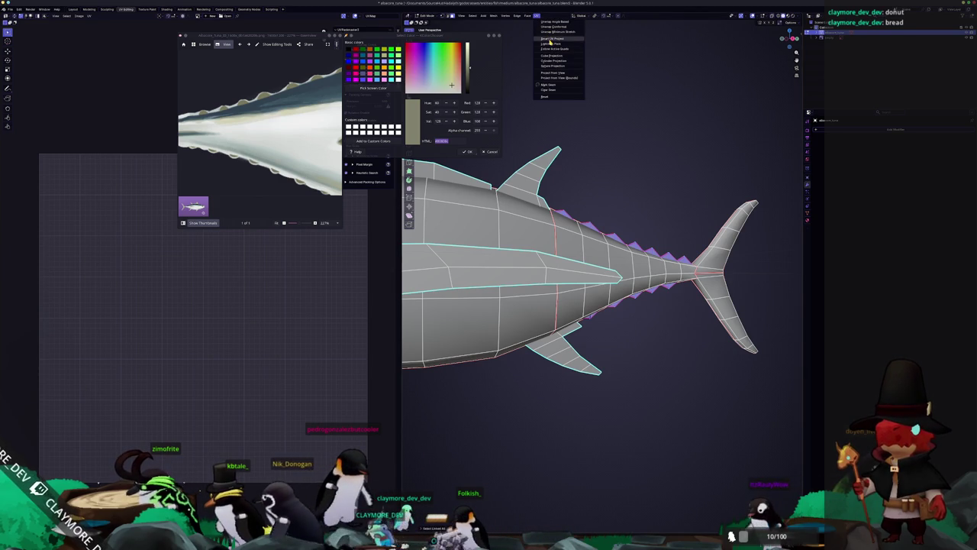
click(549, 40)
click(537, 89)
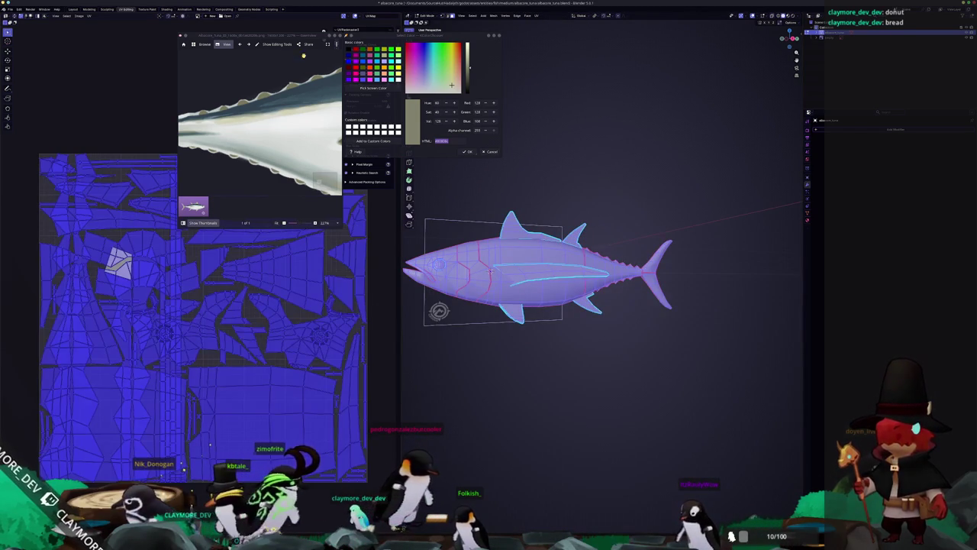
Pack the UV islands with UVPackmaster and return to Object Mode.
click(330, 36)
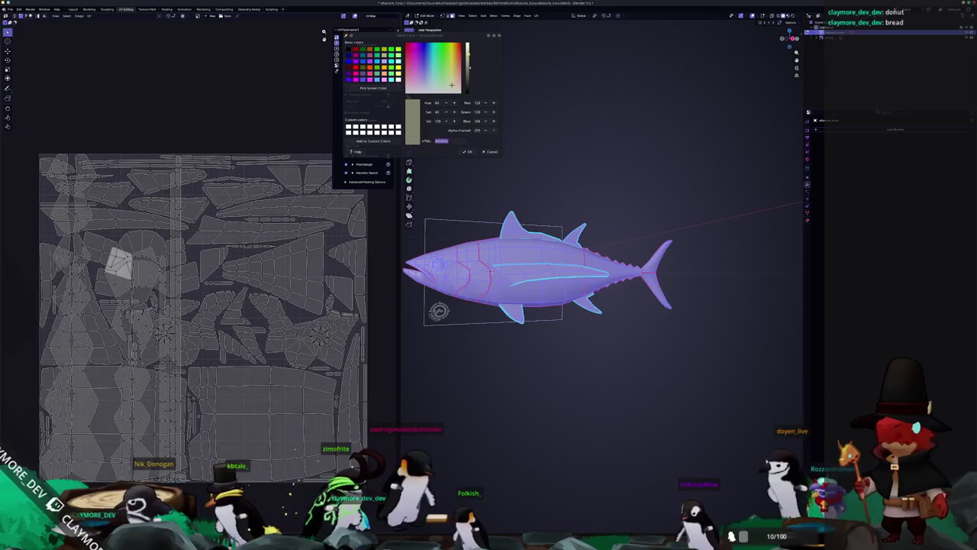
key(Escape)
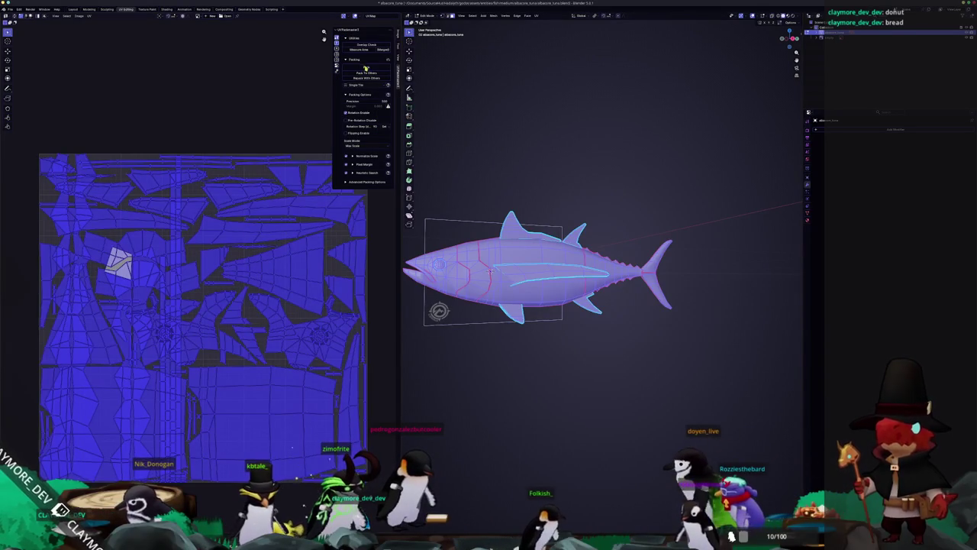
click(366, 69)
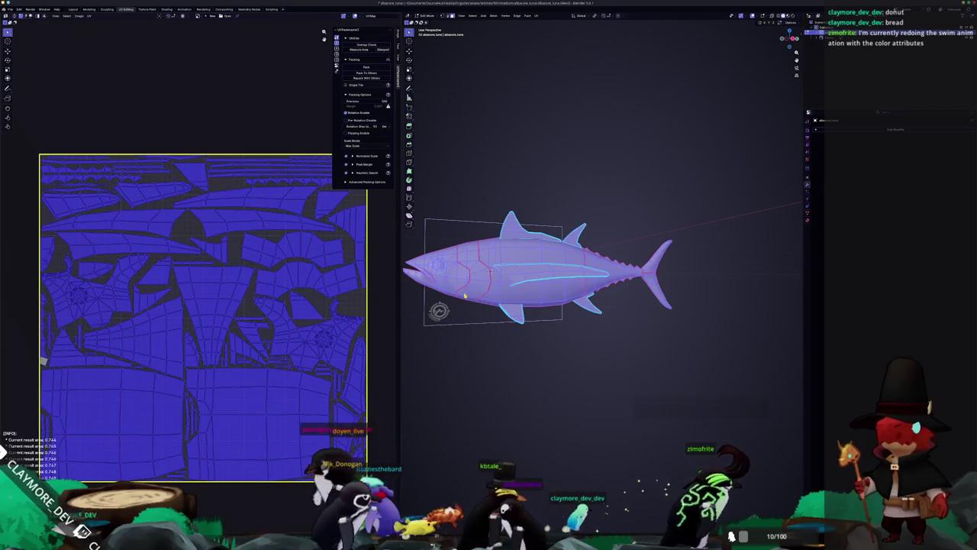
key(Tab)
mouse_move(464, 295)
mouse_down()
mouse_move(560, 327)
mouse_move(549, 336)
mouse_move(576, 363)
mouse_move(593, 299)
mouse_up()
drag(496, 152, 536, 133)
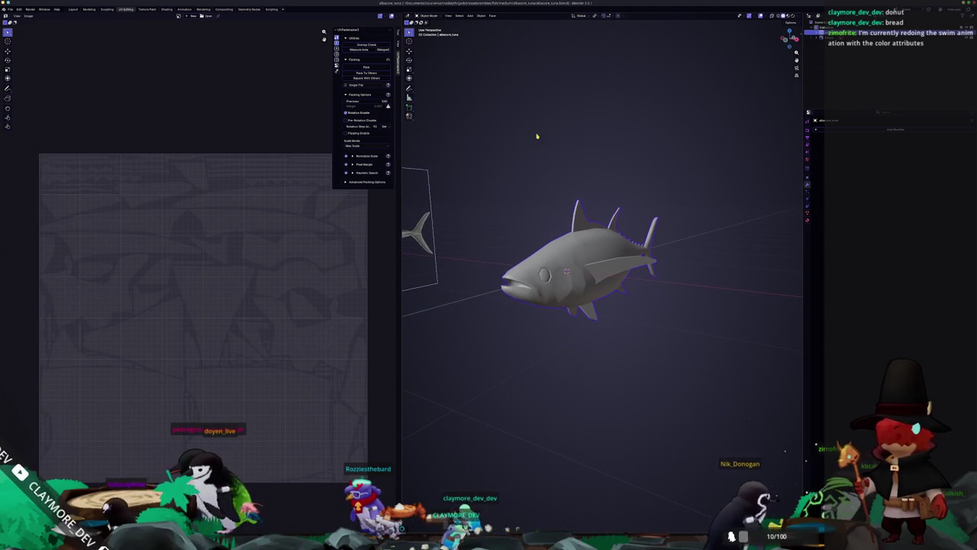
Export the tuna model as an FBX (.fbx) file and return to Substance 3D Painter.
click(10, 9)
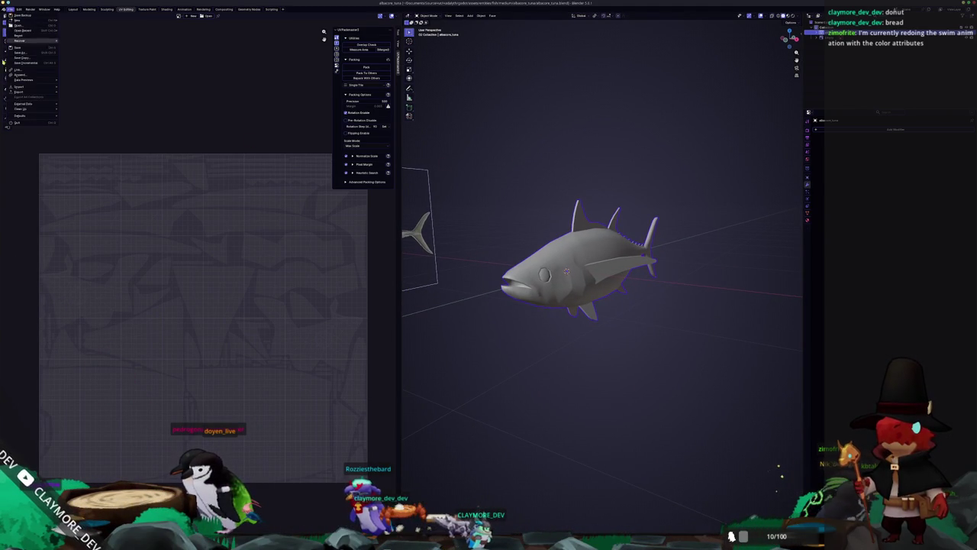
mouse_move(30, 93)
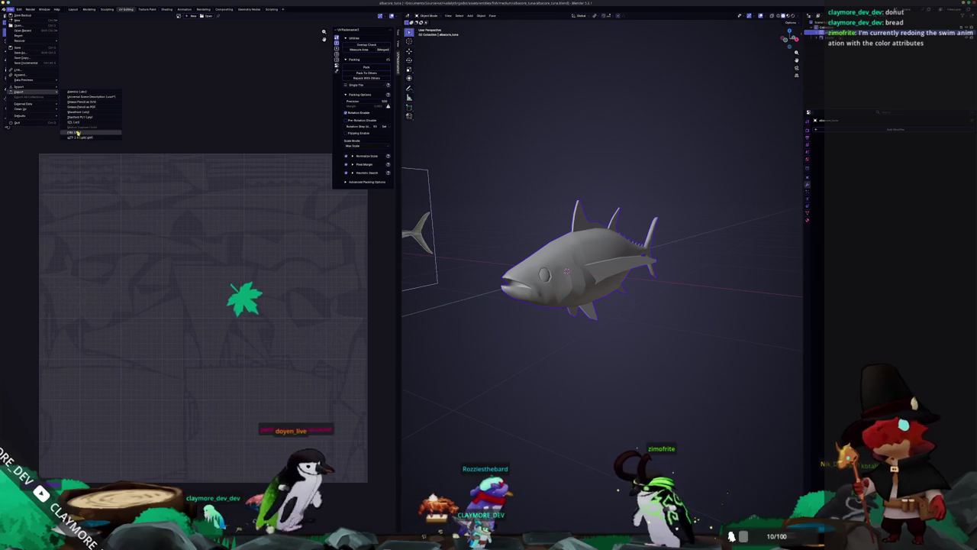
click(79, 133)
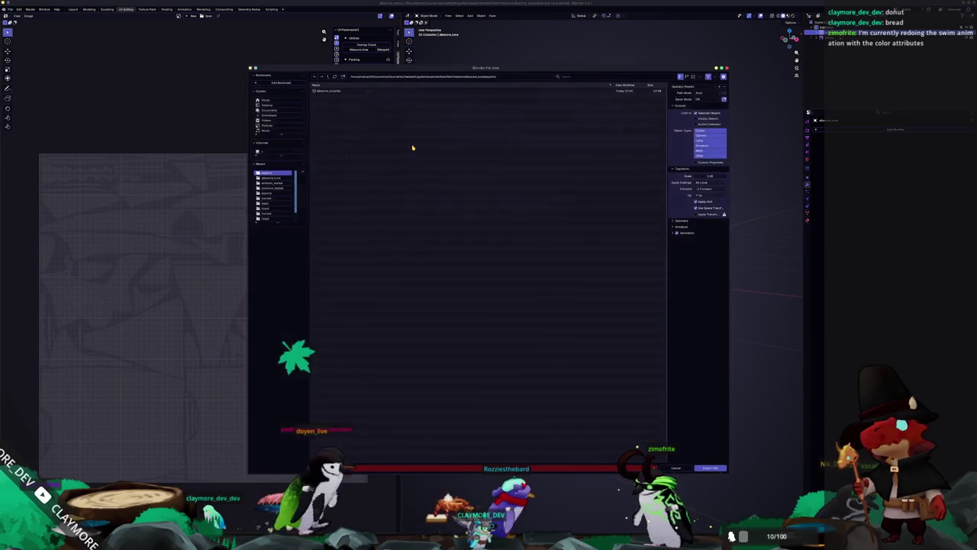
click(706, 468)
key(alt+Tab)
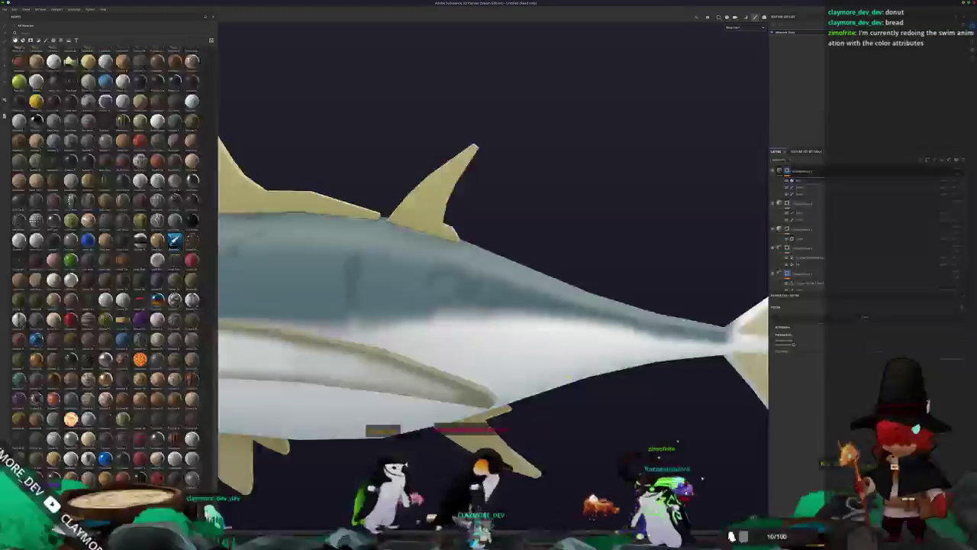
Bake the updated tuna's mesh maps and return to painting mode.
key(ctrl+shift+b)
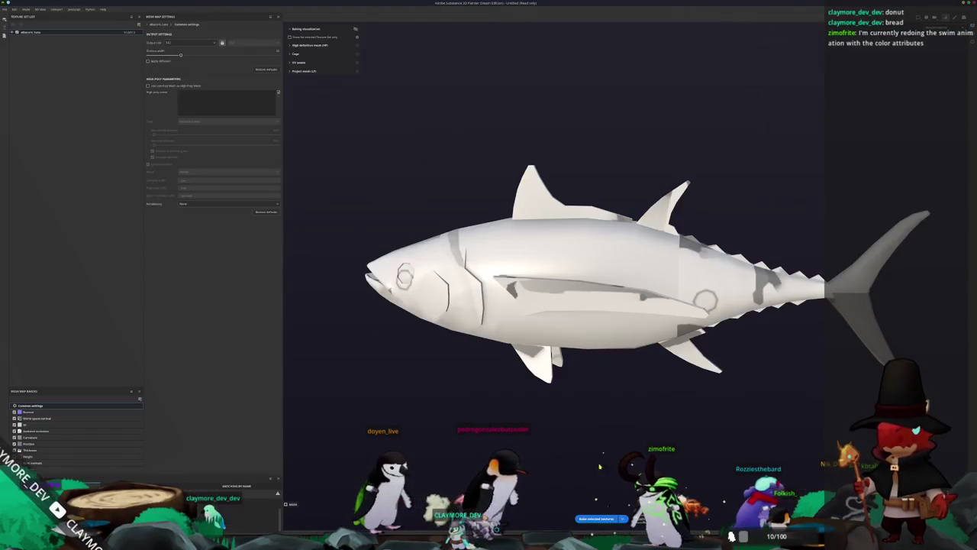
click(602, 518)
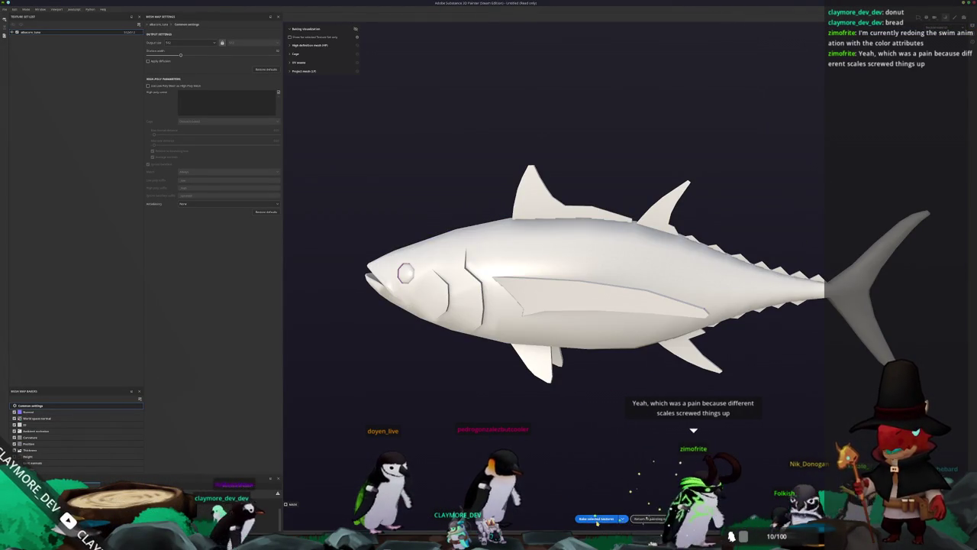
click(647, 518)
Restore the full material view in the viewport and select a paint layer.
scroll(590, 210, up, 3)
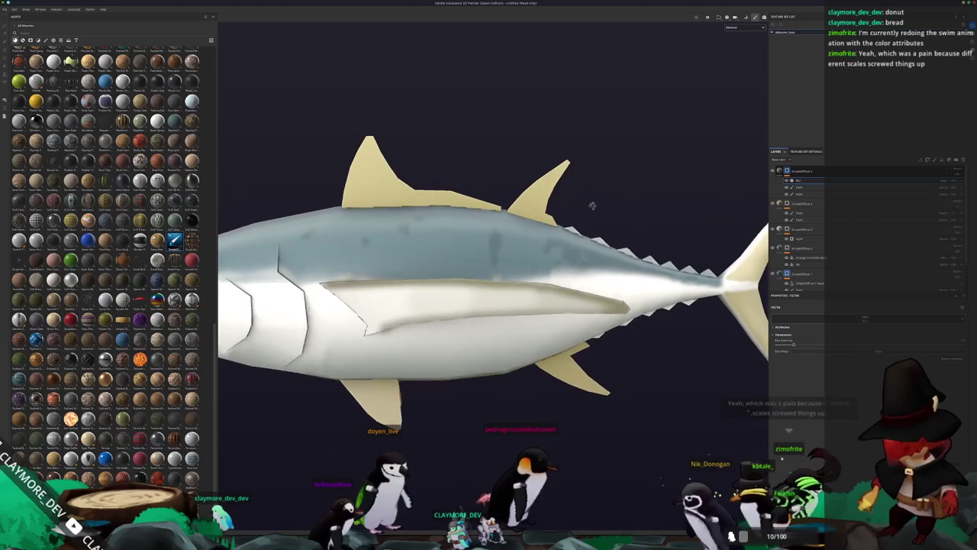
scroll(587, 207, down, 2)
click(746, 29)
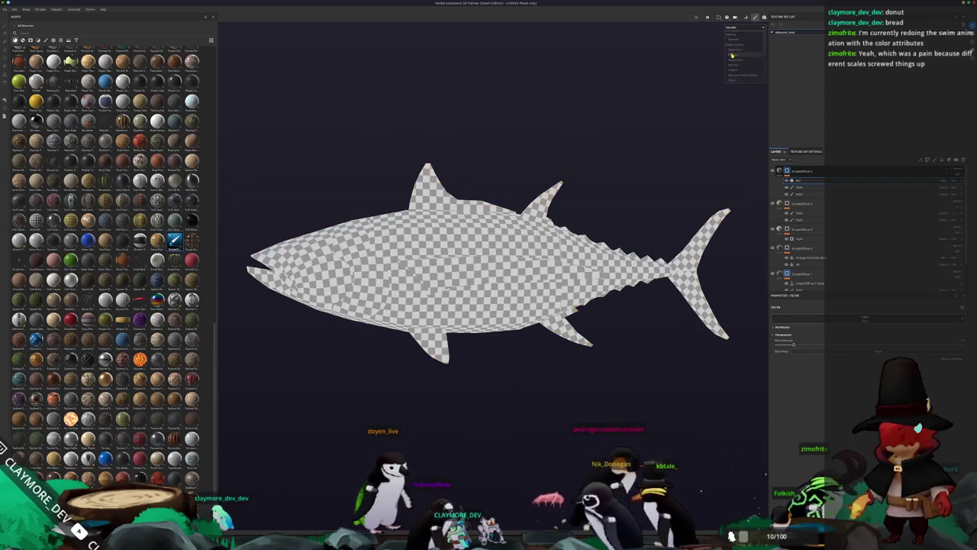
click(739, 50)
scroll(611, 201, up, 3)
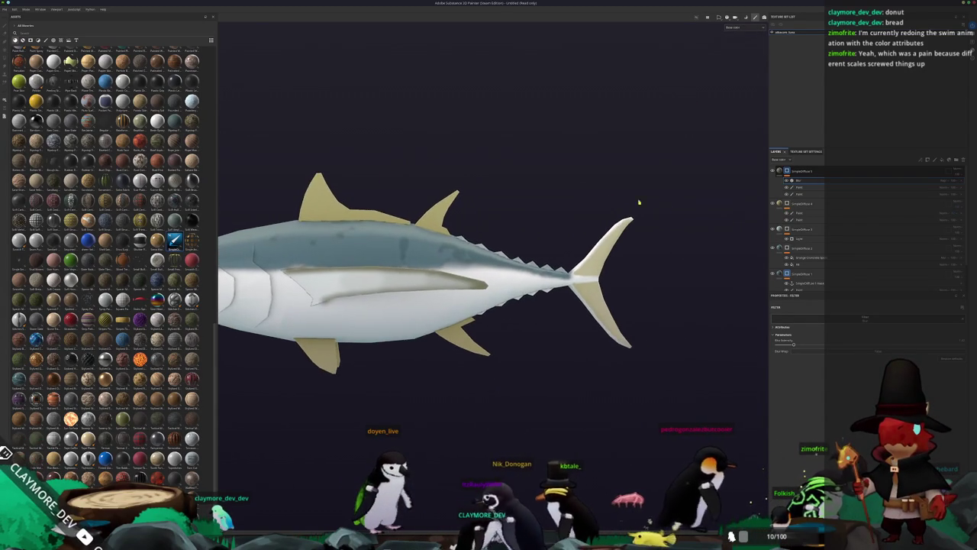
click(804, 213)
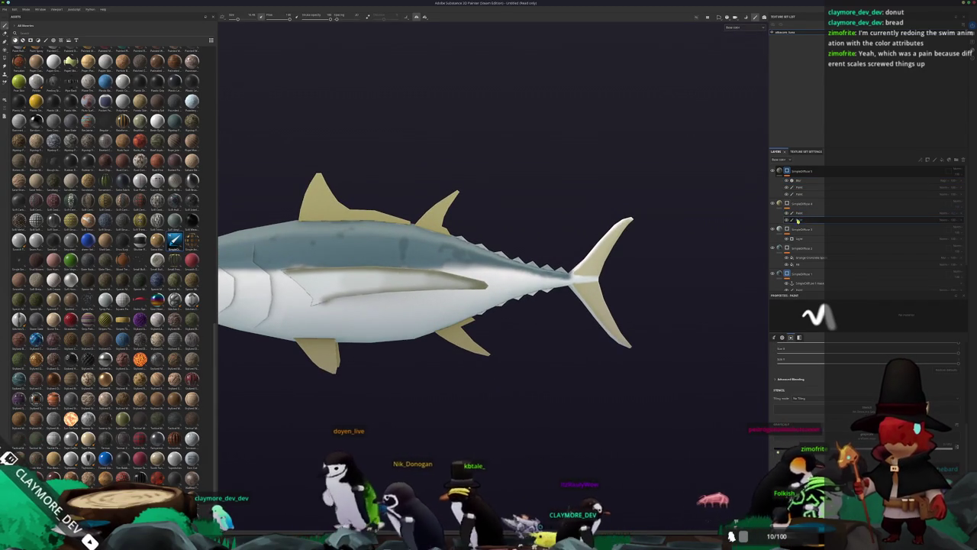
scroll(491, 232, up, 2)
scroll(491, 233, up, 2)
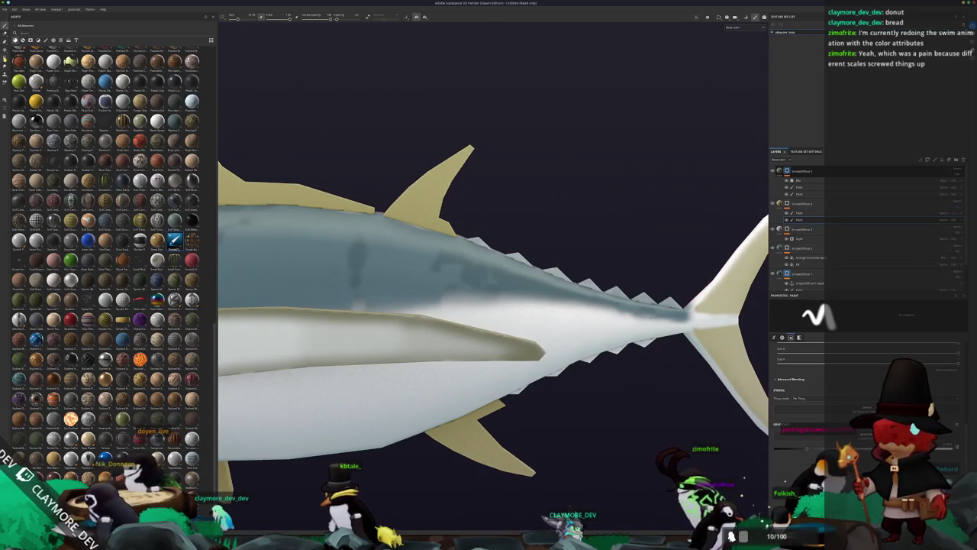
click(5, 48)
scroll(495, 239, up, 2)
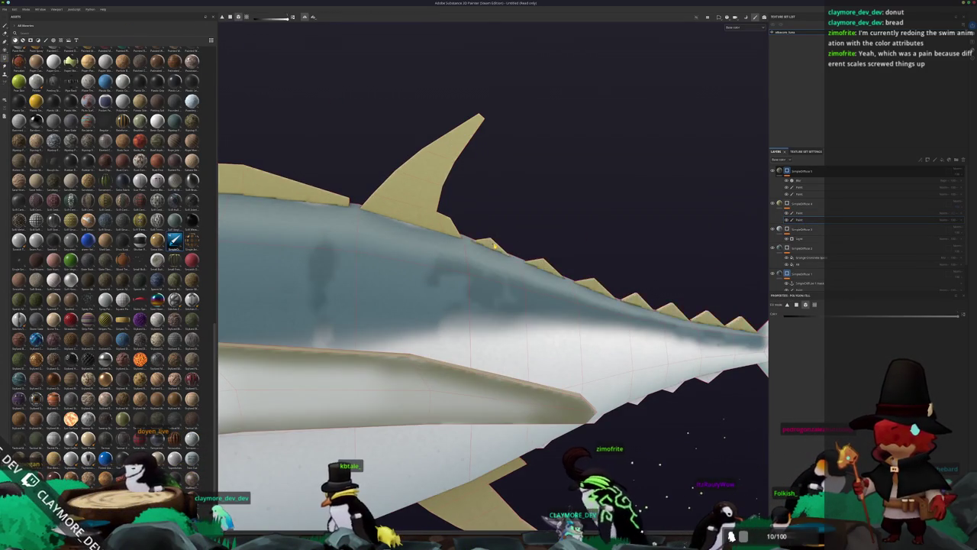
scroll(495, 244, down, 3)
scroll(597, 355, up, 2)
scroll(600, 355, down, 3)
drag(600, 355, 574, 393)
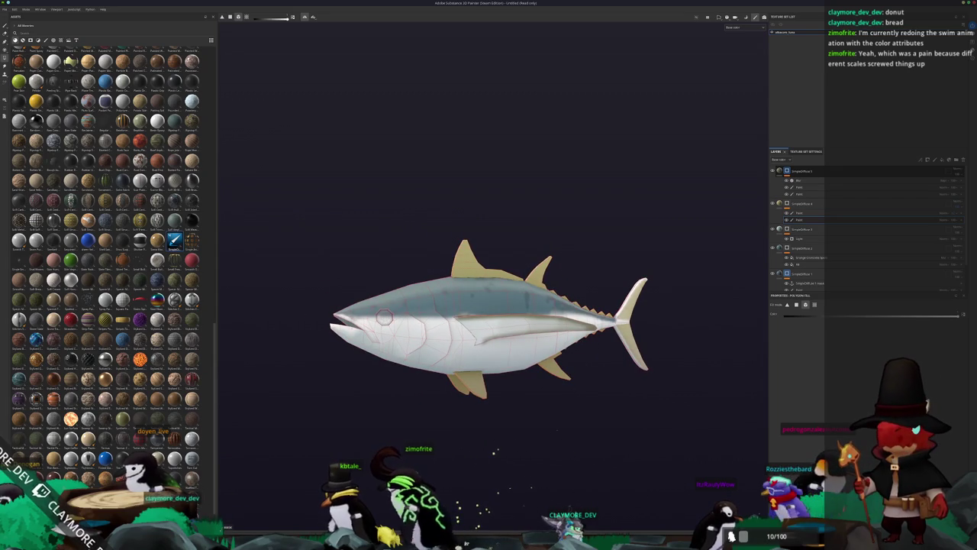
key(alt+Tab)
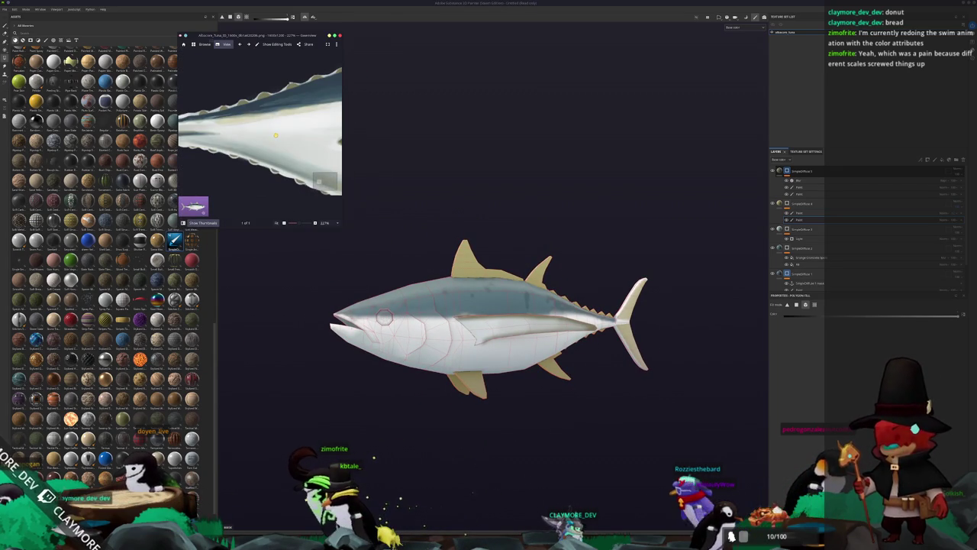
scroll(276, 136, down, 5)
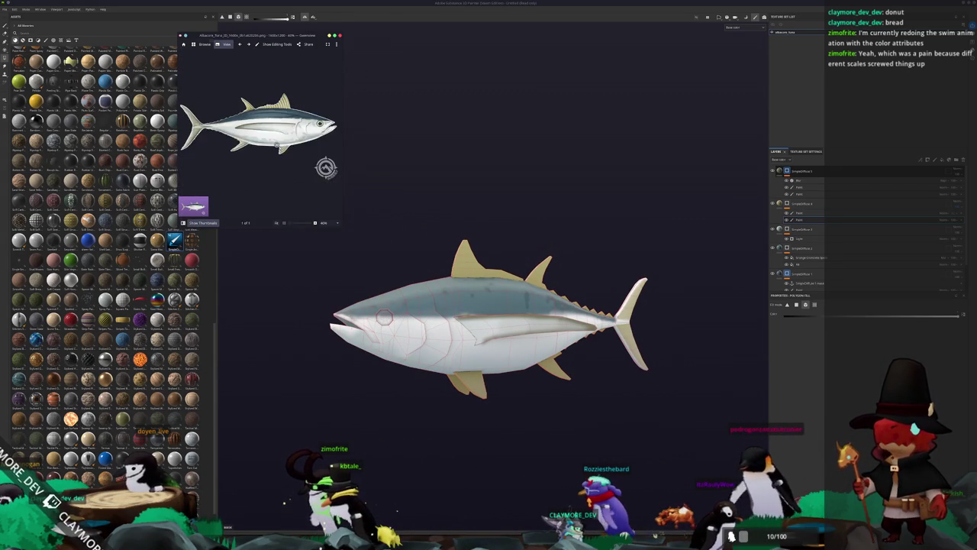
drag(458, 239, 480, 239)
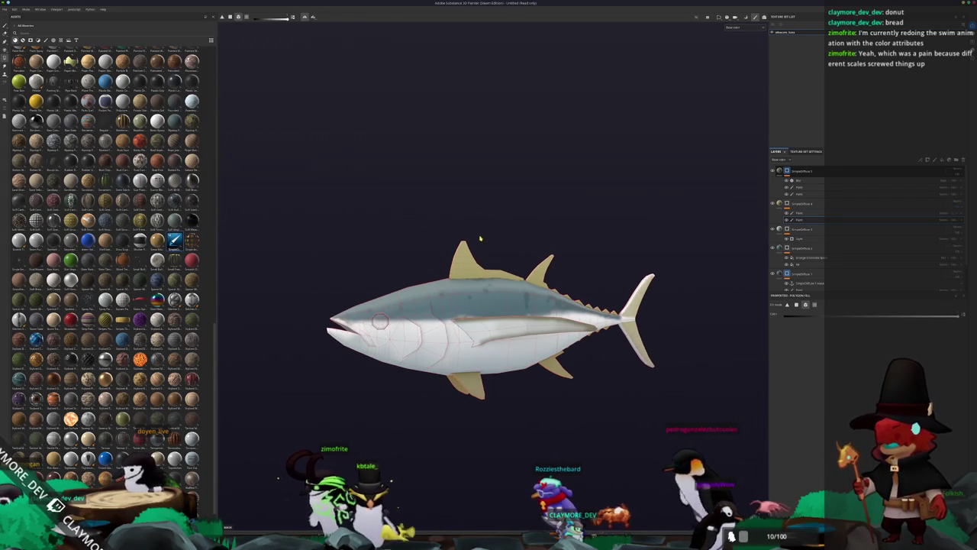
click(841, 197)
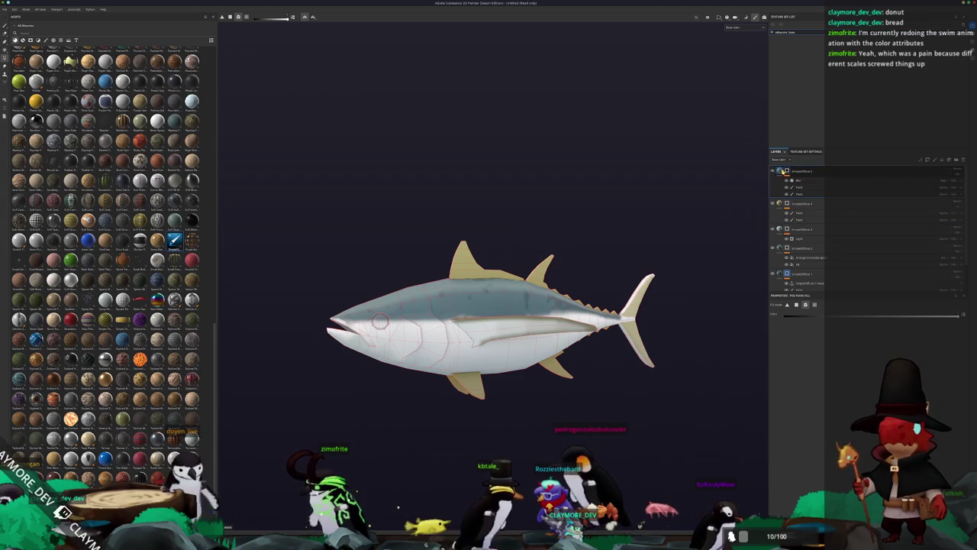
key(alt+Tab)
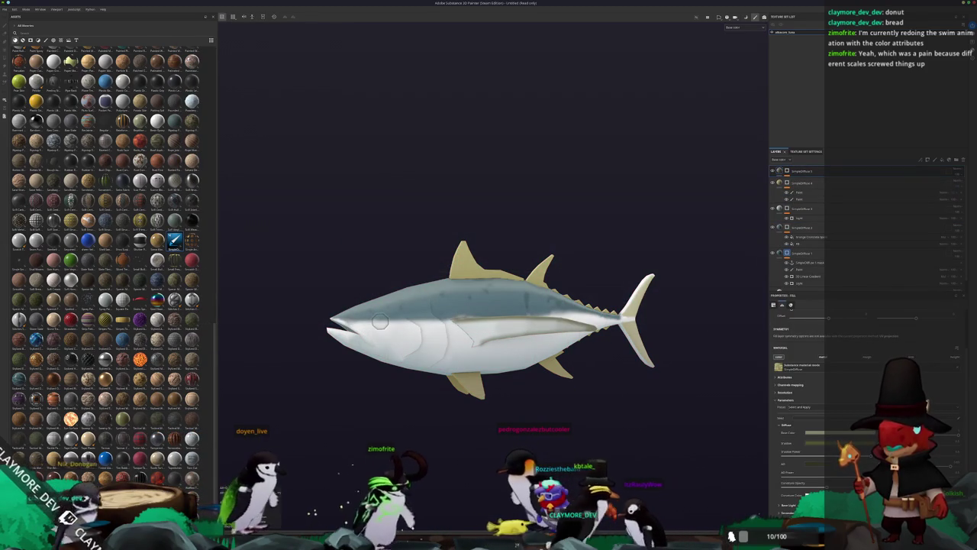
Compare the tuna against the reference image, ending in a side view.
key(alt+Tab)
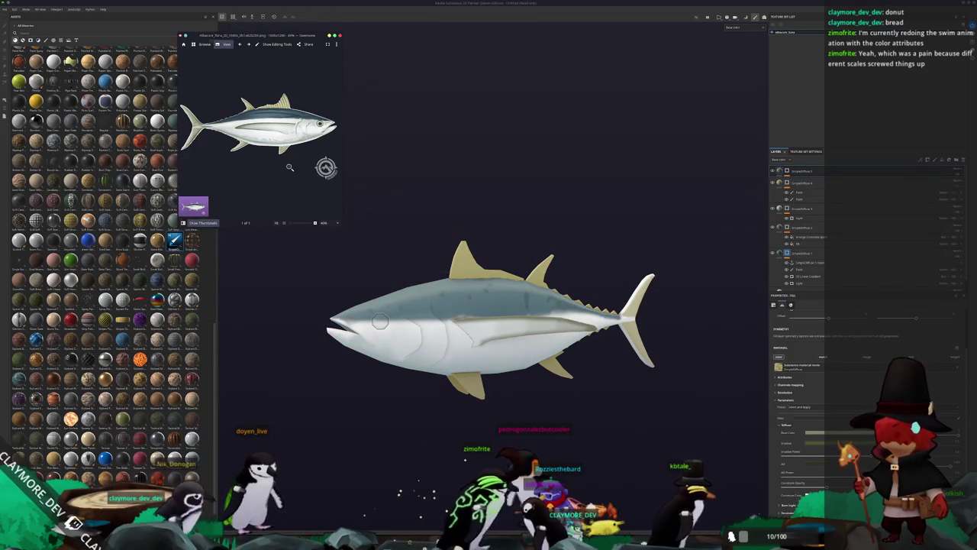
click(439, 202)
mouse_move(439, 202)
mouse_down()
mouse_move(489, 252)
mouse_move(526, 216)
mouse_move(416, 219)
mouse_up()
scroll(370, 326, up, 1)
mouse_move(371, 326)
mouse_down()
mouse_move(366, 336)
mouse_move(360, 329)
mouse_up()
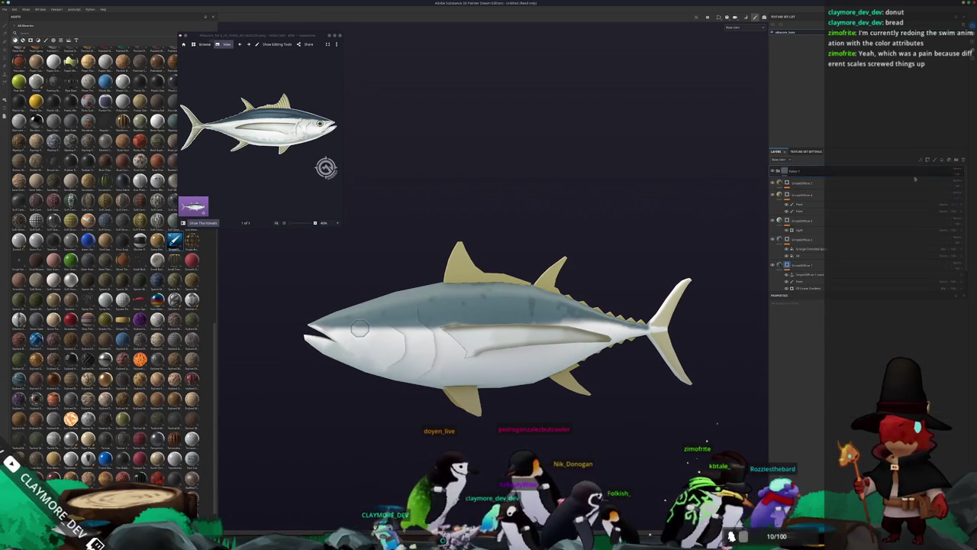
Add a black fill layer on top of the stack with a black mask.
click(942, 160)
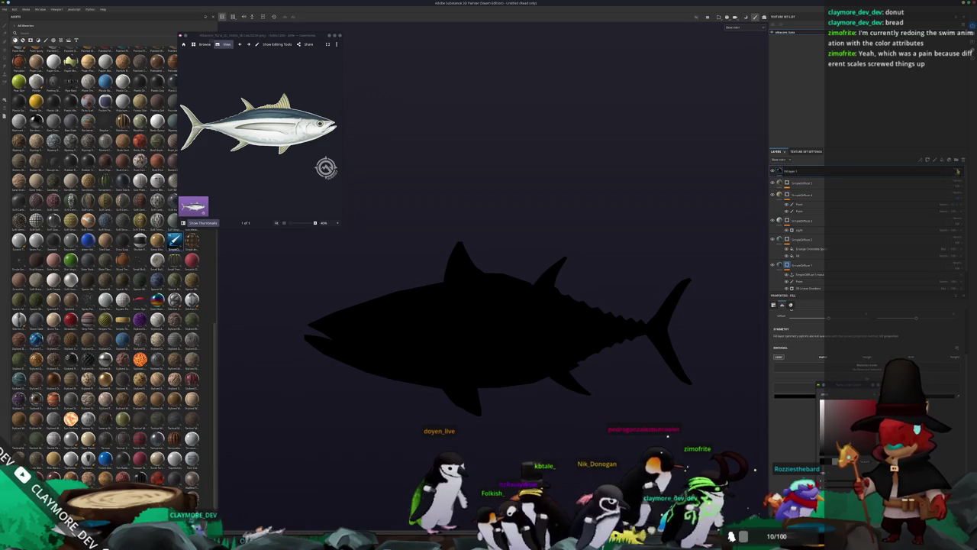
click(954, 159)
click(950, 255)
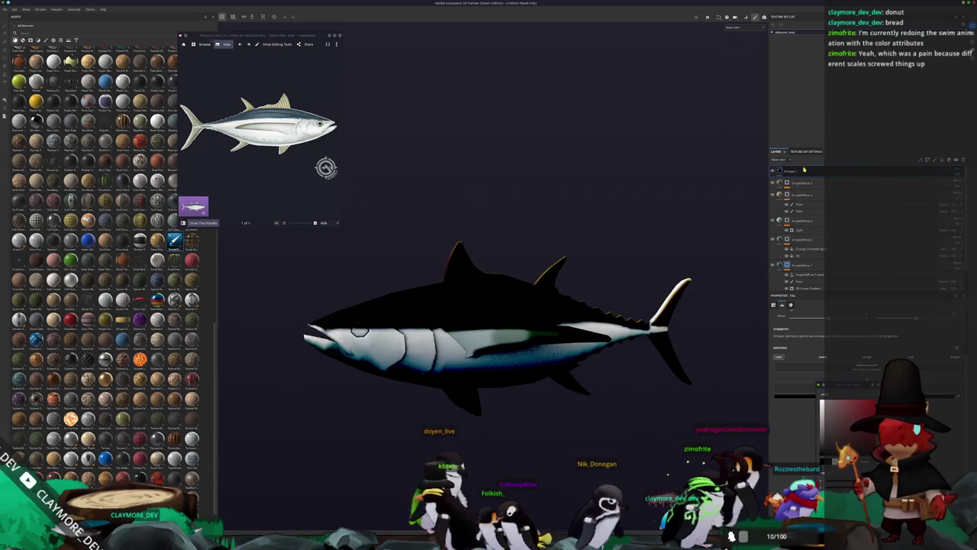
right_click(803, 172)
click(818, 174)
Add a Paint effect to the fill layer's mask and switch to the paint brush.
right_click(791, 172)
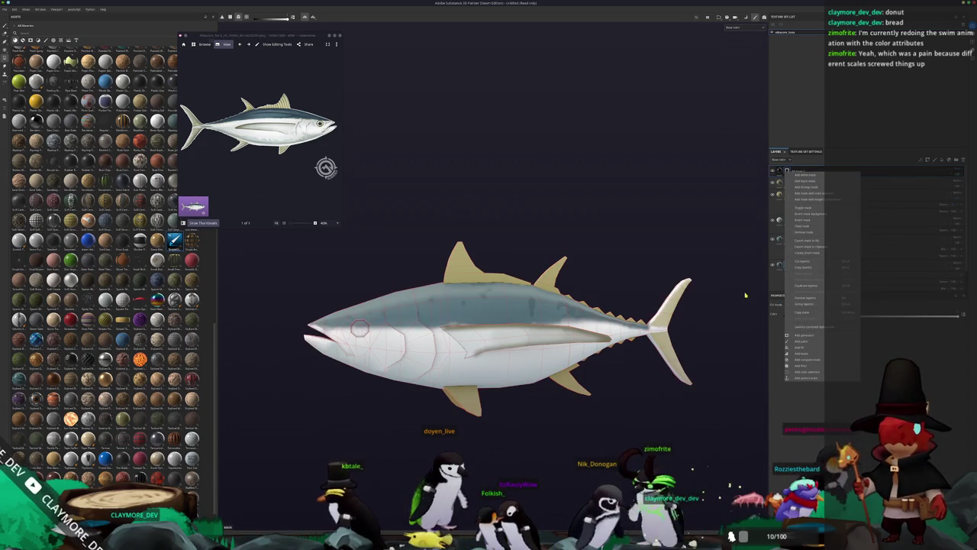
click(802, 342)
scroll(408, 311, up, 3)
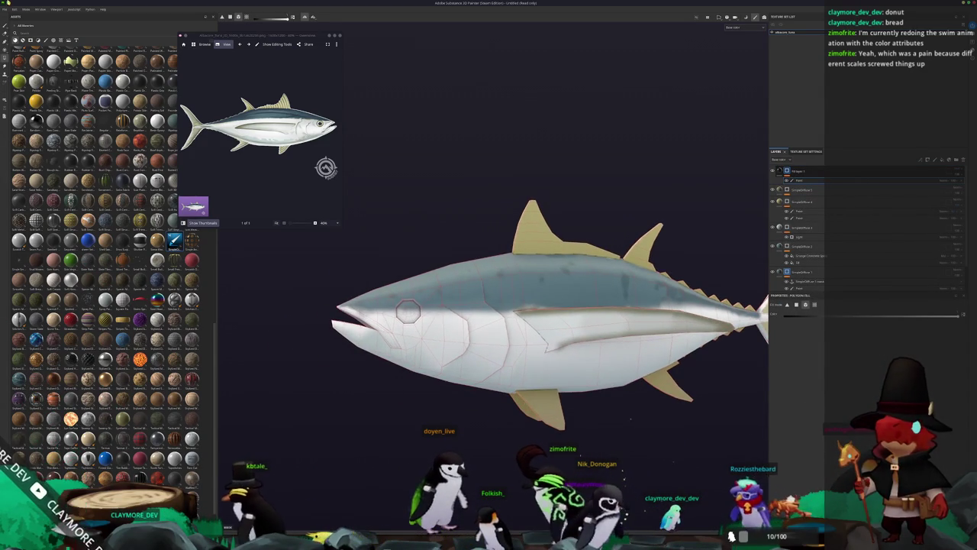
key(1)
scroll(408, 311, up, 5)
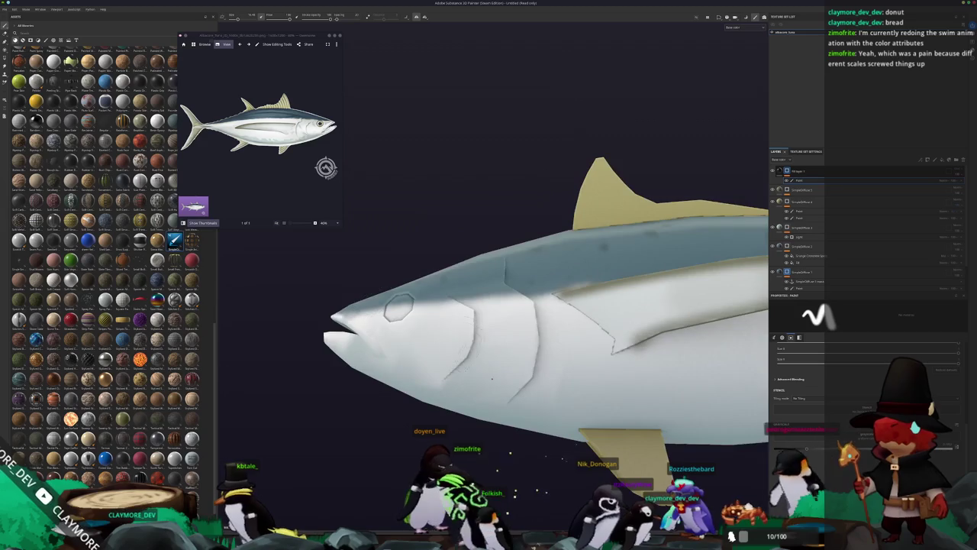
Paint a dark line along the tuna's gill edge, then undo it.
scroll(487, 377, up, 3)
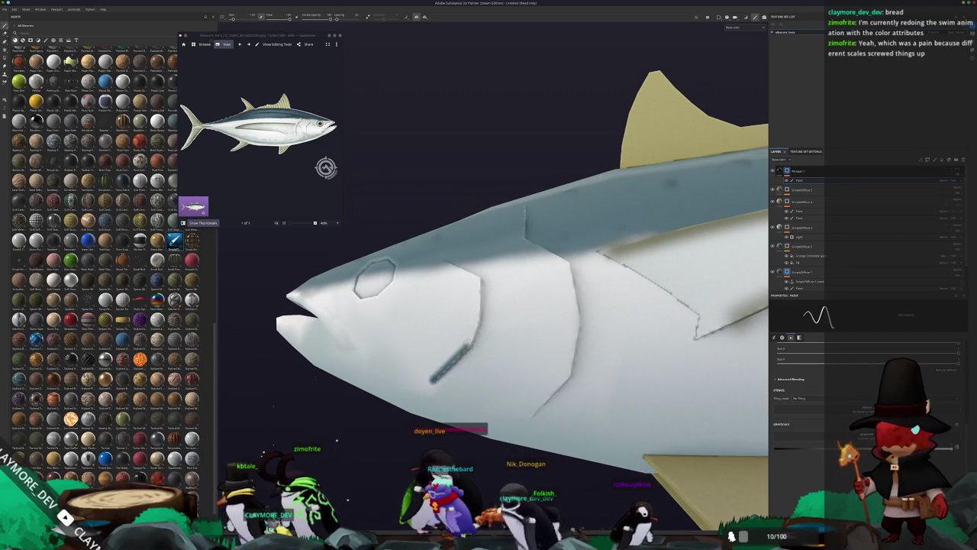
drag(475, 313, 611, 339)
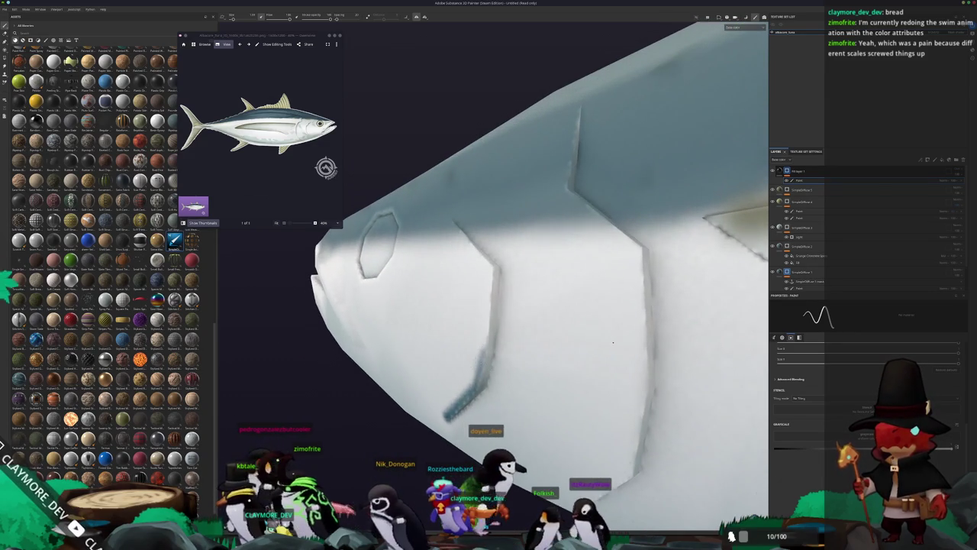
mouse_move(492, 351)
mouse_down()
mouse_move(481, 376)
mouse_move(580, 381)
mouse_up()
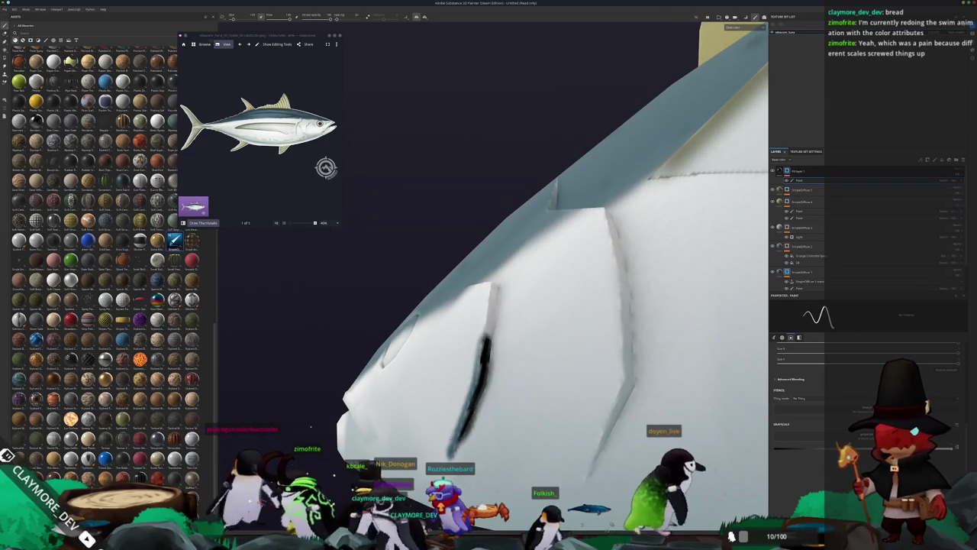
key(ctrl+z)
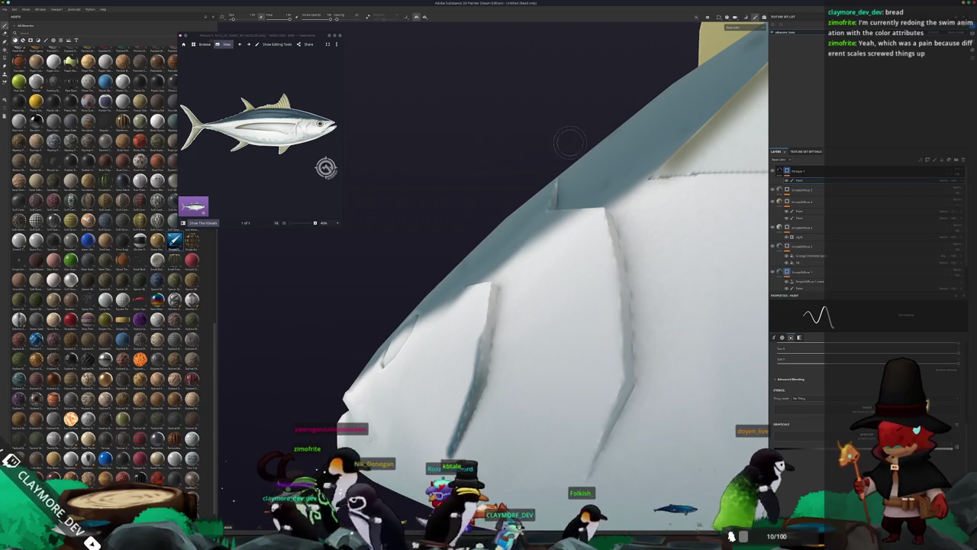
Fill the two gill-slit polygons on the tuna's head with black using polygon fill.
key(4)
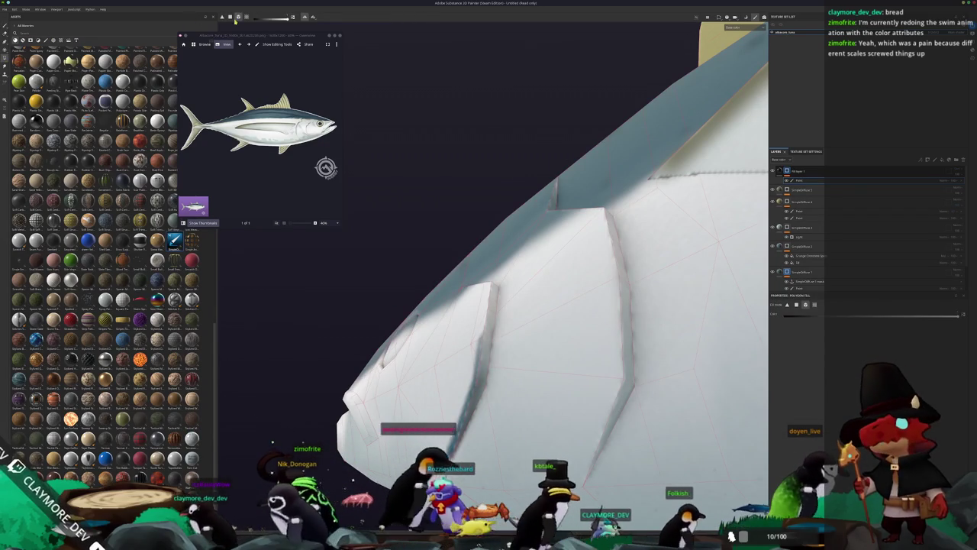
click(470, 359)
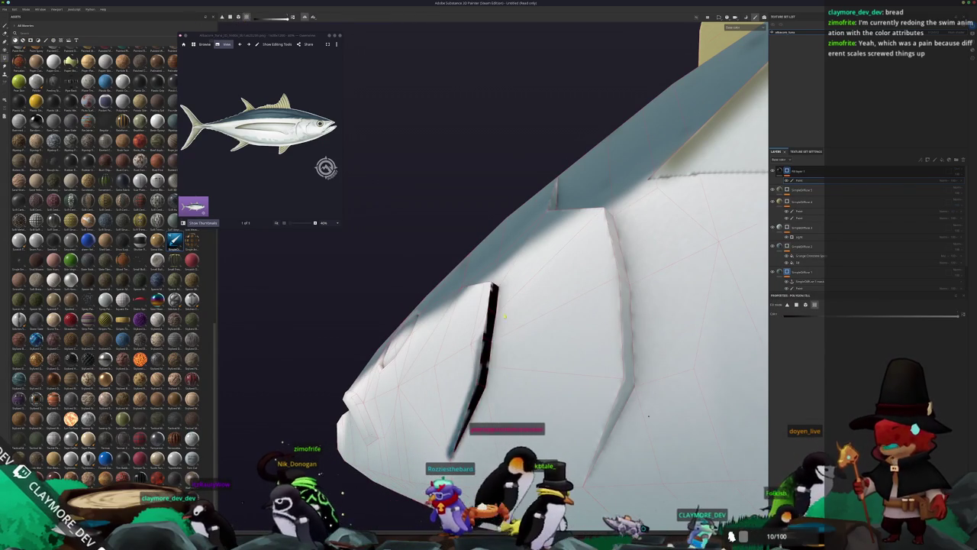
drag(470, 359, 462, 381)
click(580, 351)
mouse_move(580, 351)
mouse_down()
mouse_move(550, 311)
mouse_move(493, 269)
mouse_up()
scroll(488, 267, up, 5)
scroll(535, 291, down, 5)
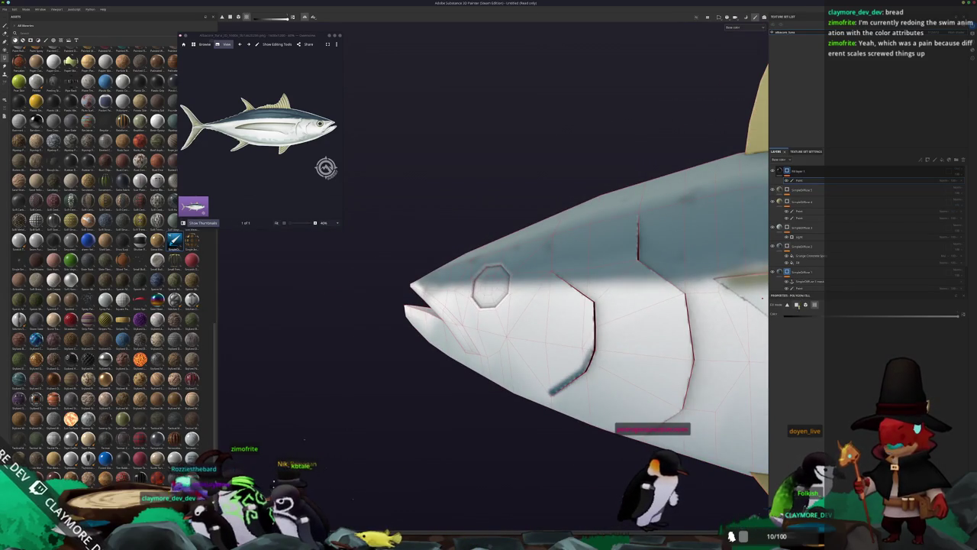
Brush straight dark gill lines, inspect them, then undo the dark strokes.
key(1)
scroll(565, 359, up, 8)
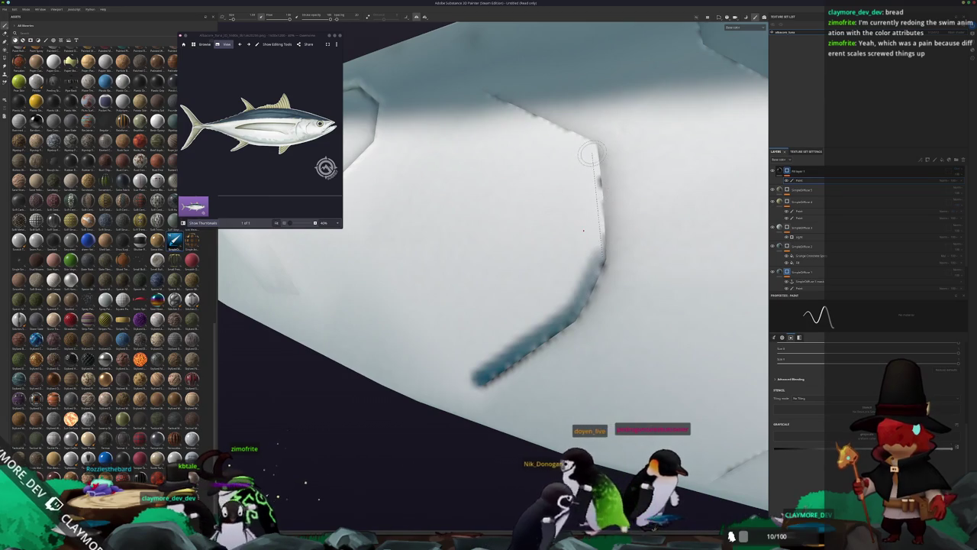
shift+click(593, 147)
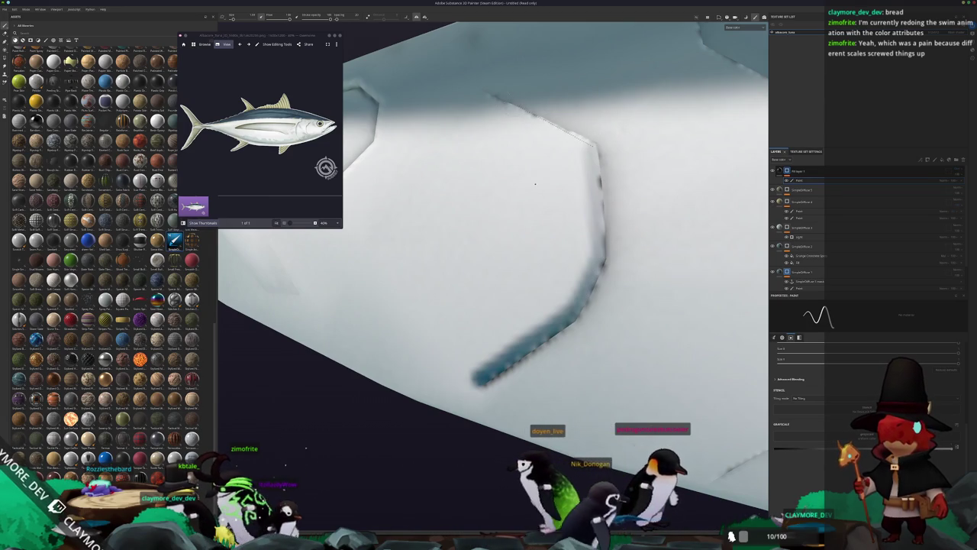
shift+click(490, 95)
scroll(490, 95, down, 5)
scroll(534, 138, up, 3)
scroll(359, 167, down, 2)
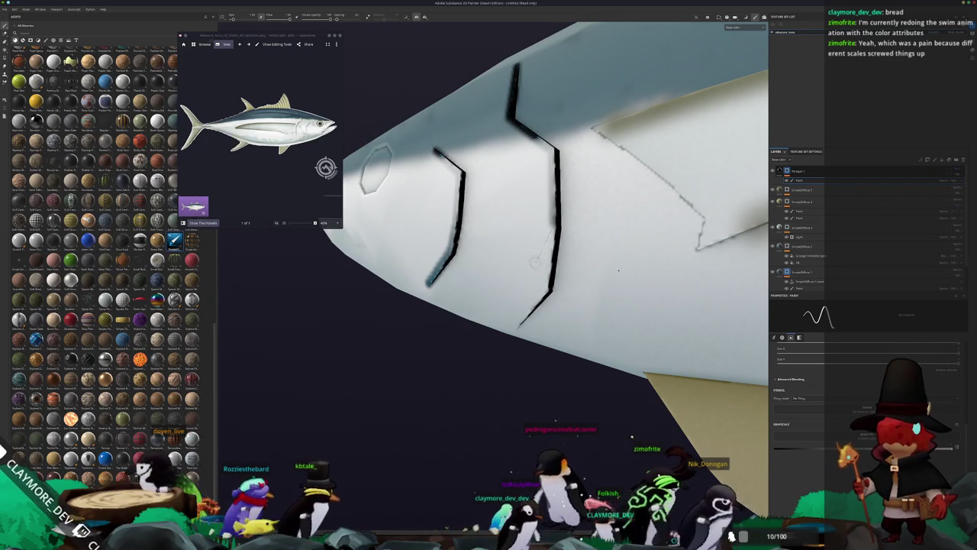
drag(584, 319, 672, 229)
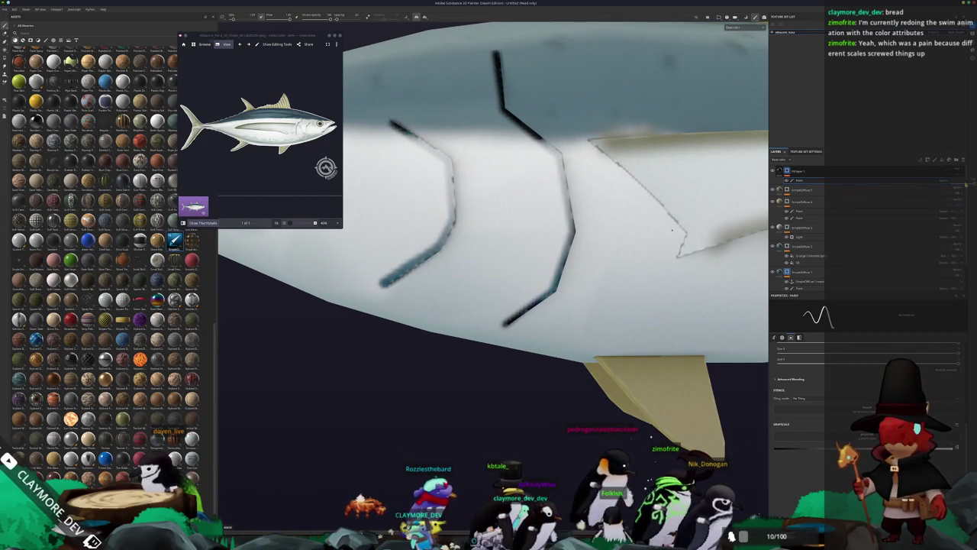
key(ctrl+z)
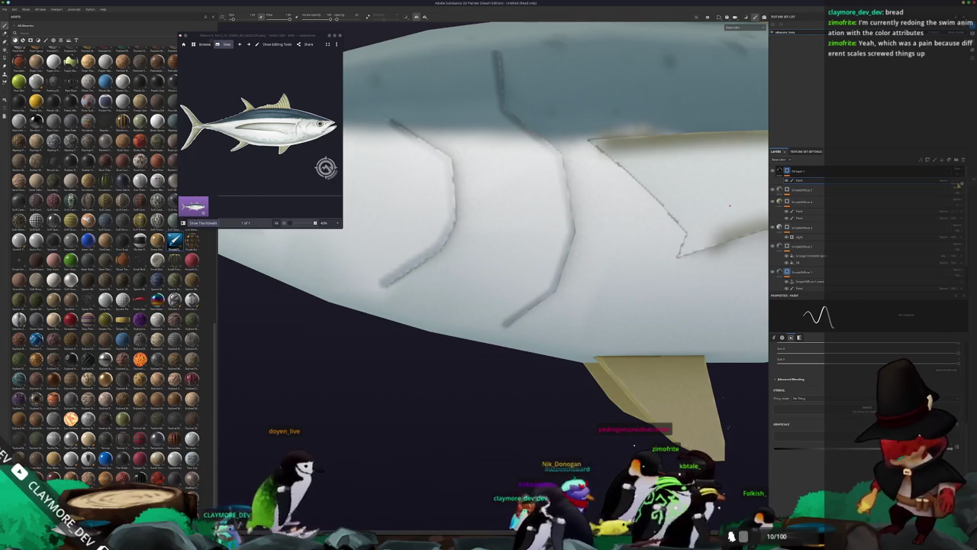
scroll(406, 222, down, 5)
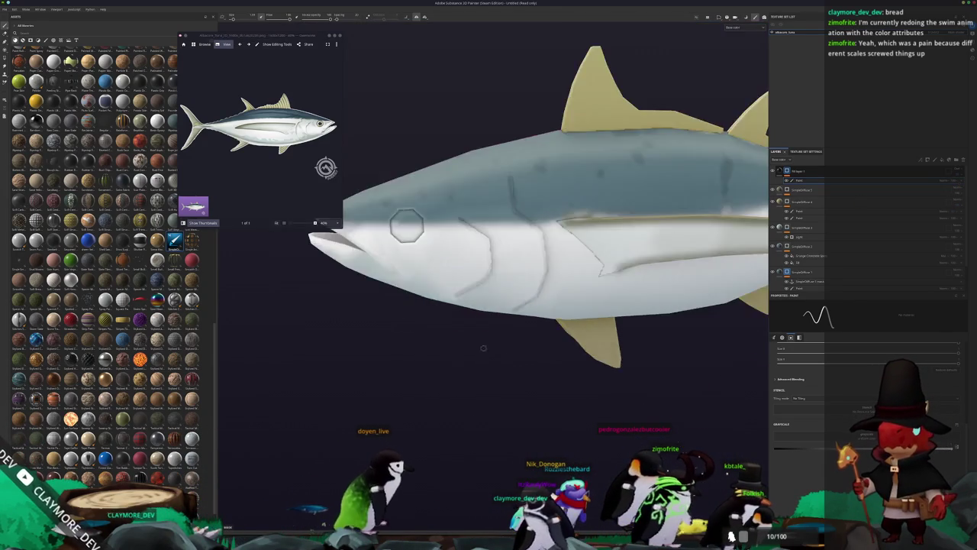
scroll(450, 232, up, 2)
scroll(450, 232, up, 4)
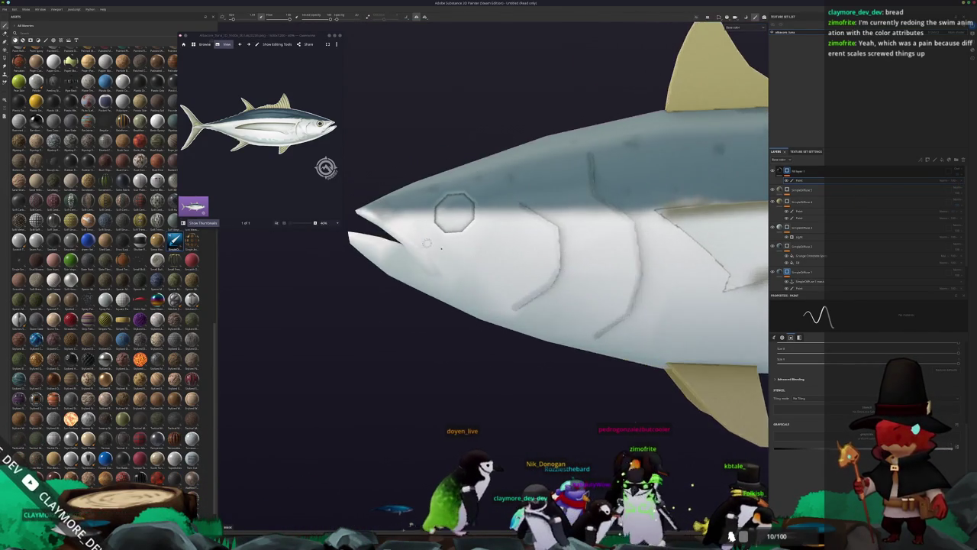
mouse_move(546, 260)
alt+mouse_down()
mouse_move(482, 230)
mouse_move(569, 312)
alt+mouse_up()
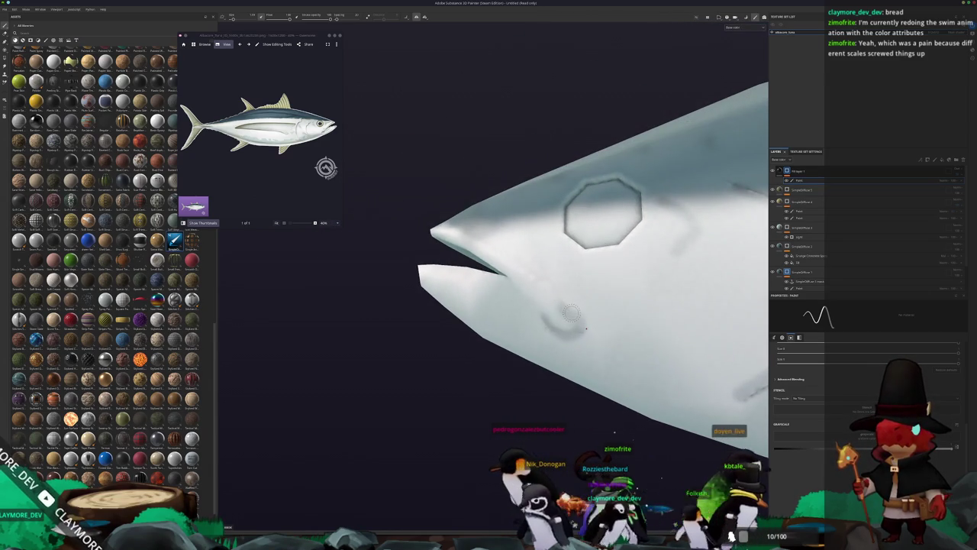
alt+drag(548, 281, 577, 324)
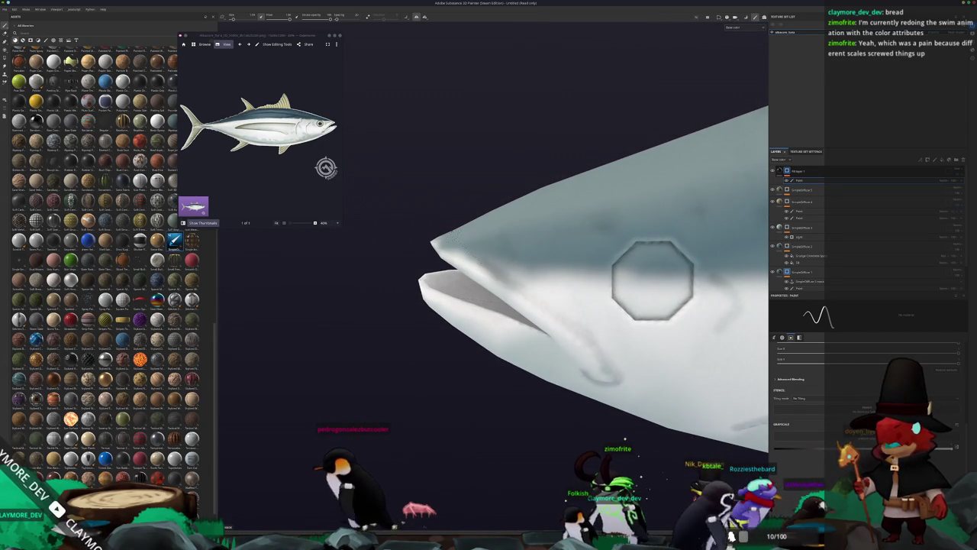
mouse_move(441, 265)
alt+mouse_down()
mouse_move(507, 397)
mouse_move(609, 399)
alt+mouse_up()
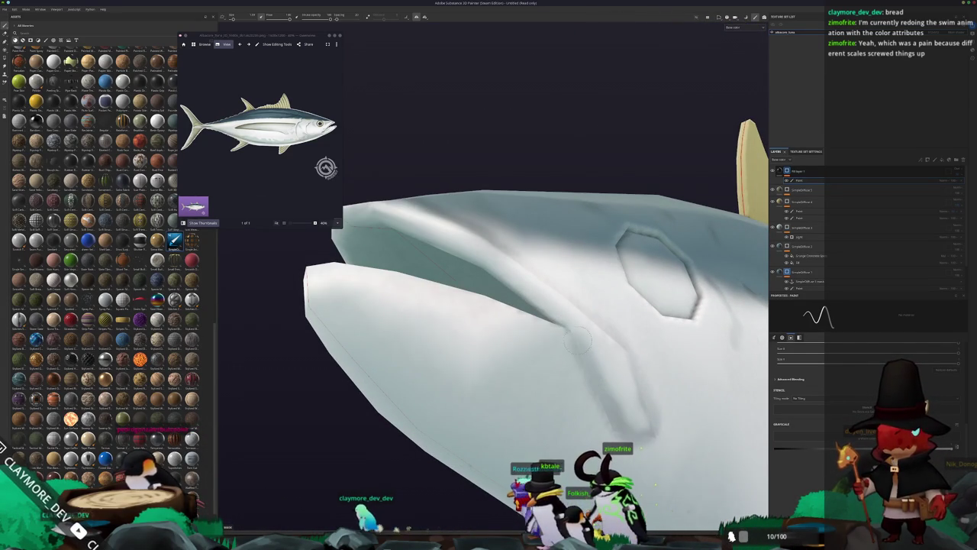
mouse_move(563, 333)
alt+mouse_down()
mouse_move(602, 339)
mouse_move(567, 340)
mouse_move(576, 405)
mouse_move(609, 345)
mouse_move(663, 323)
mouse_move(574, 295)
mouse_move(426, 299)
mouse_move(503, 349)
alt+mouse_up()
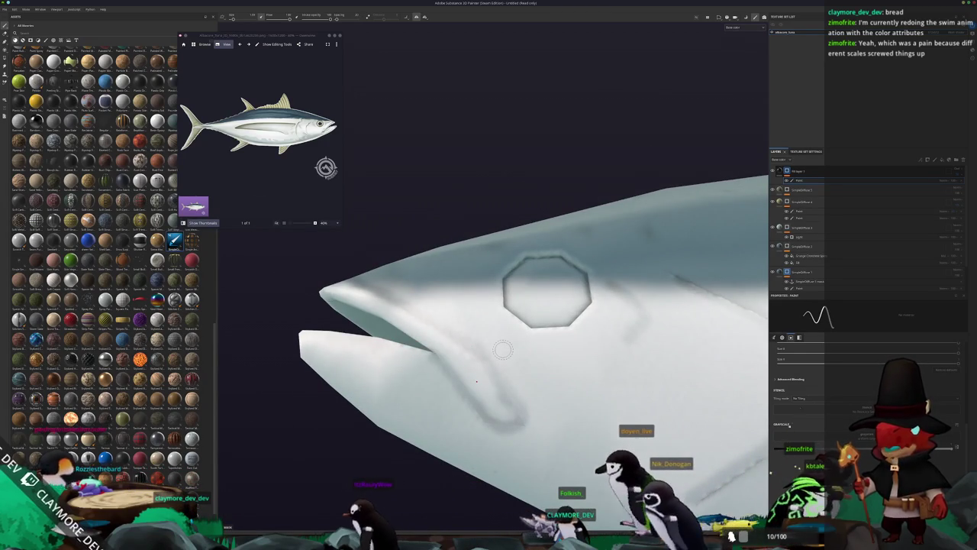
mouse_move(502, 349)
alt+mouse_down()
mouse_move(519, 343)
mouse_move(547, 286)
mouse_move(603, 343)
mouse_move(527, 340)
mouse_move(395, 392)
mouse_move(491, 408)
mouse_move(473, 356)
mouse_move(496, 291)
alt+mouse_up()
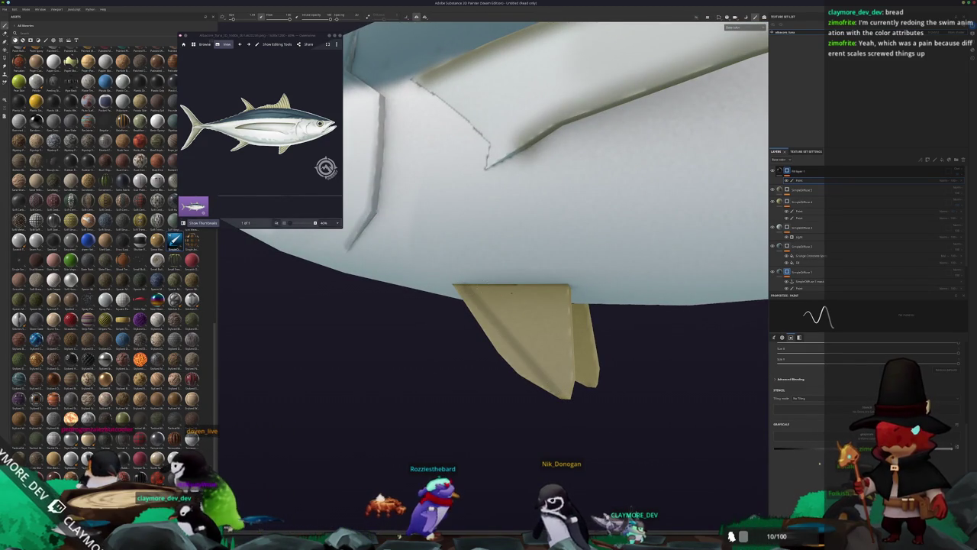
alt+drag(495, 305, 569, 294)
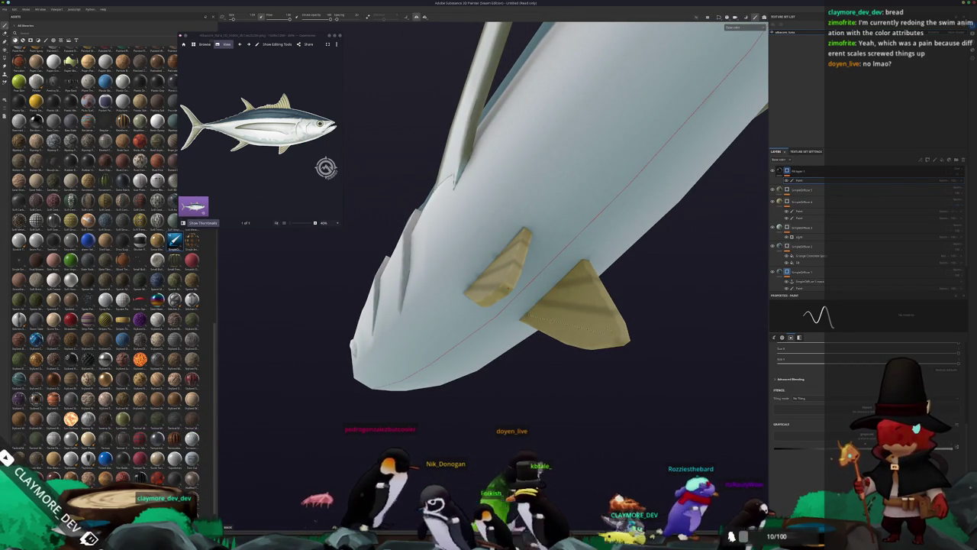
mouse_move(535, 359)
alt+mouse_down()
mouse_move(295, 404)
mouse_move(554, 358)
mouse_move(443, 355)
mouse_move(527, 334)
mouse_move(397, 343)
alt+mouse_up()
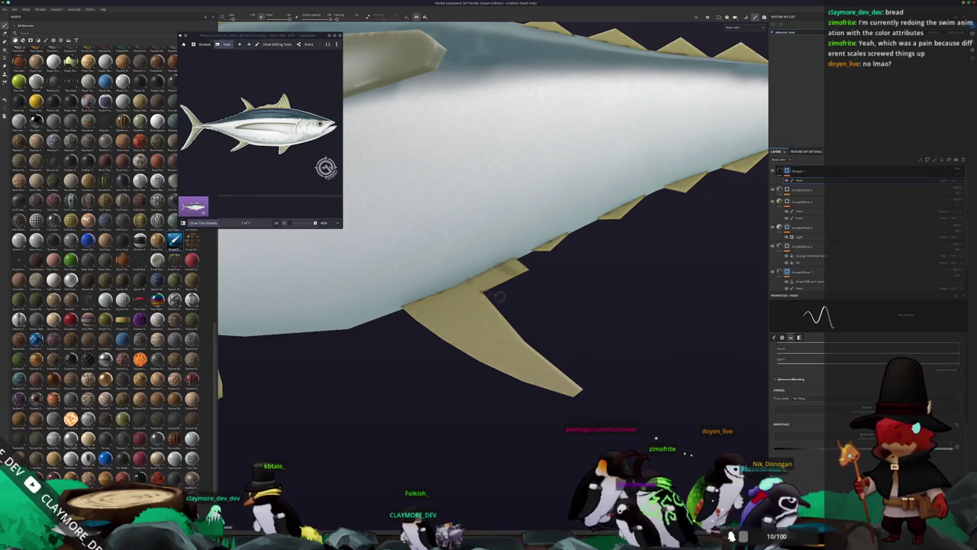
alt+drag(428, 307, 474, 279)
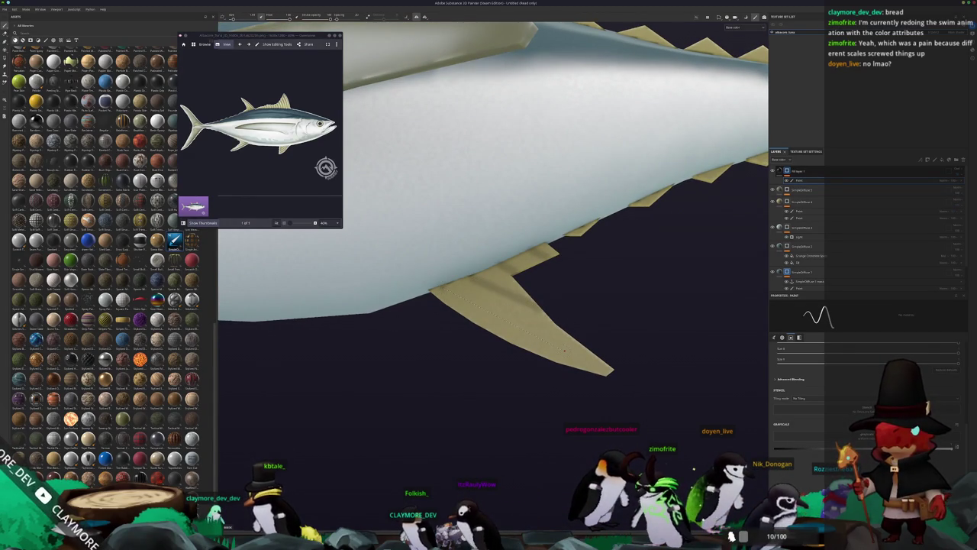
mouse_move(613, 318)
alt+mouse_down()
mouse_move(428, 307)
mouse_move(255, 280)
mouse_move(344, 320)
mouse_move(466, 348)
alt+mouse_up()
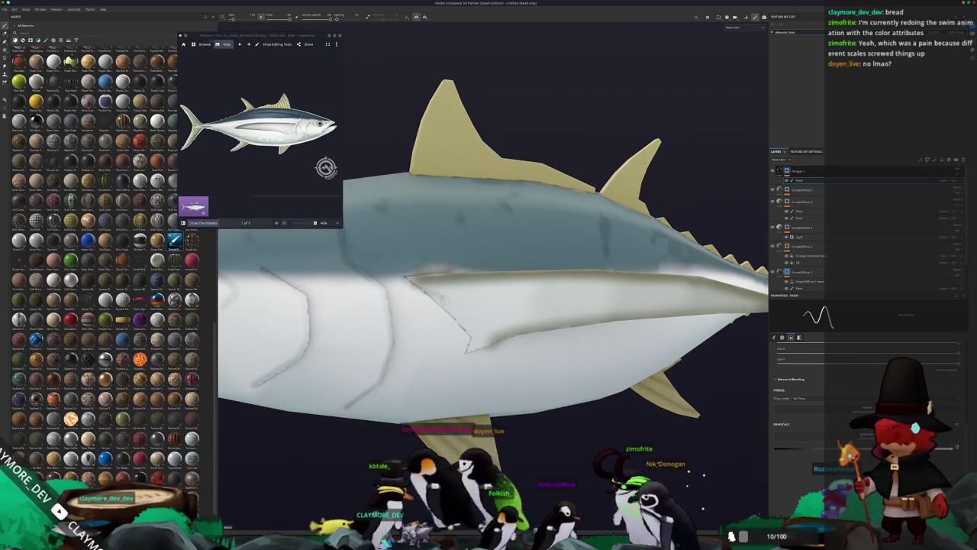
scroll(460, 354, up, 3)
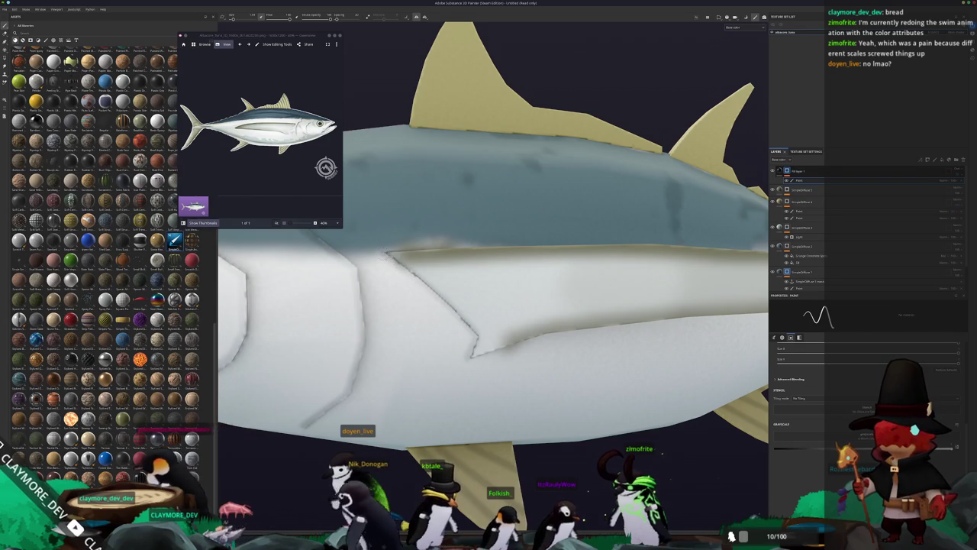
scroll(294, 262, down, 5)
scroll(301, 262, up, 5)
drag(426, 356, 443, 321)
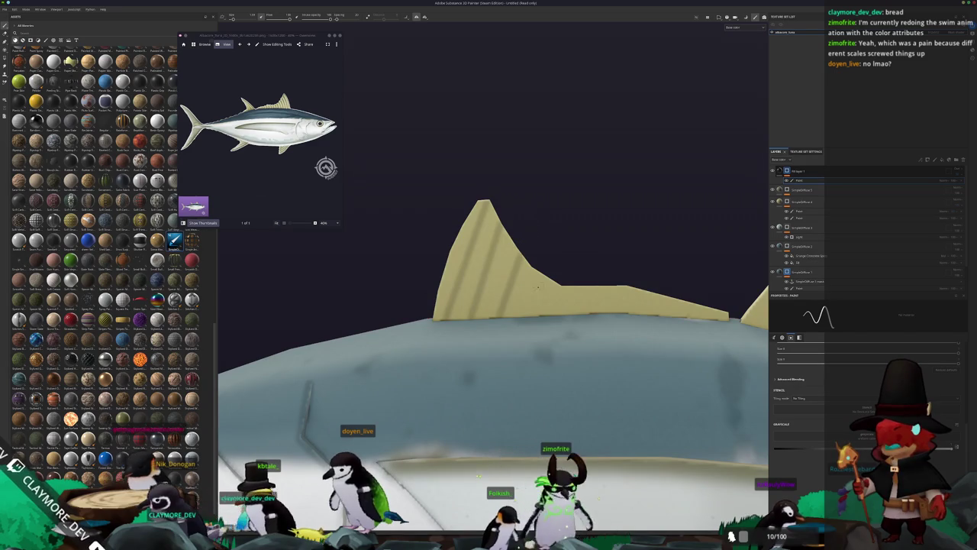
drag(554, 255, 524, 310)
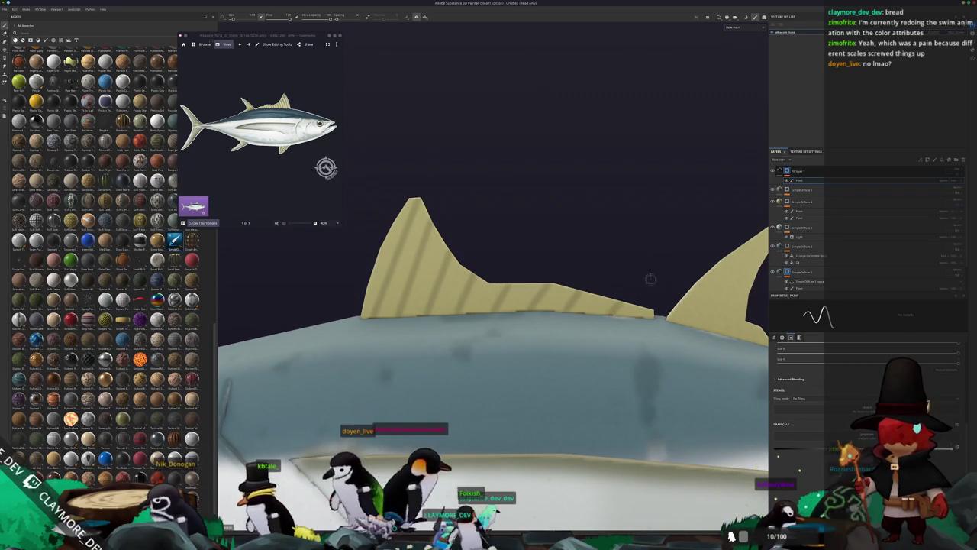
drag(650, 273, 423, 303)
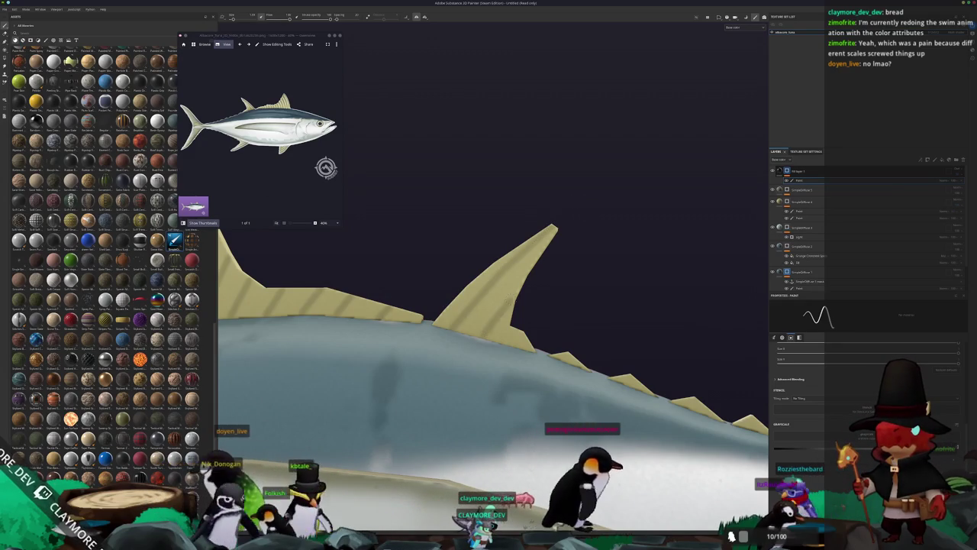
drag(557, 306, 458, 316)
scroll(458, 316, up, 3)
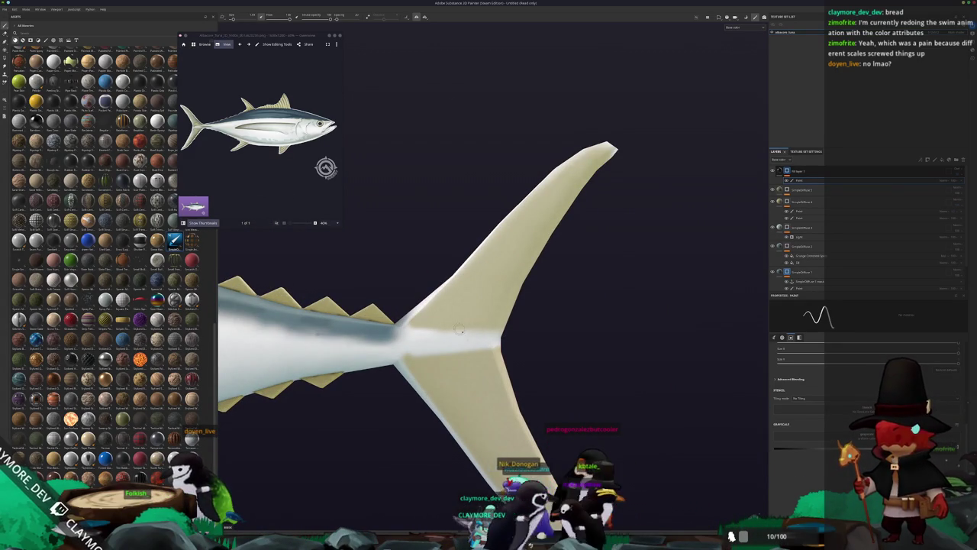
scroll(576, 331, down, 4)
scroll(576, 331, down, 3)
mouse_move(577, 331)
mouse_down()
mouse_move(707, 332)
mouse_move(381, 328)
mouse_up()
scroll(691, 328, up, 4)
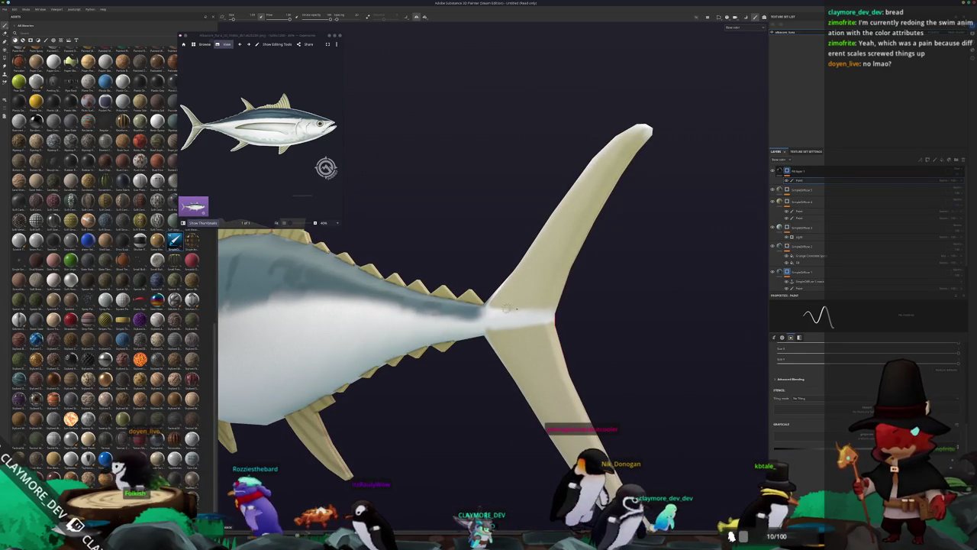
scroll(635, 316, down, 5)
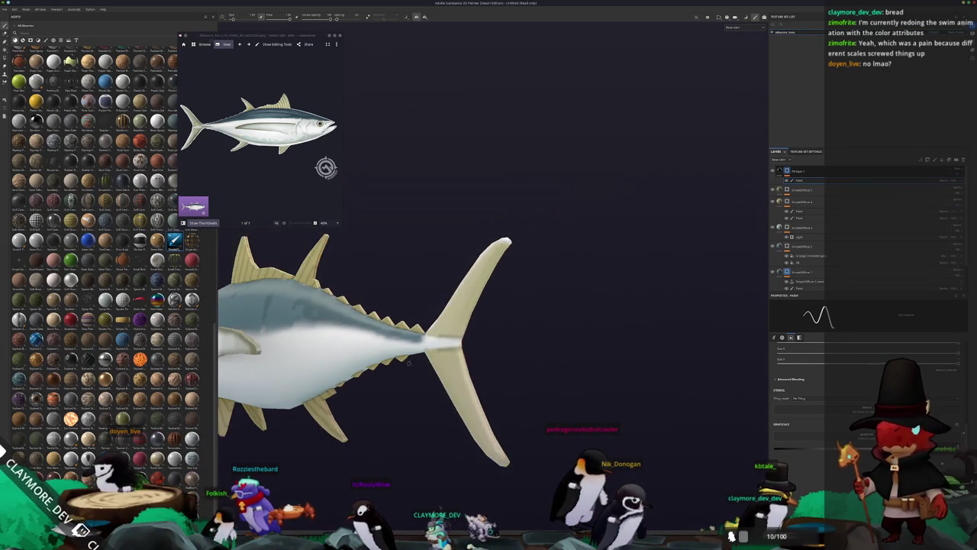
scroll(430, 321, up, 2)
mouse_move(430, 320)
mouse_down()
mouse_move(530, 414)
mouse_move(585, 410)
mouse_move(661, 381)
mouse_move(397, 383)
mouse_up()
scroll(382, 384, down, 2)
scroll(347, 384, up, 5)
scroll(346, 385, up, 6)
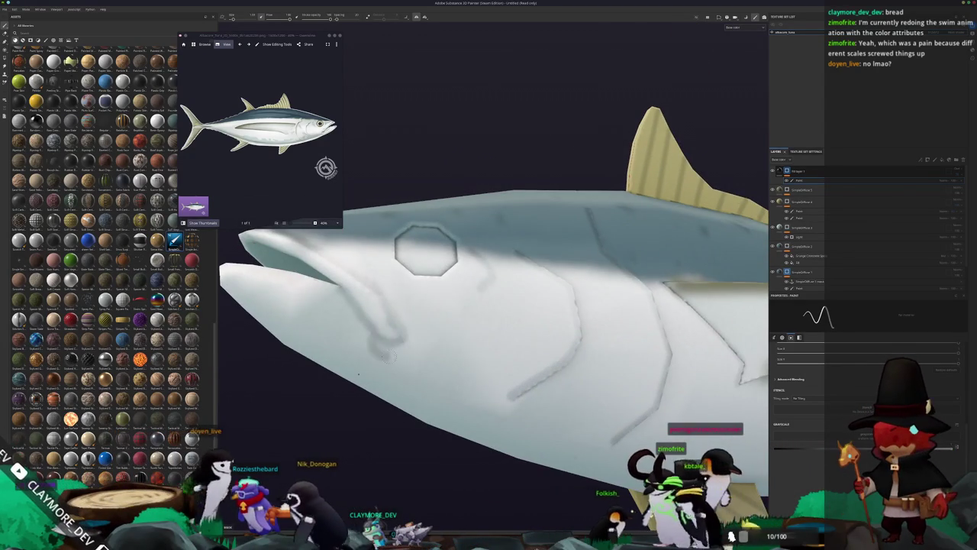
scroll(358, 370, down, 3)
scroll(414, 290, down, 2)
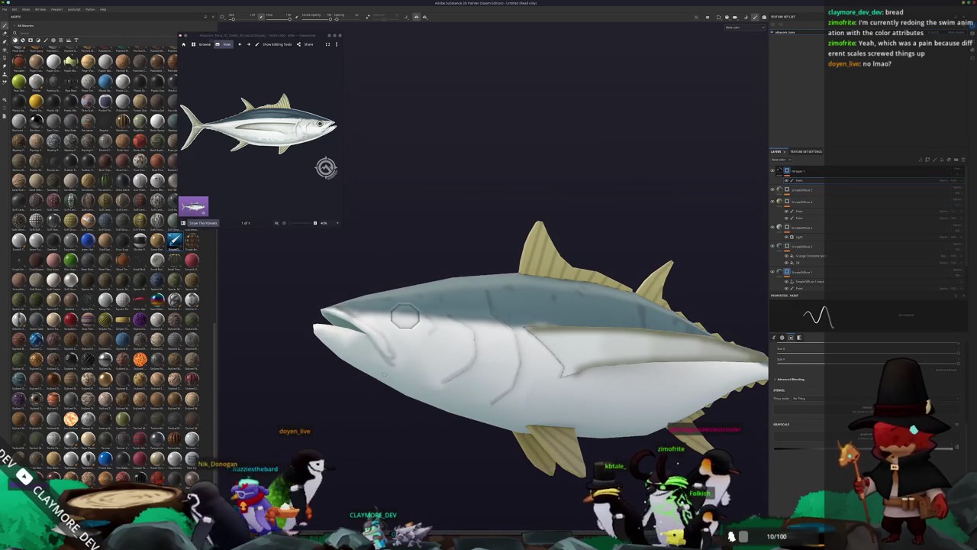
scroll(405, 316, up, 3)
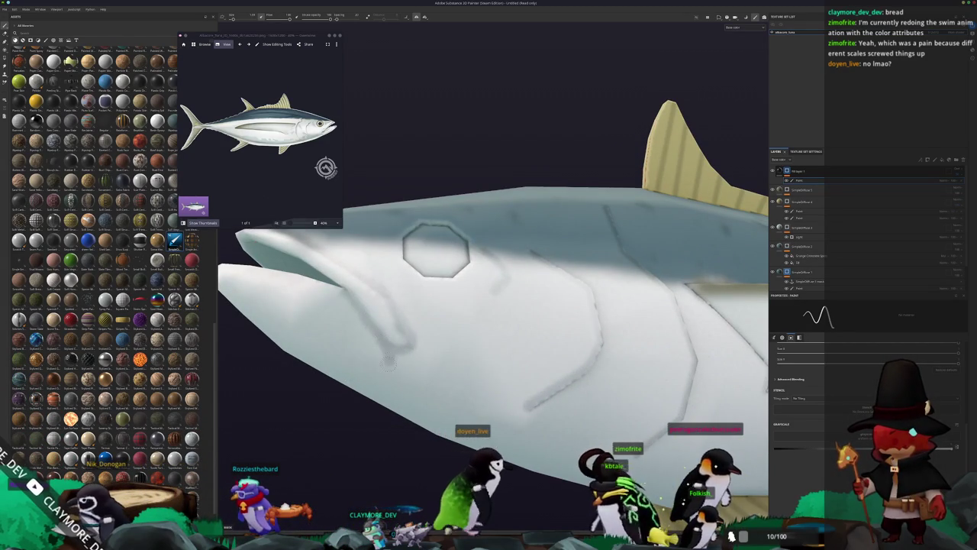
scroll(434, 290, down, 3)
drag(478, 357, 458, 318)
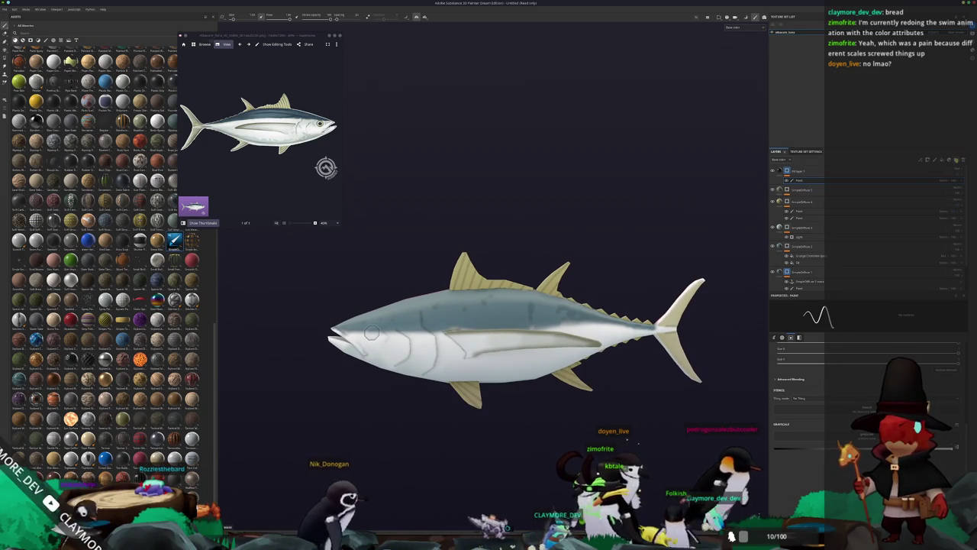
Add a new folder with a filter effect to the top of the layer stack.
click(956, 161)
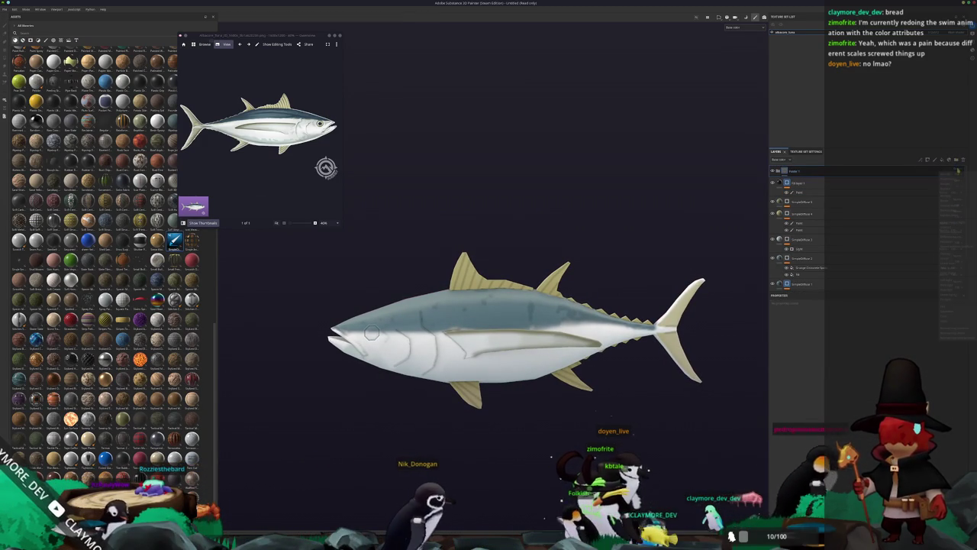
right_click(902, 172)
click(920, 193)
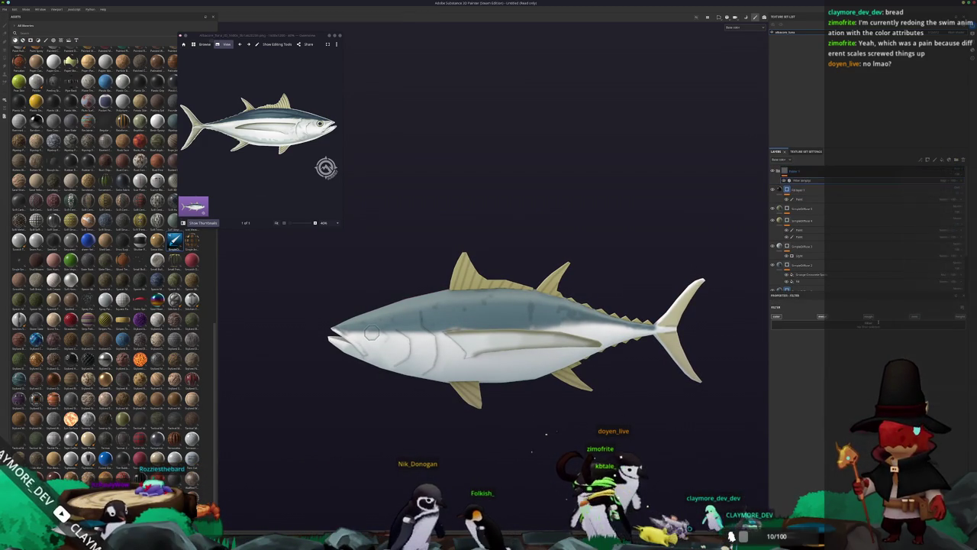
mouse_move(730, 351)
mouse_down()
mouse_move(679, 355)
mouse_move(763, 359)
mouse_move(603, 368)
mouse_up()
click(814, 391)
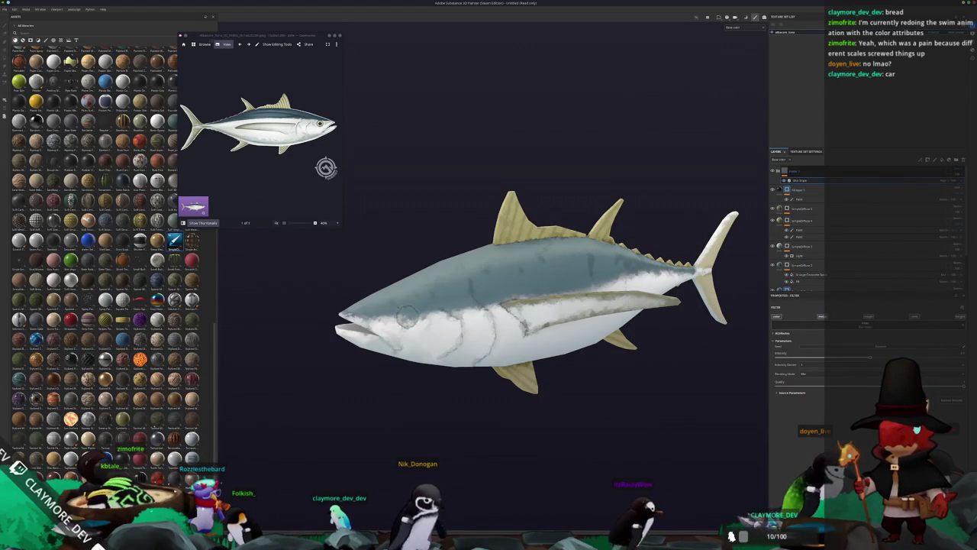
Adjust the filter's intensity blending and add a new fill layer on top.
click(845, 363)
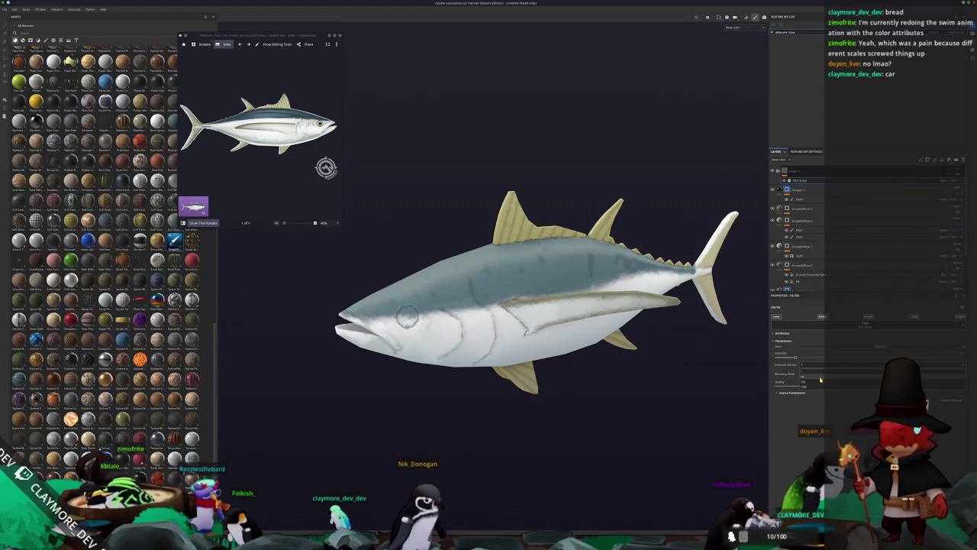
scroll(609, 380, down, 2)
click(933, 166)
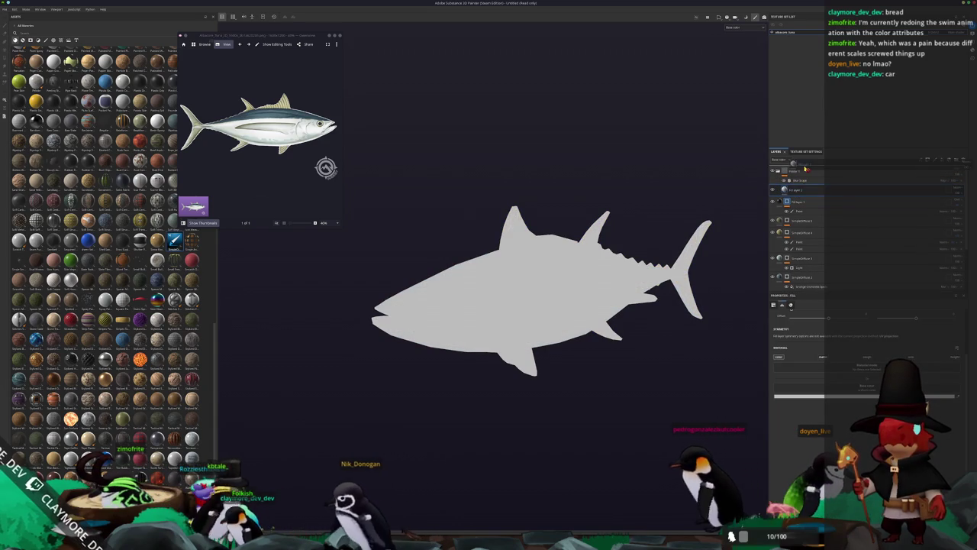
Sample the tan iris colour from the reference photo and paint a tan eye spot.
scroll(329, 126, up, 5)
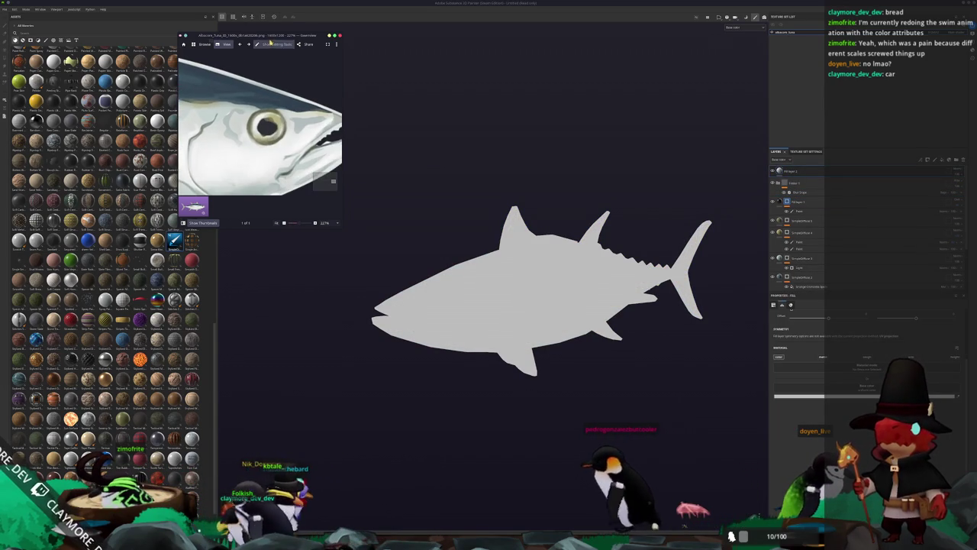
key(super+c)
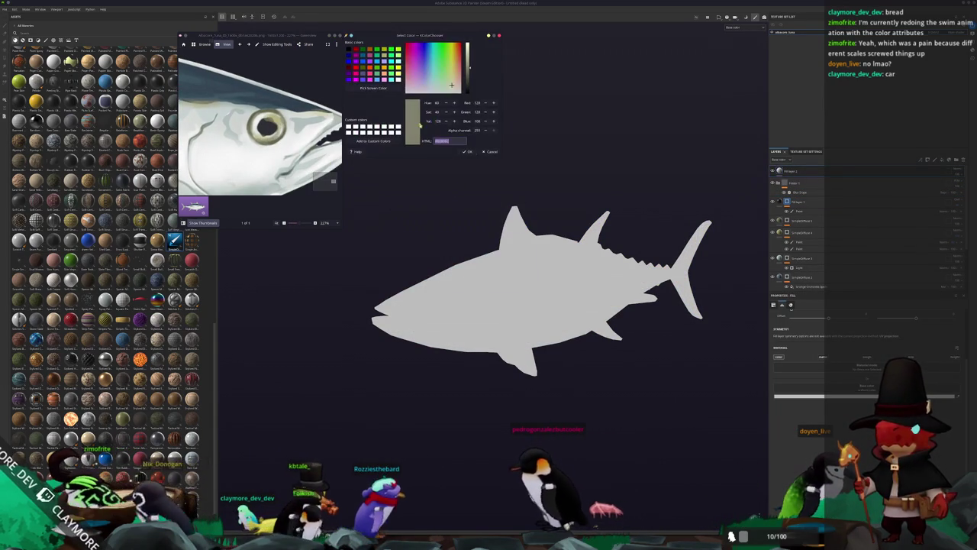
click(373, 87)
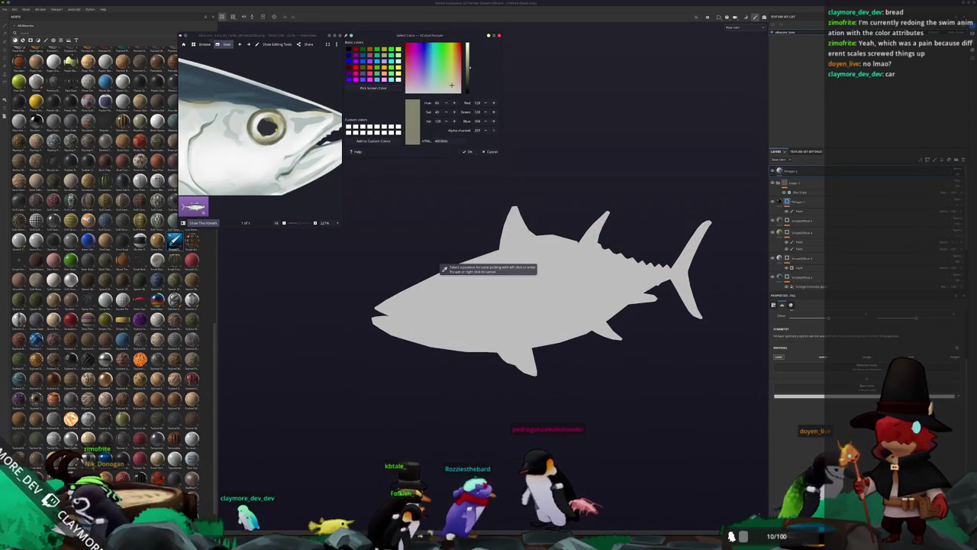
click(443, 269)
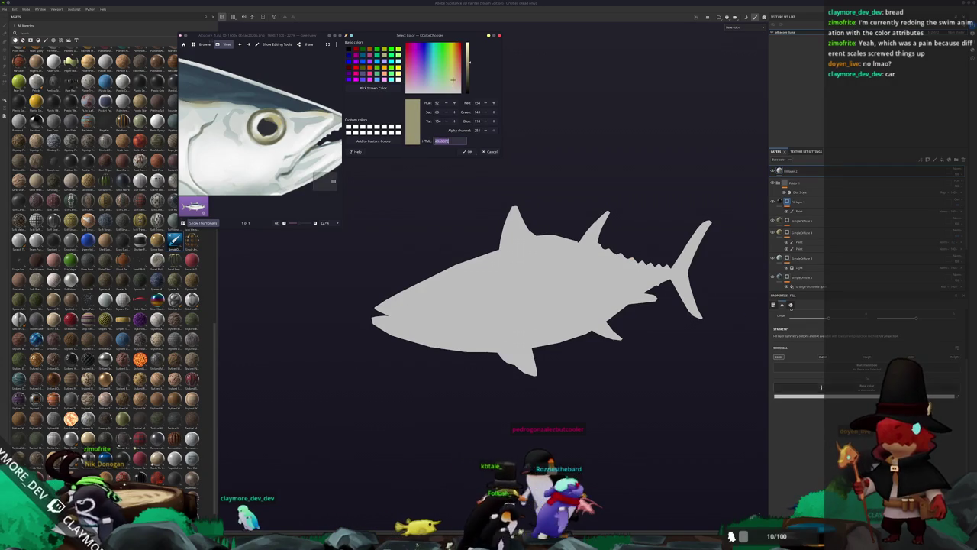
key(Return)
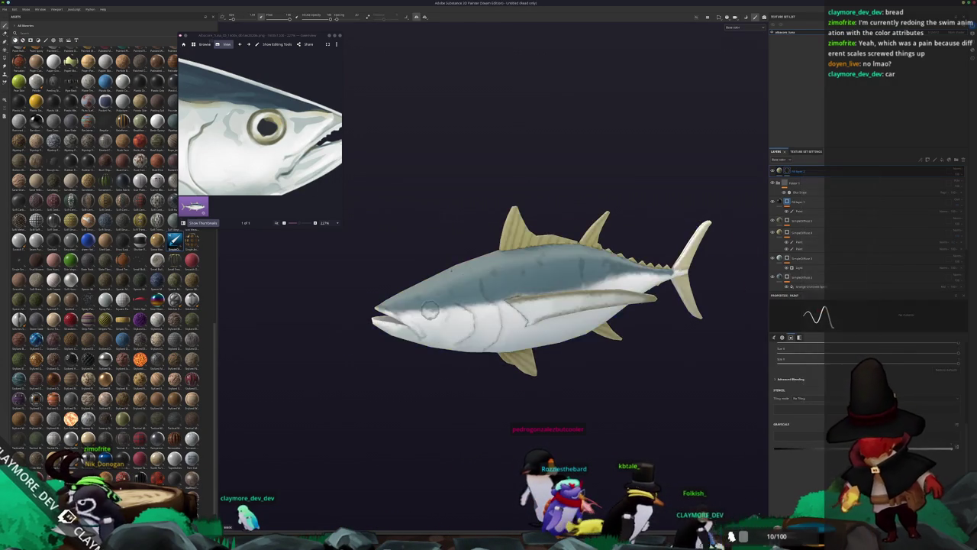
scroll(430, 309, up, 6)
scroll(523, 282, up, 2)
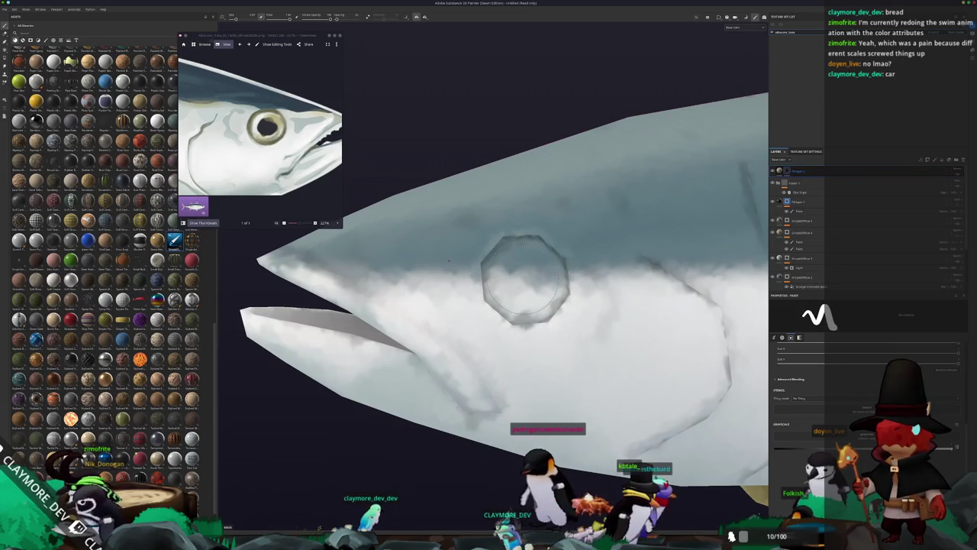
scroll(525, 280, up, 4)
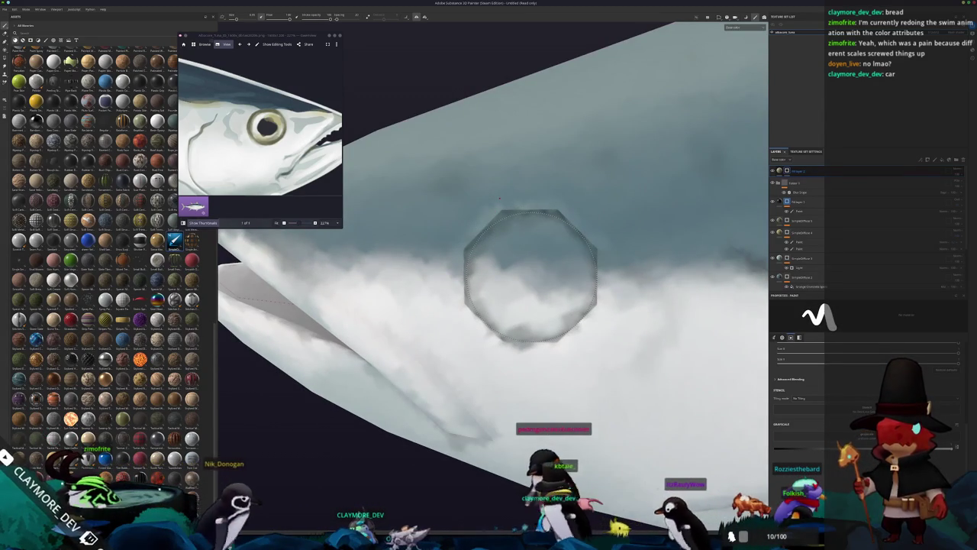
click(531, 276)
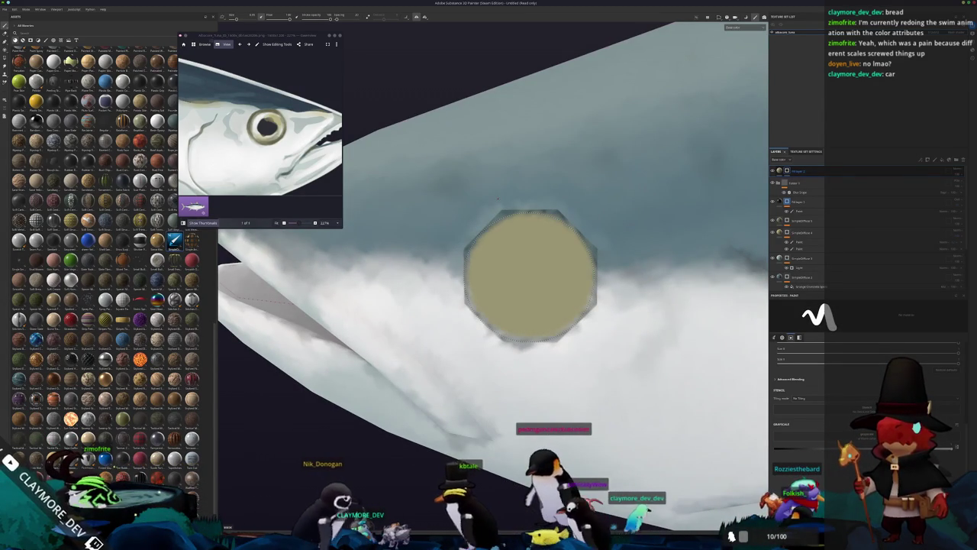
Add a black fill layer to form the pupil inside the tan ring.
scroll(531, 277, down, 5)
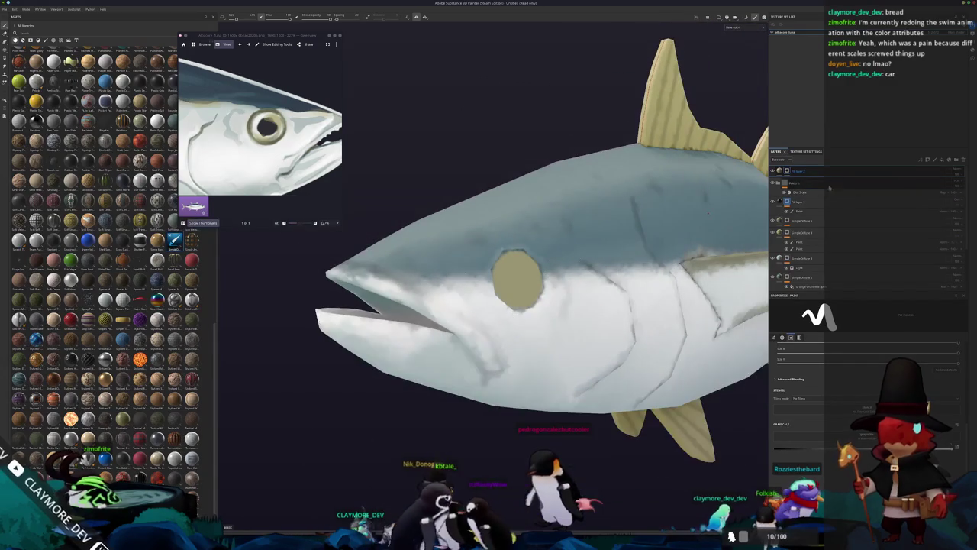
click(934, 159)
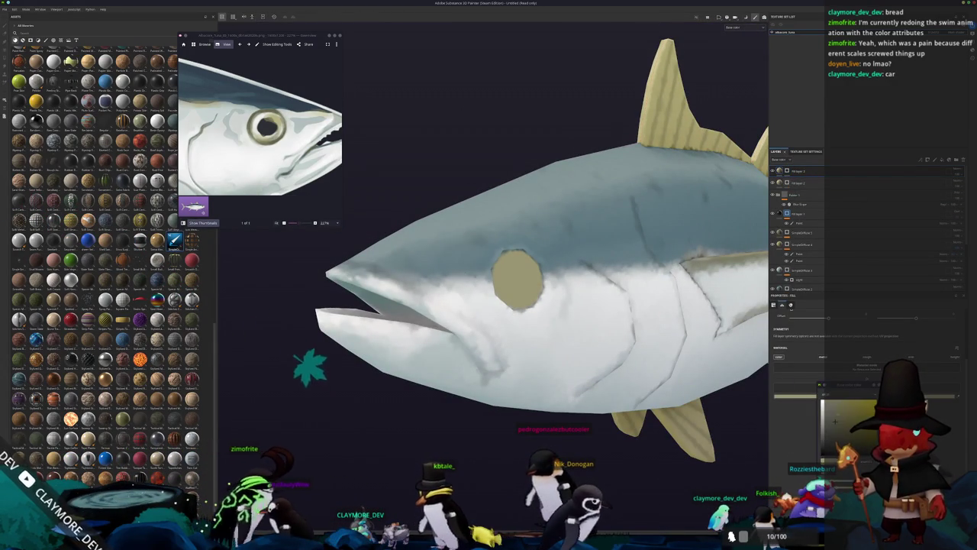
click(788, 392)
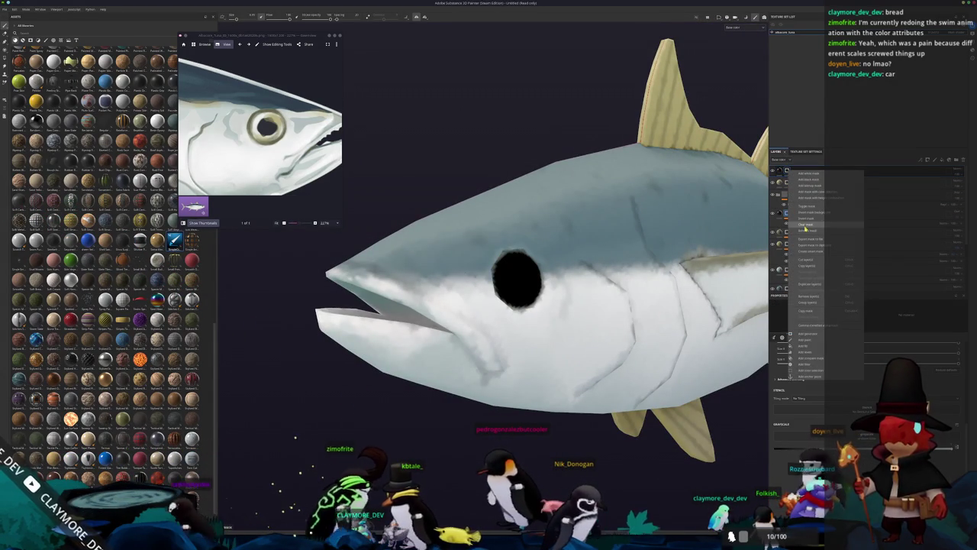
click(804, 223)
scroll(506, 283, up, 5)
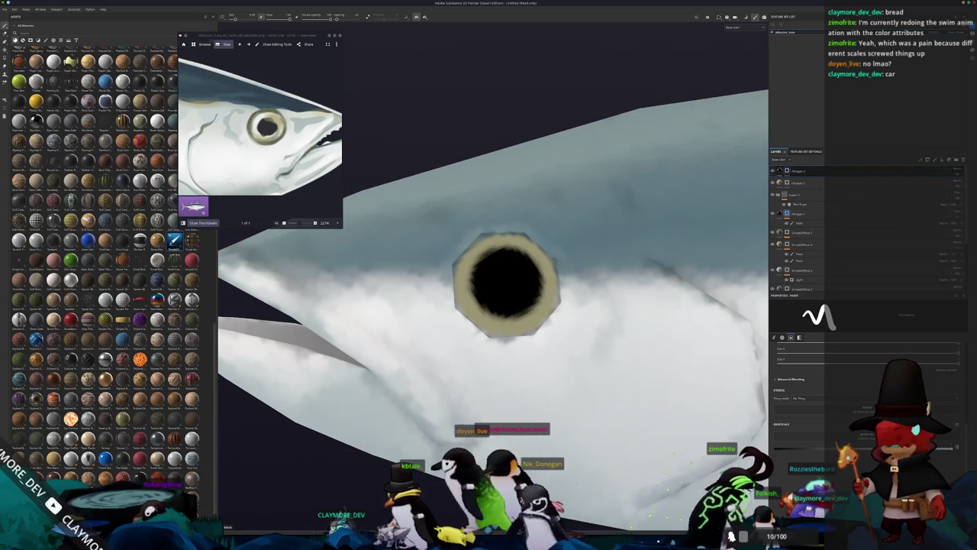
scroll(506, 283, down, 10)
mouse_move(626, 278)
mouse_down()
mouse_move(733, 278)
mouse_move(698, 262)
mouse_move(626, 305)
mouse_move(536, 338)
mouse_move(576, 297)
mouse_move(496, 229)
mouse_up()
key(ctrl+s)
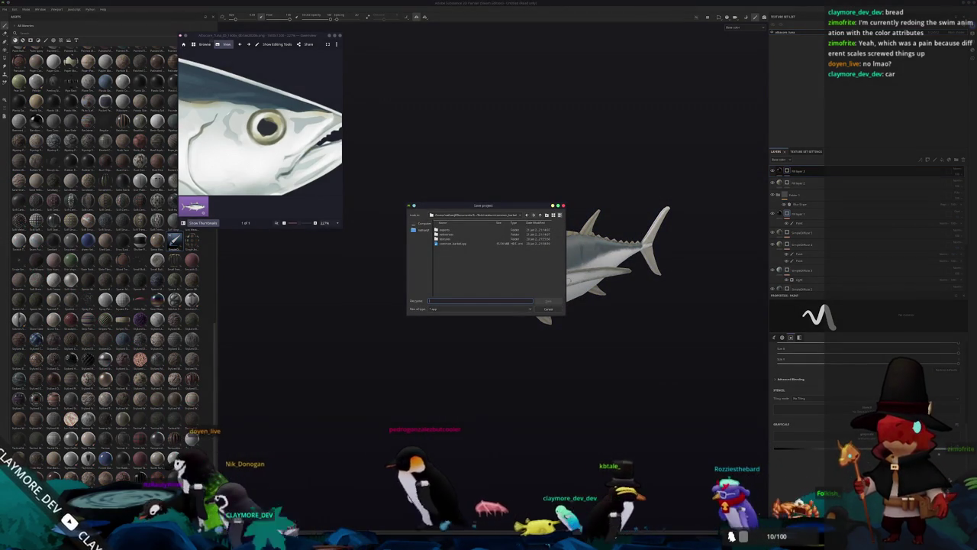
Save the project as 'albacore' inside the tuna project's subfolder.
mouse_move(497, 205)
mouse_down()
mouse_move(684, 291)
mouse_move(649, 279)
mouse_move(643, 321)
mouse_up()
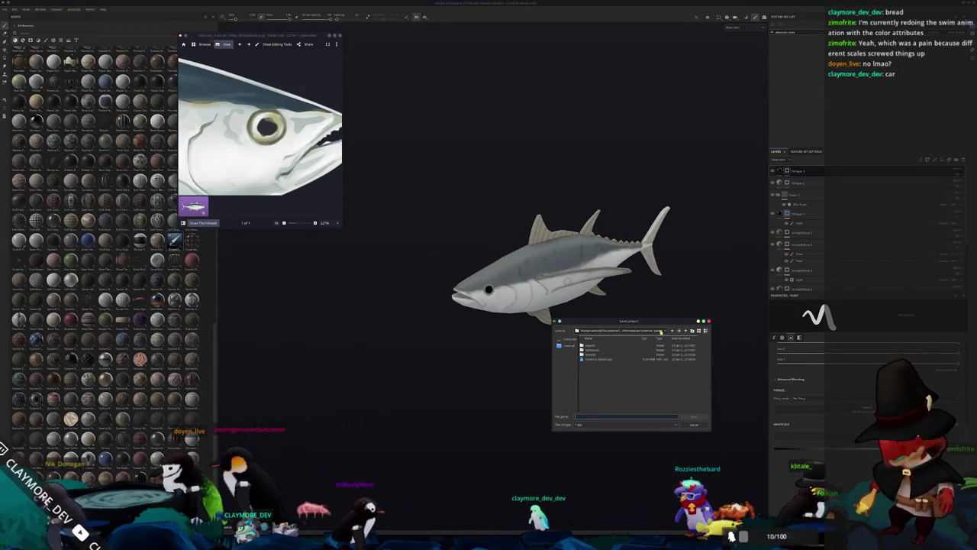
click(653, 331)
click(643, 338)
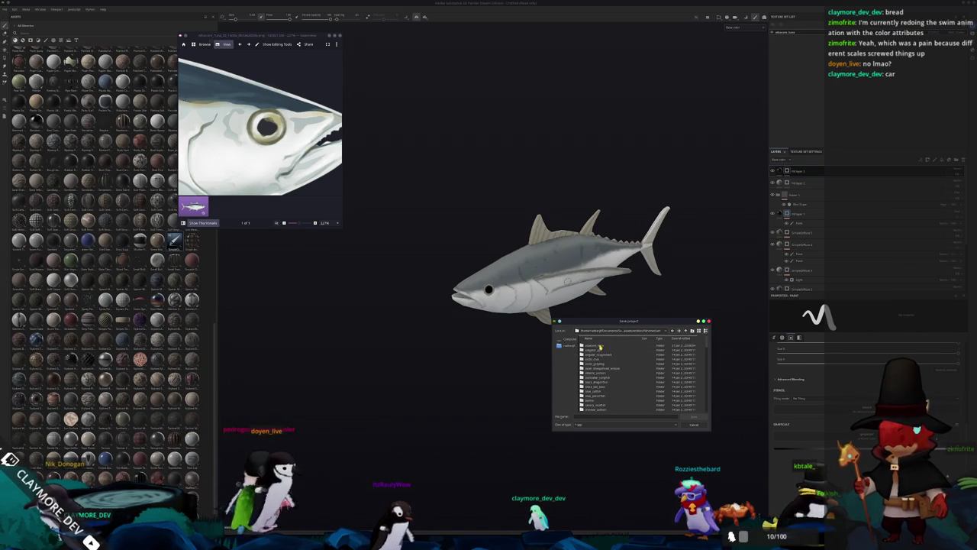
double_click(600, 346)
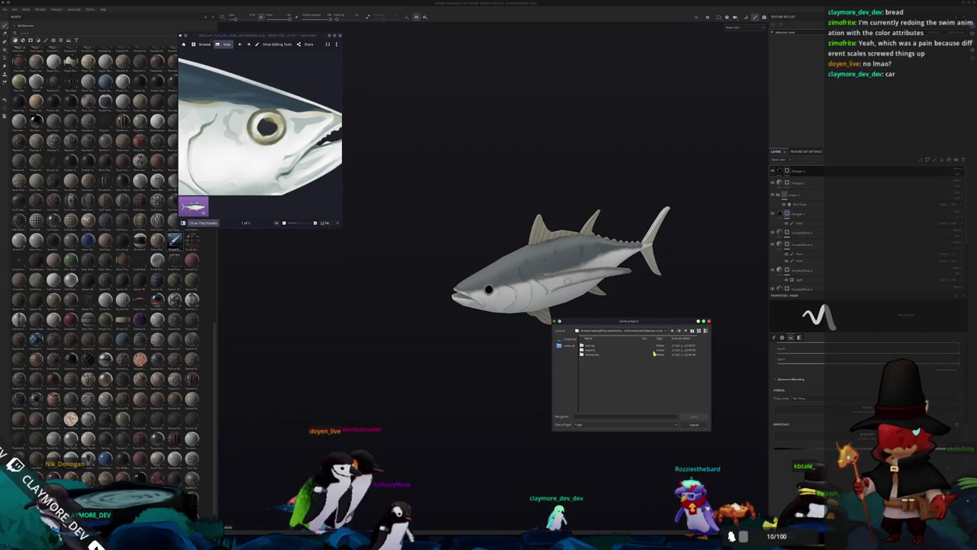
text(albacore_tuna)
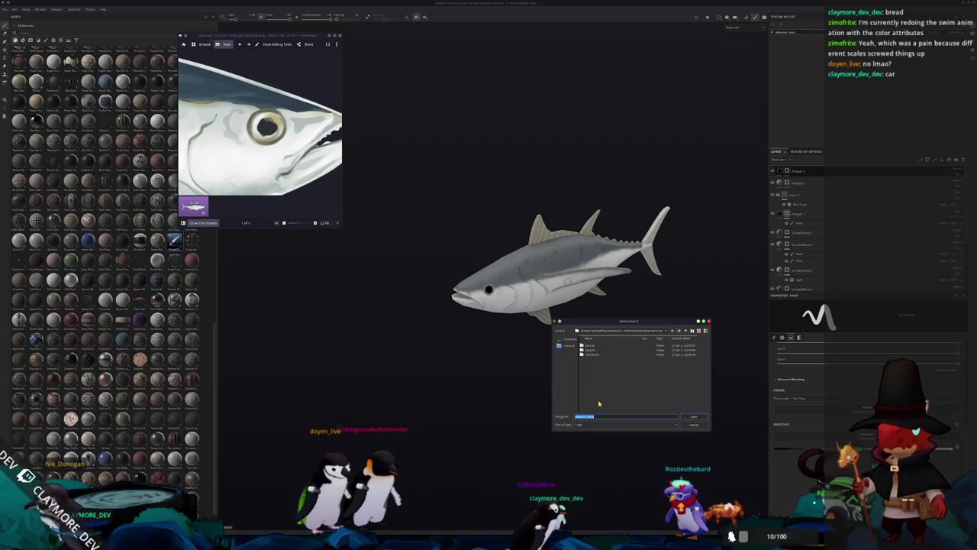
key(Return)
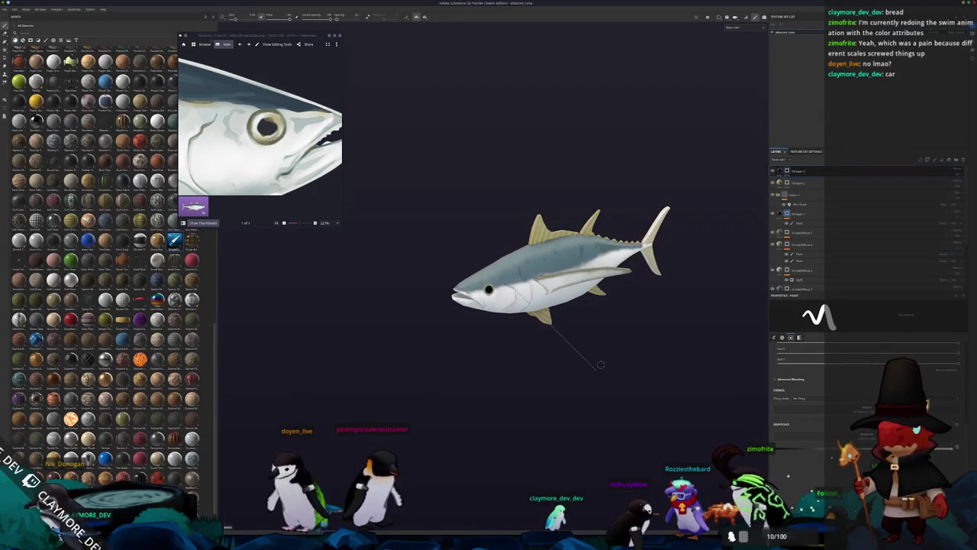
key(ctrl+shift+e)
drag(513, 172, 612, 223)
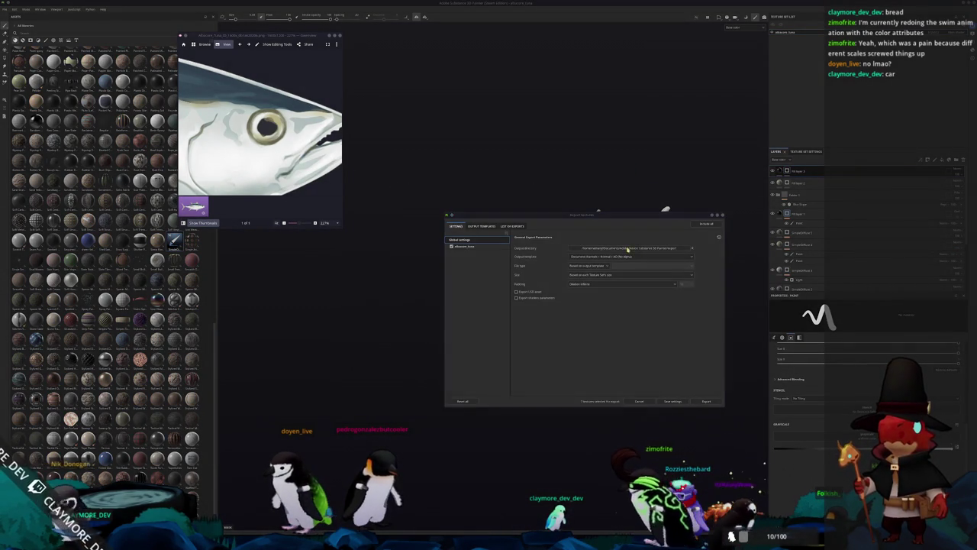
Export the tuna's texture maps to a new 'textures' folder in the project directory.
click(634, 250)
click(488, 221)
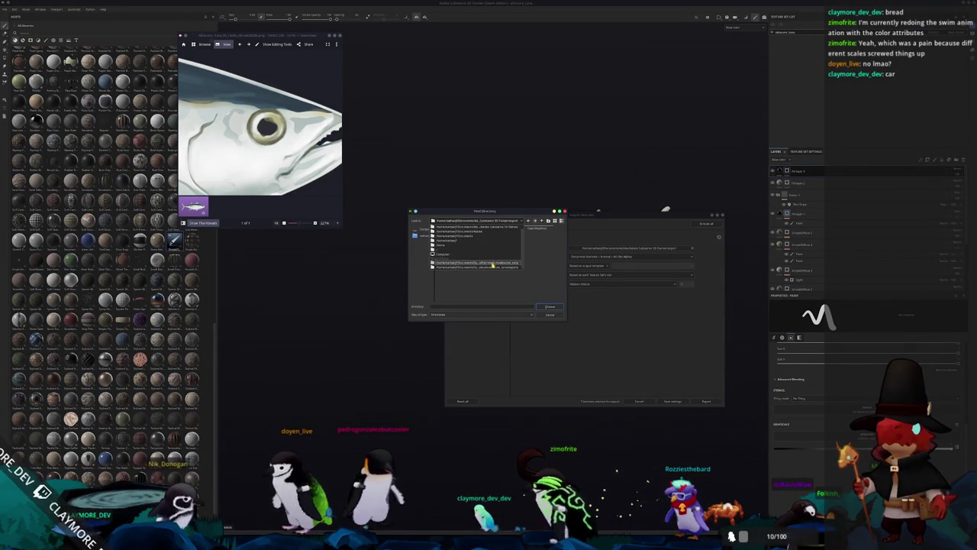
click(492, 263)
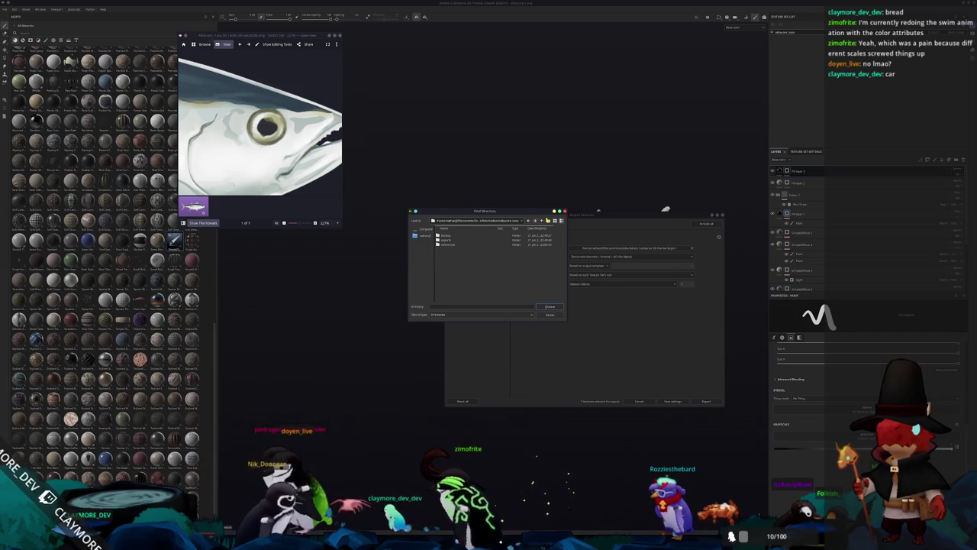
text(textures)
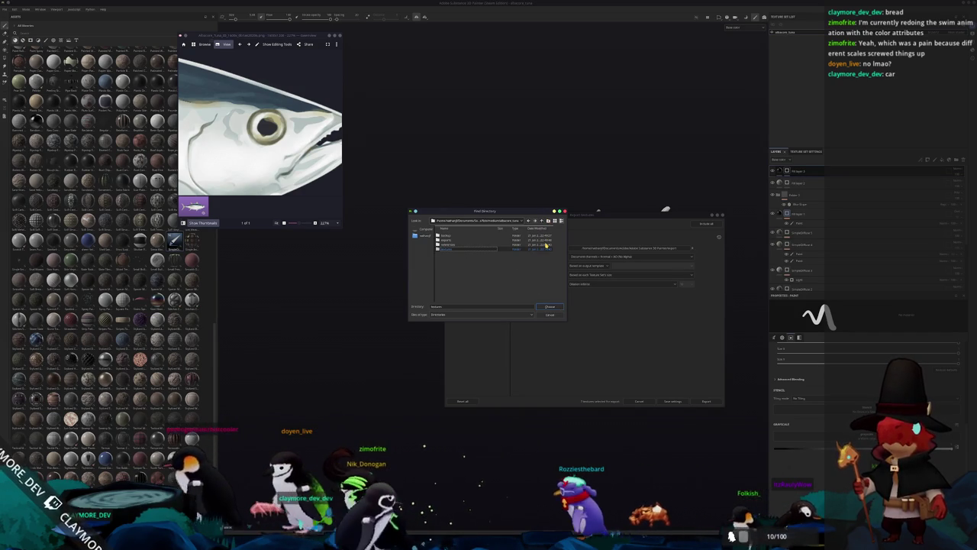
click(548, 305)
click(467, 247)
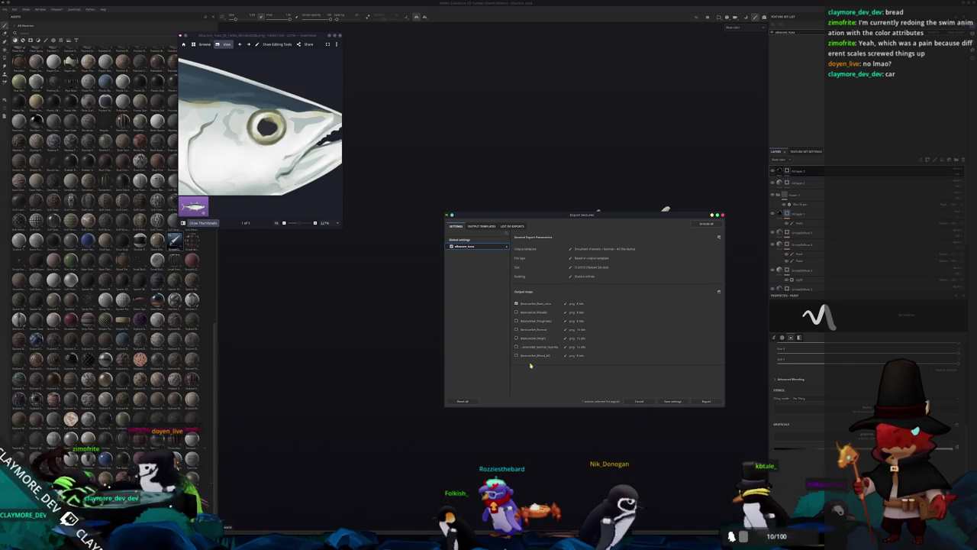
click(705, 400)
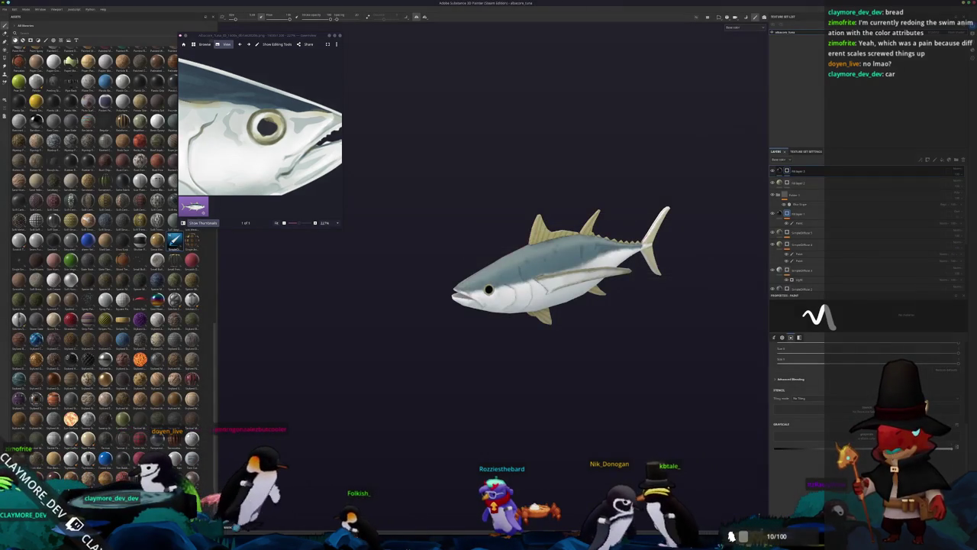
key(alt+Tab)
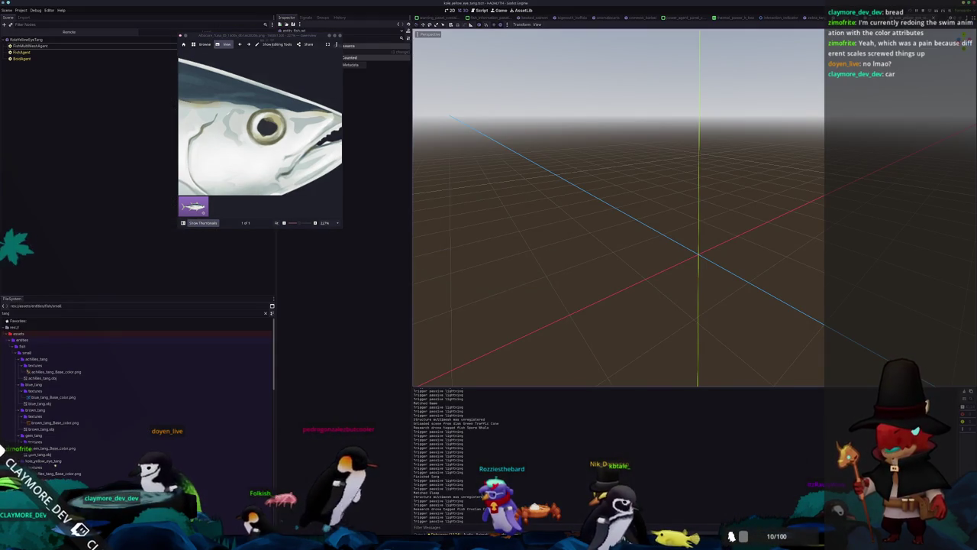
Re-export the tuna model from Blender as a Wavefront (.obj) file.
key(alt+Tab)
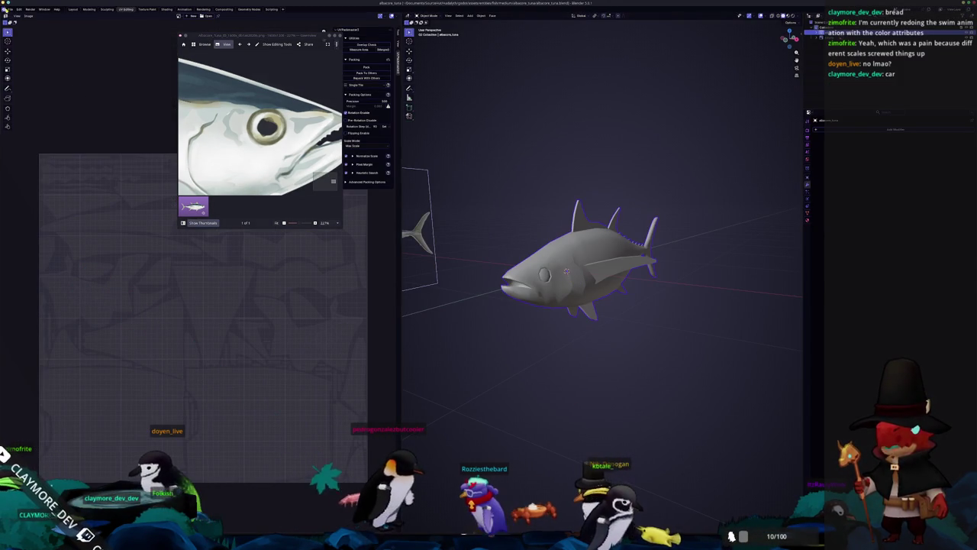
click(10, 9)
mouse_move(17, 91)
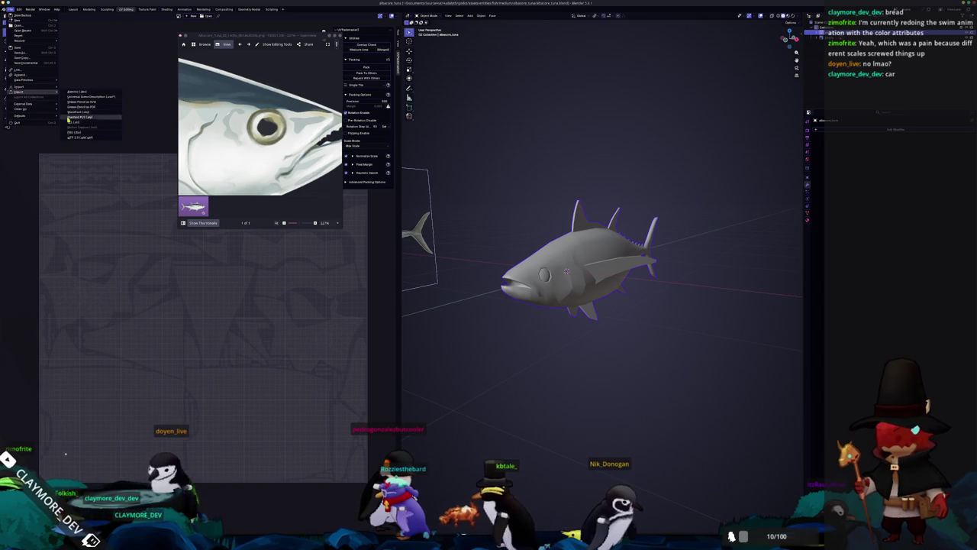
click(81, 113)
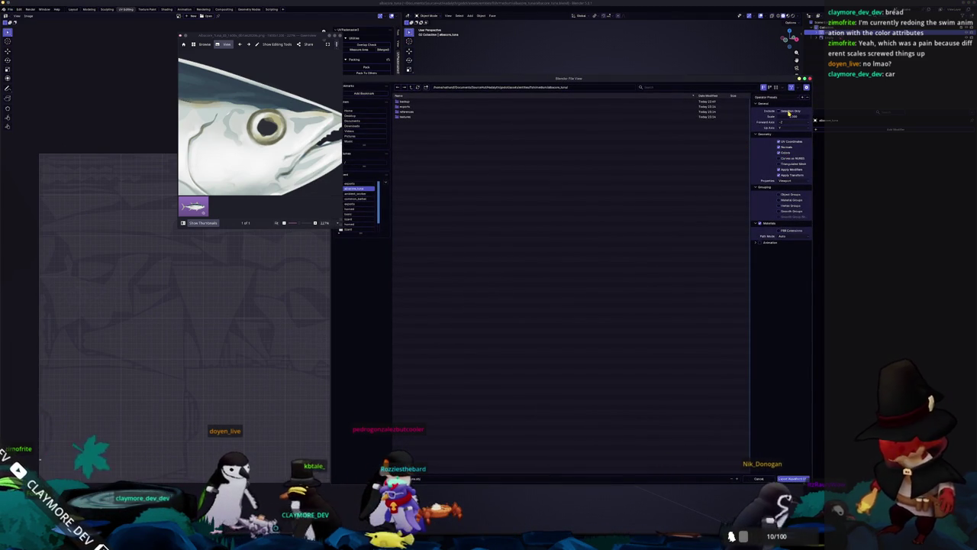
click(794, 479)
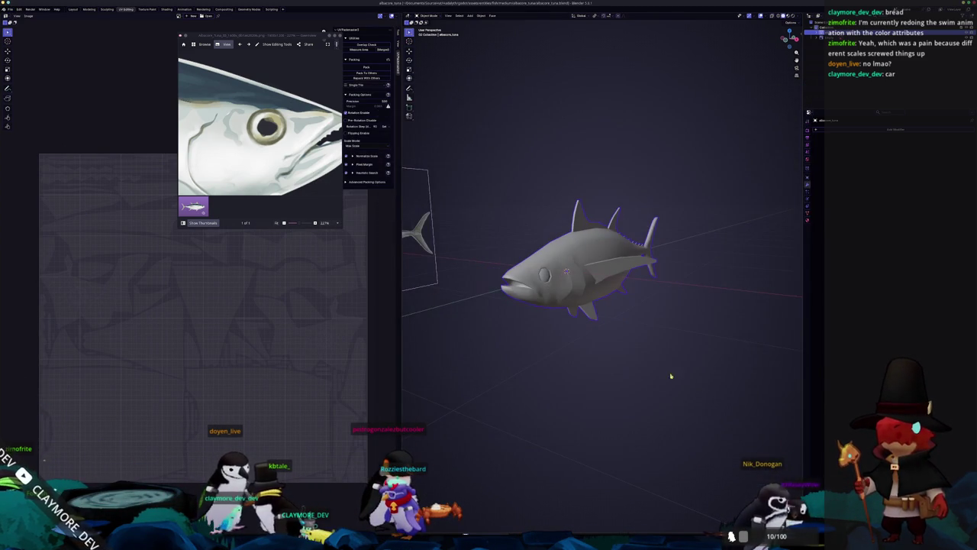
In Godot, close the floating reference image window and dismiss the stray context menu.
key(alt+Tab)
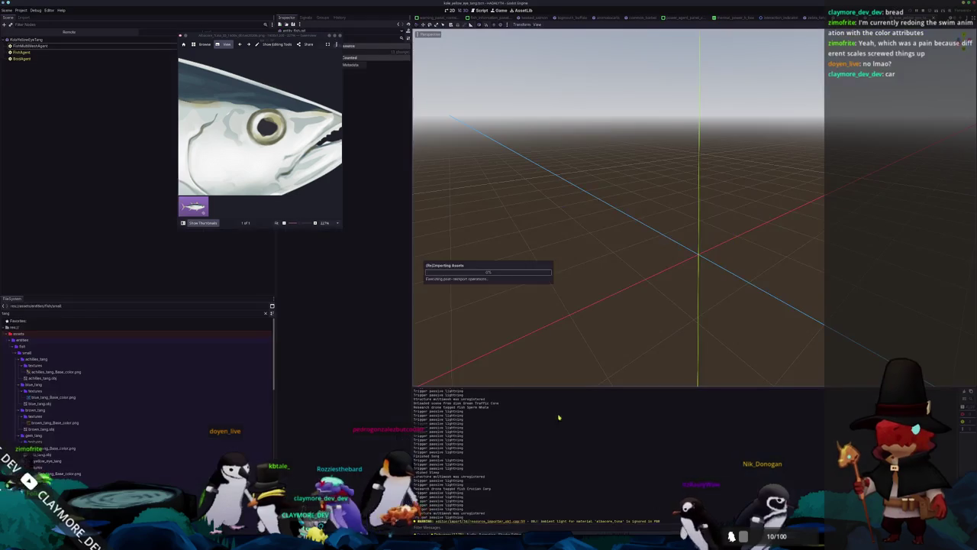
click(339, 36)
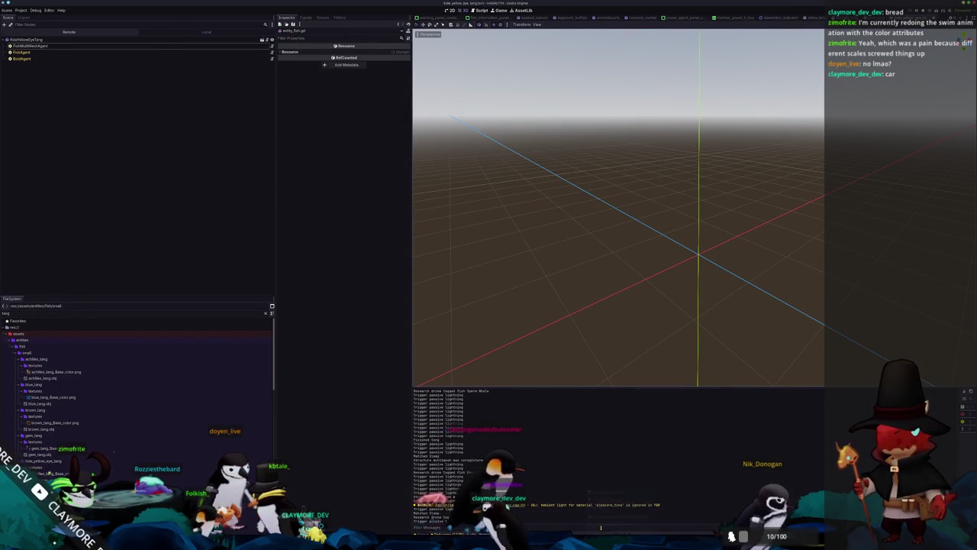
click(484, 352)
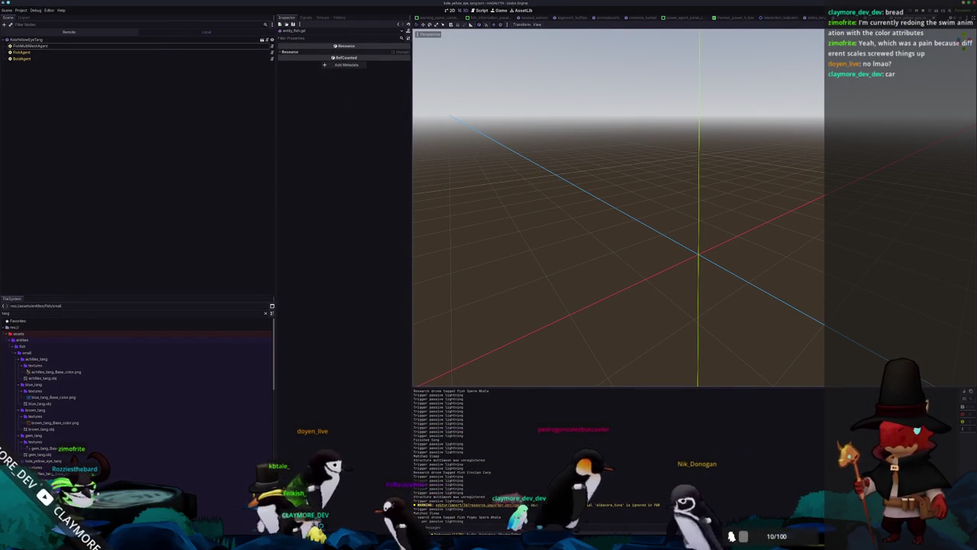
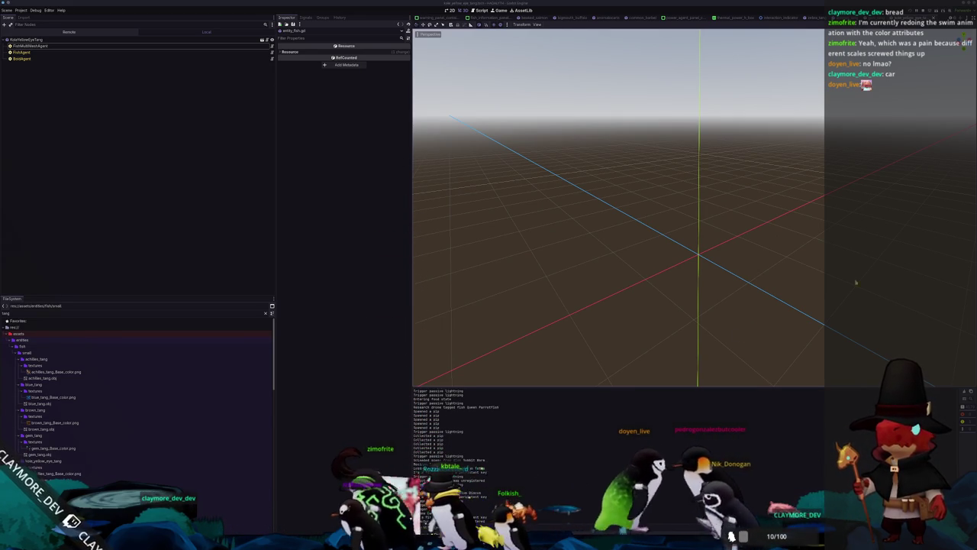
Clear the FileSystem filter so all folders are listed.
scroll(567, 185, up, 5)
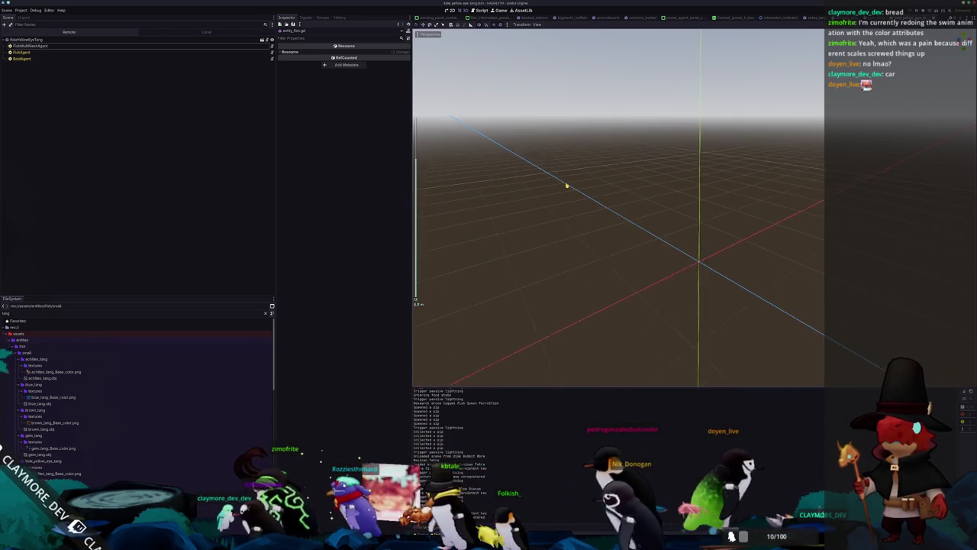
scroll(569, 186, up, 5)
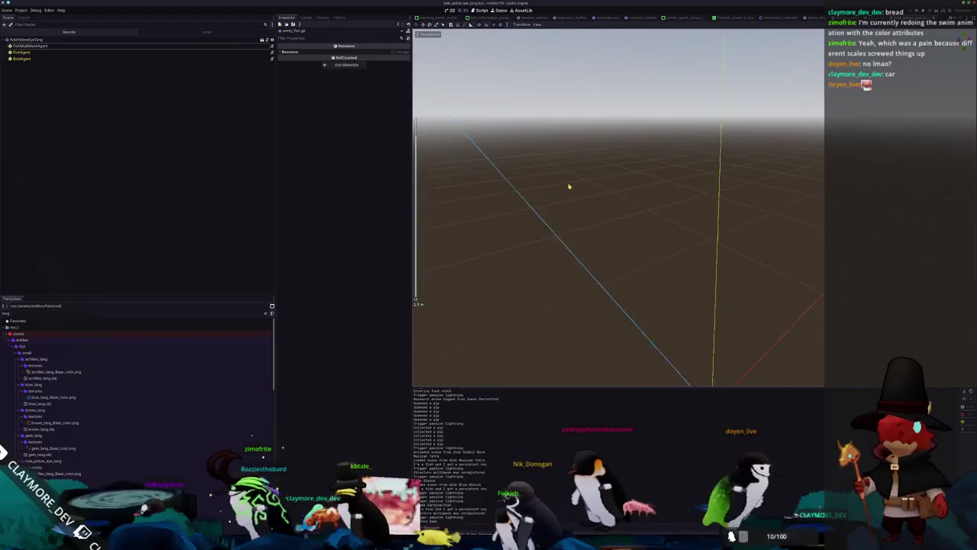
scroll(571, 188, down, 5)
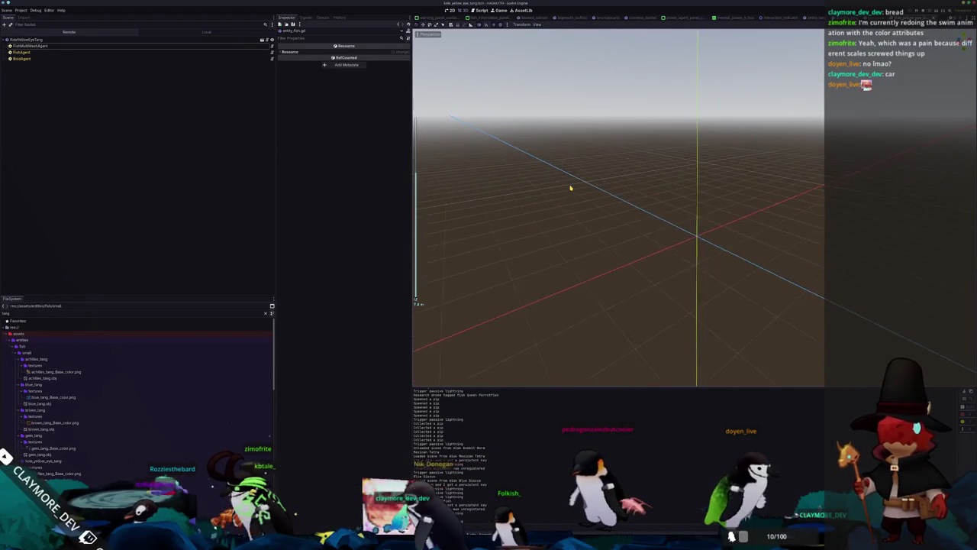
scroll(565, 190, down, 3)
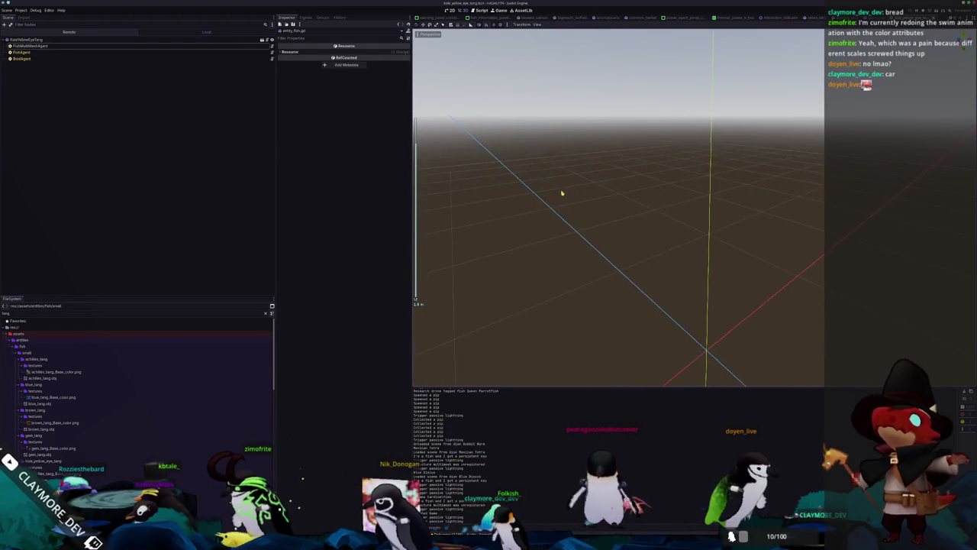
scroll(562, 194, down, 2)
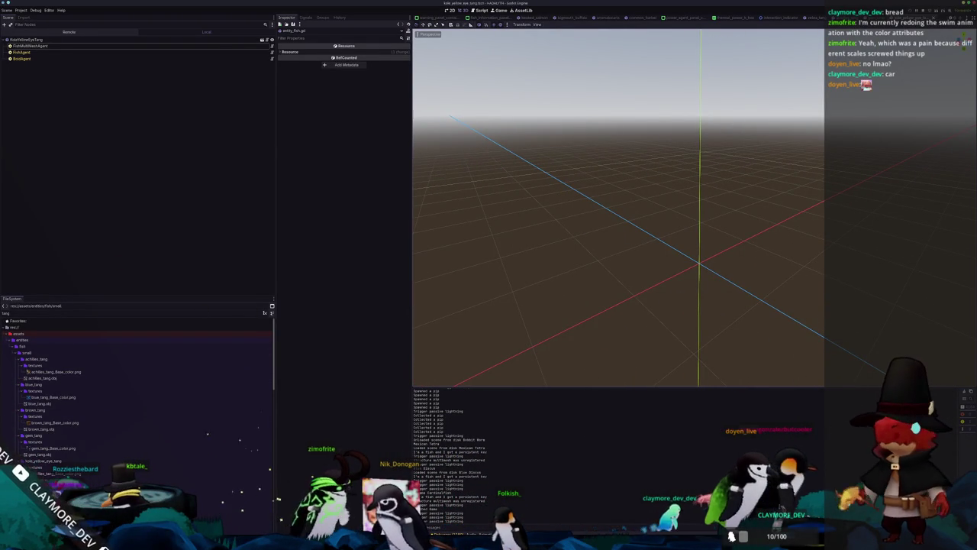
click(264, 313)
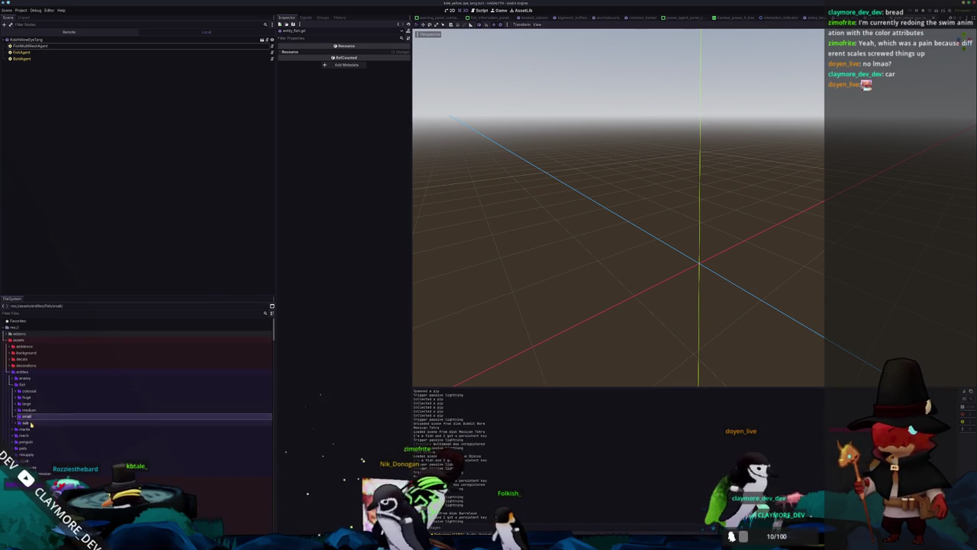
Select common_barbel under entities/fish/medium and duplicate it with Ctrl+D.
scroll(33, 422, down, 5)
scroll(35, 422, down, 10)
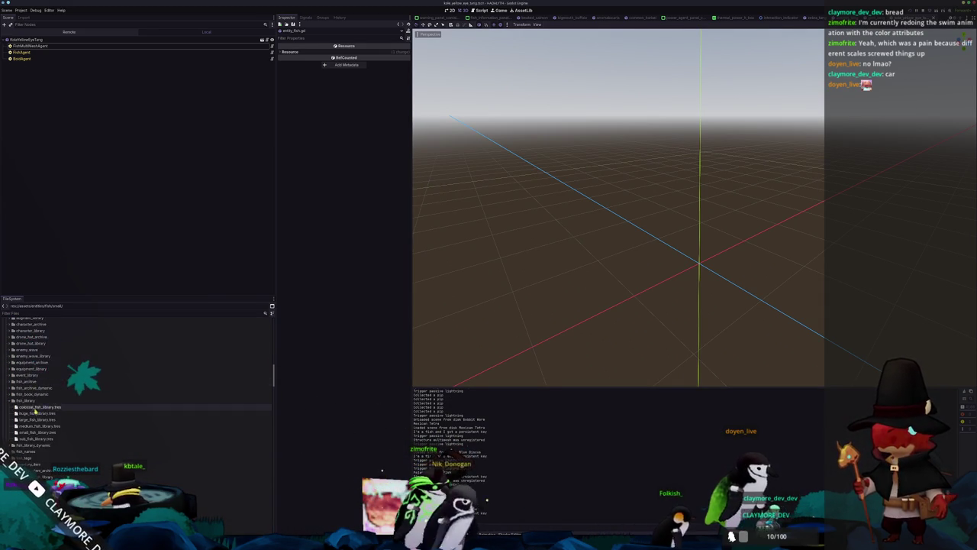
scroll(34, 413, down, 10)
click(26, 350)
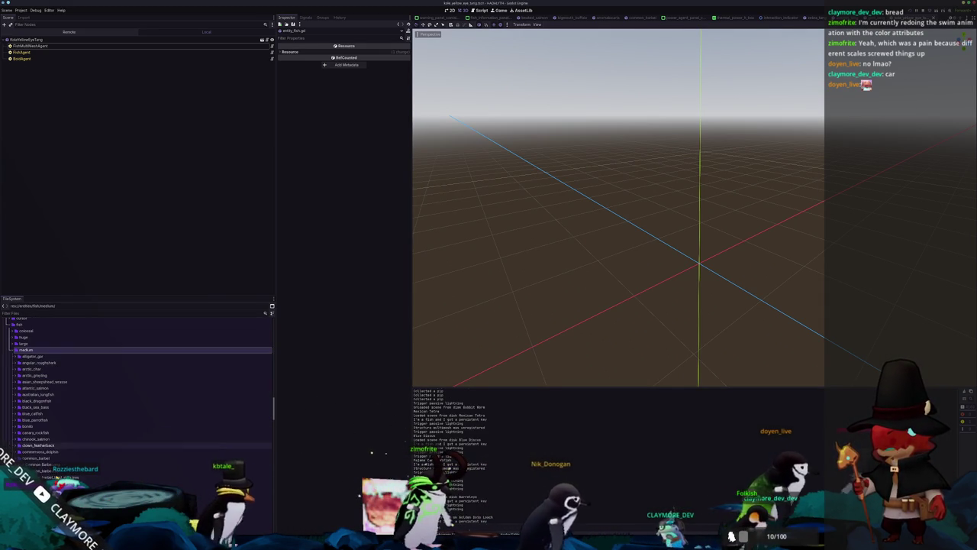
click(37, 458)
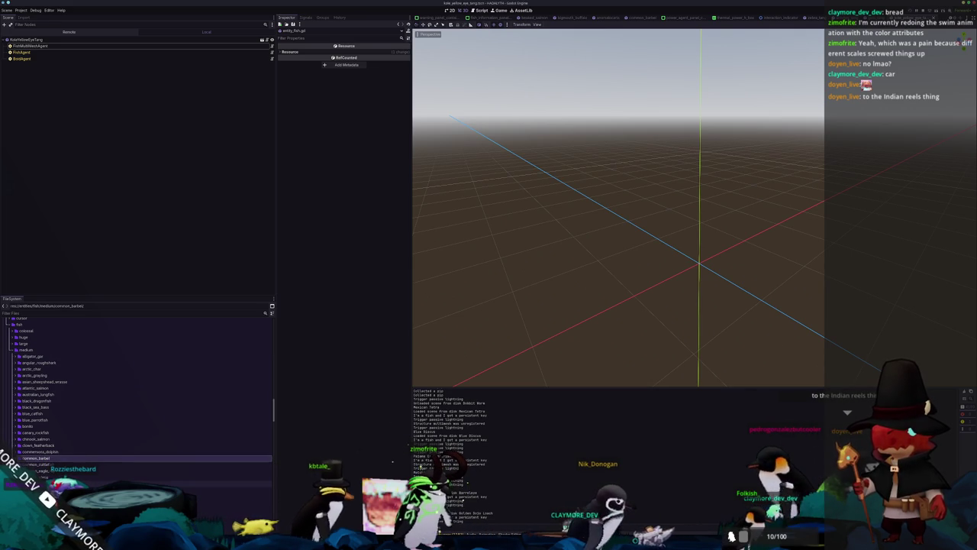
key(ctrl+d)
text(albacore_tuna)
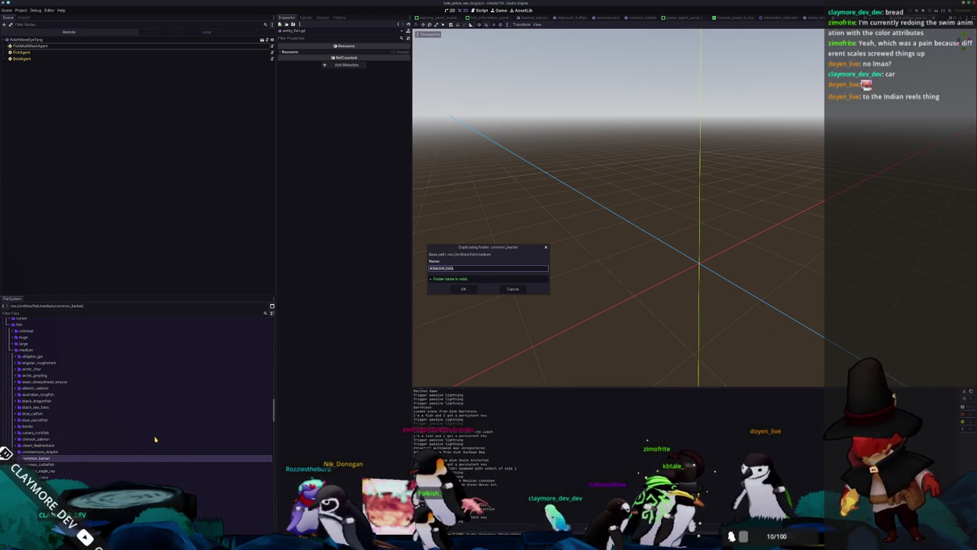
Name the duplicate folder albacore_tuna and rename its scene to albacore_tuna.tscn.
key(Return)
double_click(43, 356)
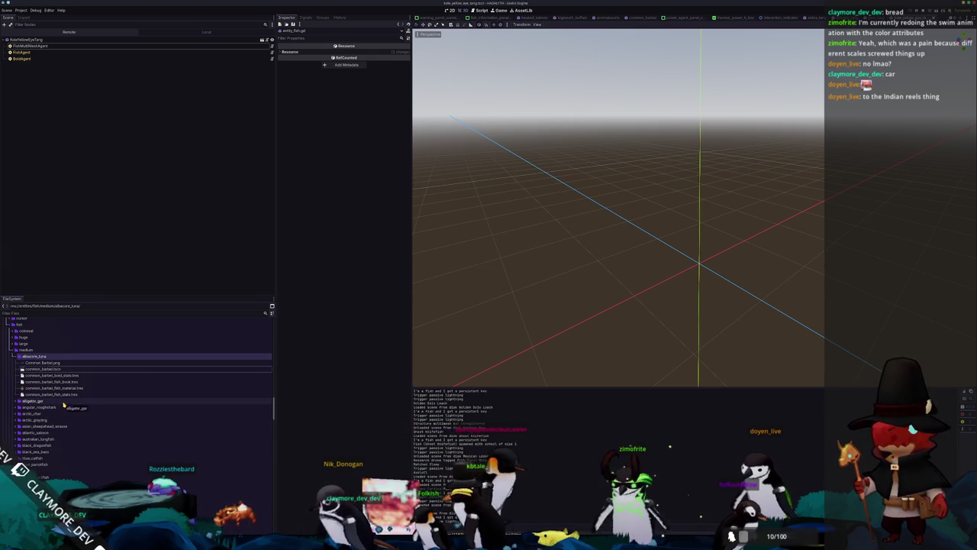
text(albacore_tuna)
key(Return)
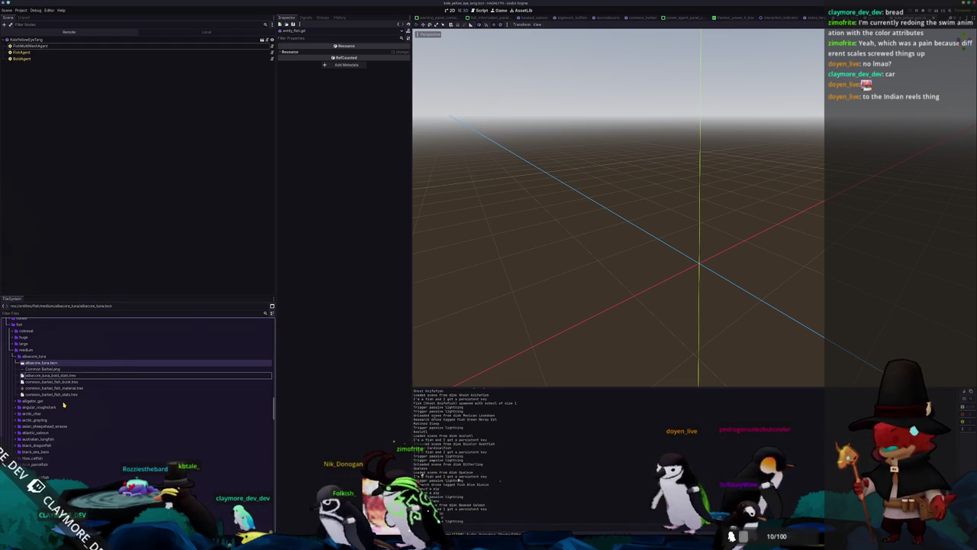
Rename the stats, fish book and material files to albacore_tuna names, then open albacore_tuna.tscn.
key(Return)
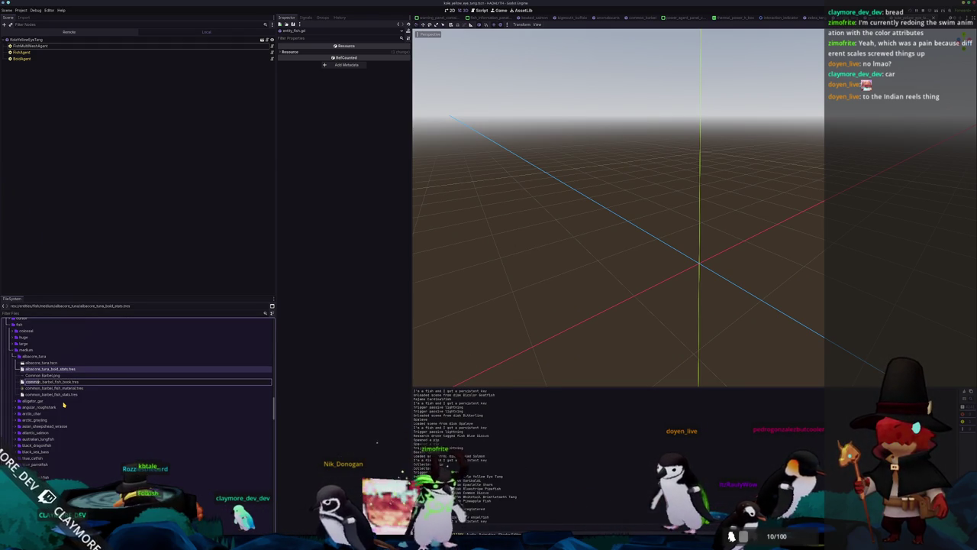
key(Return)
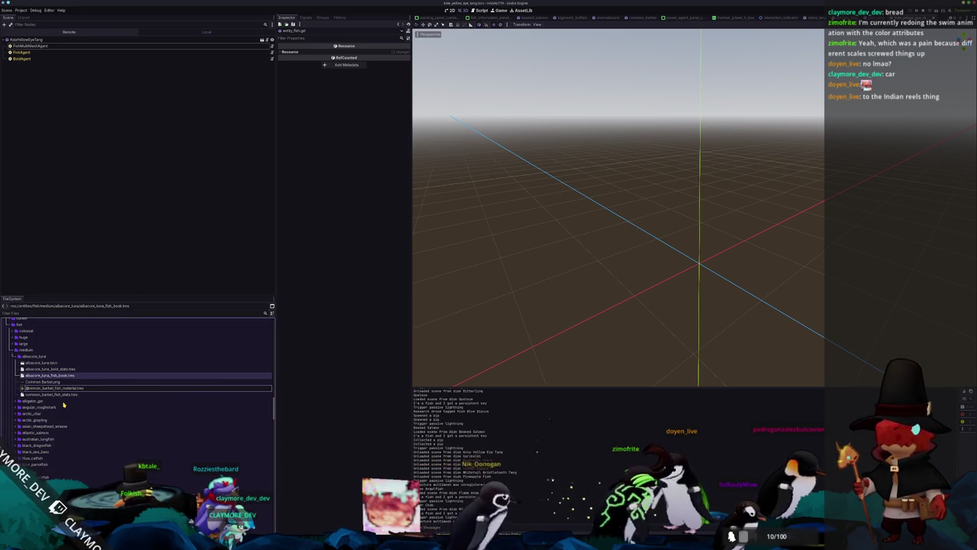
key(Home)
text(albacore_tuna/)
key(Return)
key(F2)
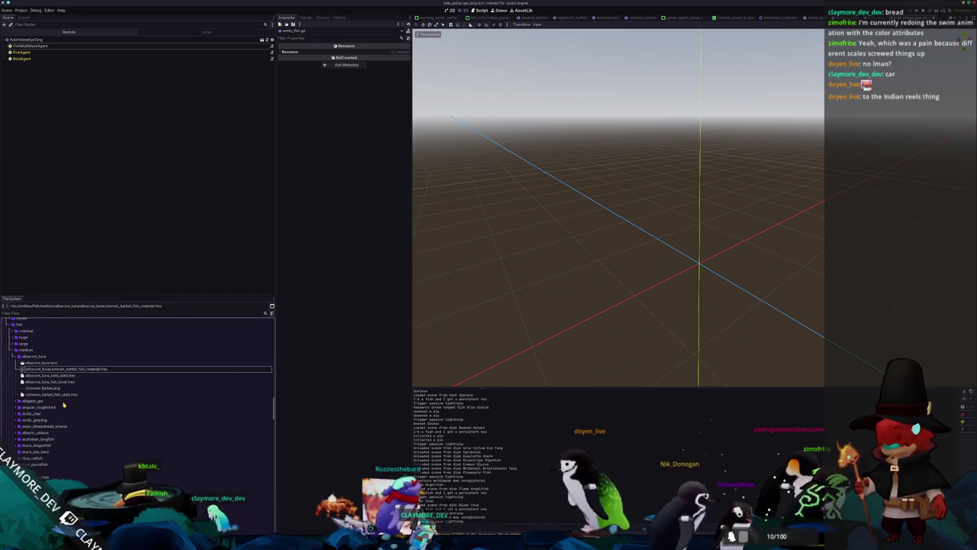
key(shift+Right)
key(shift+Right)
key(shift+Right)
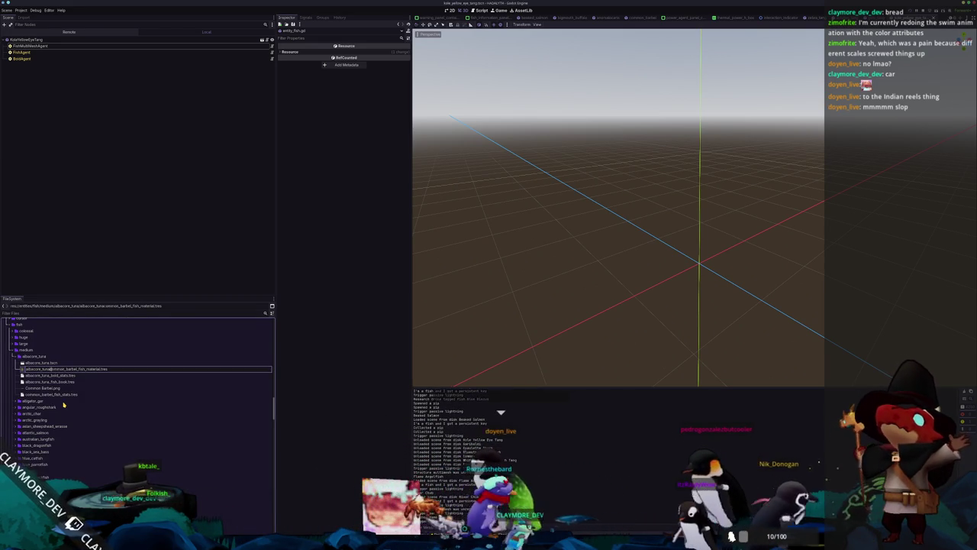
key(BackSpace)
key(Return)
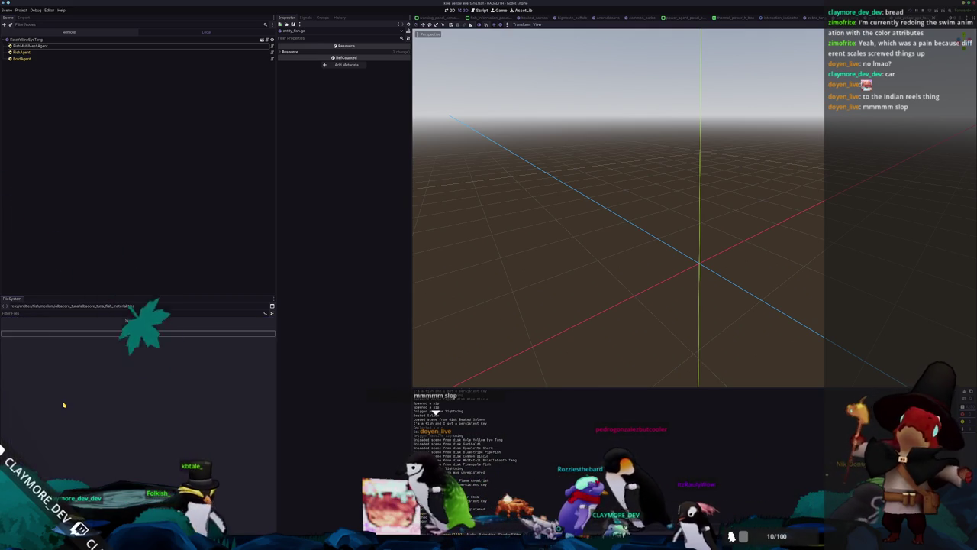
key(Down)
key(Down)
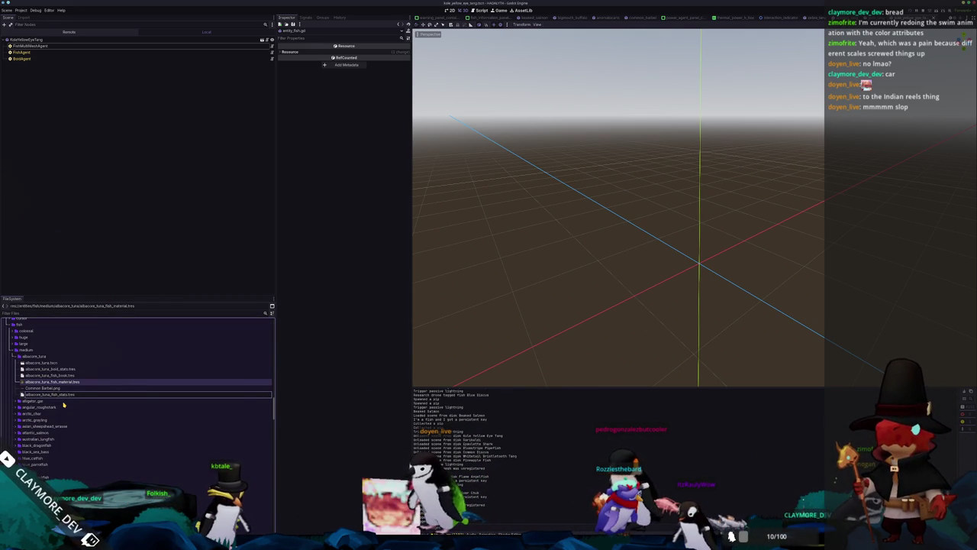
double_click(46, 363)
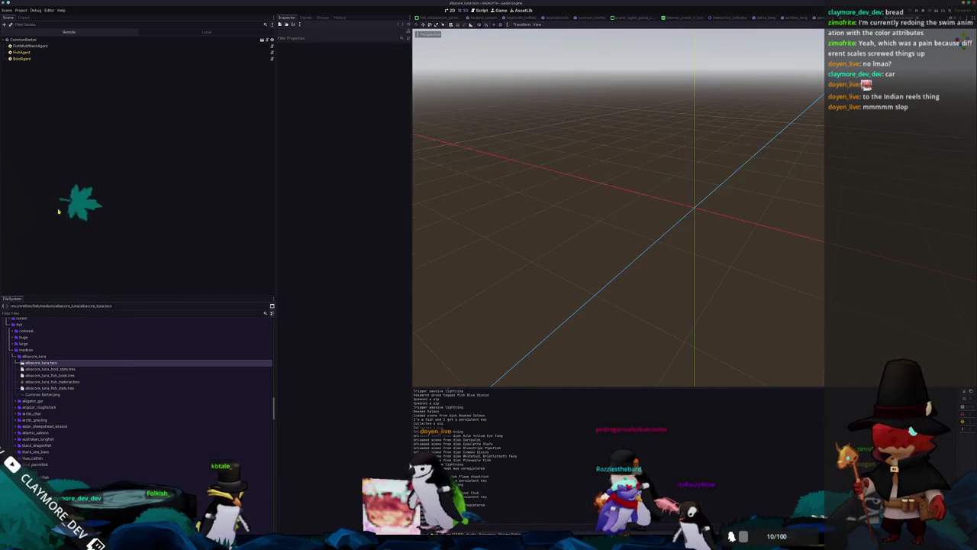
Rename the root node from CommonBarbel to AlbacoreTuna.
click(25, 39)
text(AlbacoreT)
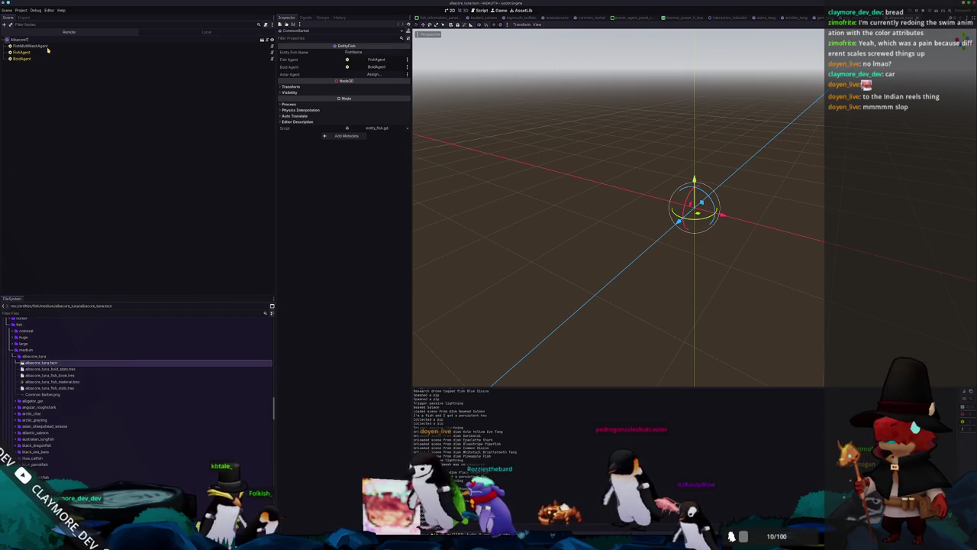
key(Return)
Quick-load the albacore mesh into FishMultiMeshAgent's Mesh property.
click(29, 45)
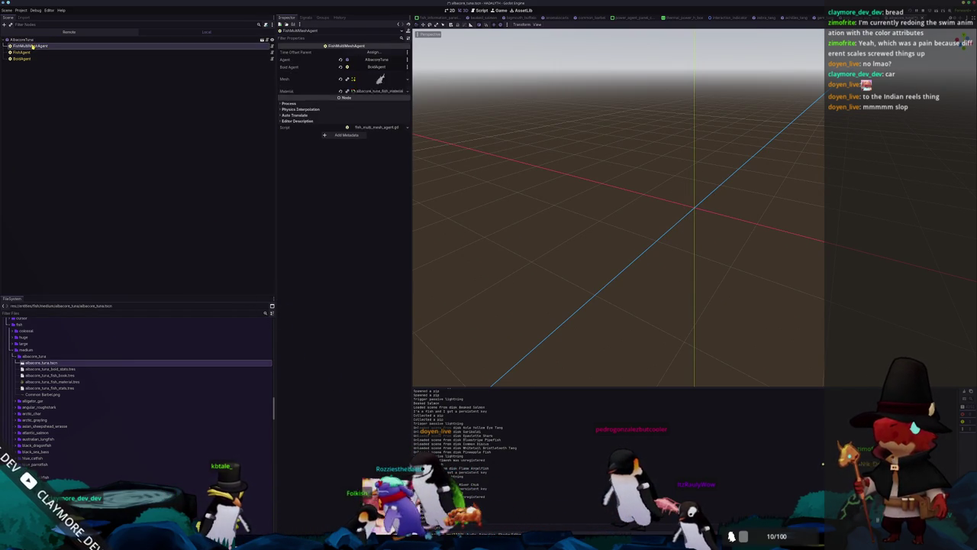
click(407, 79)
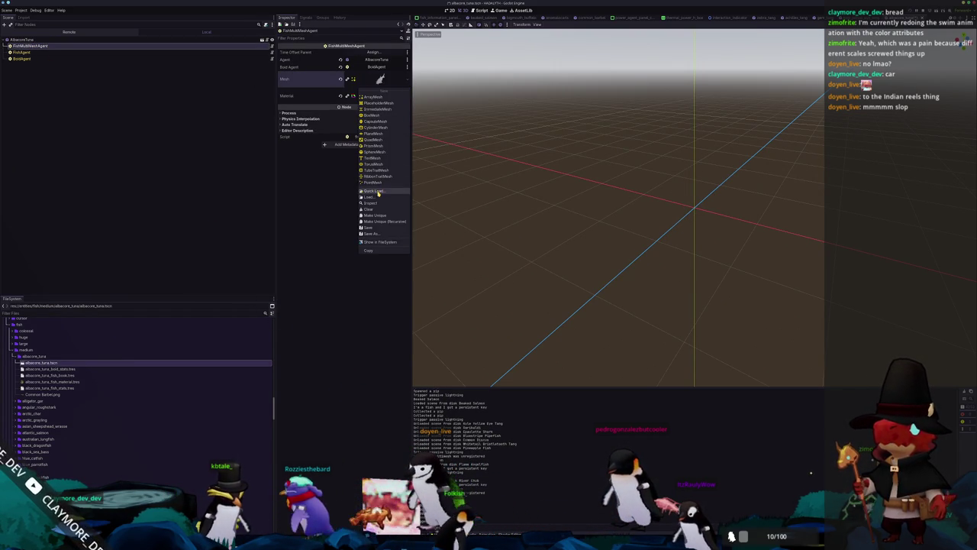
click(374, 190)
text(albacor)
key(Return)
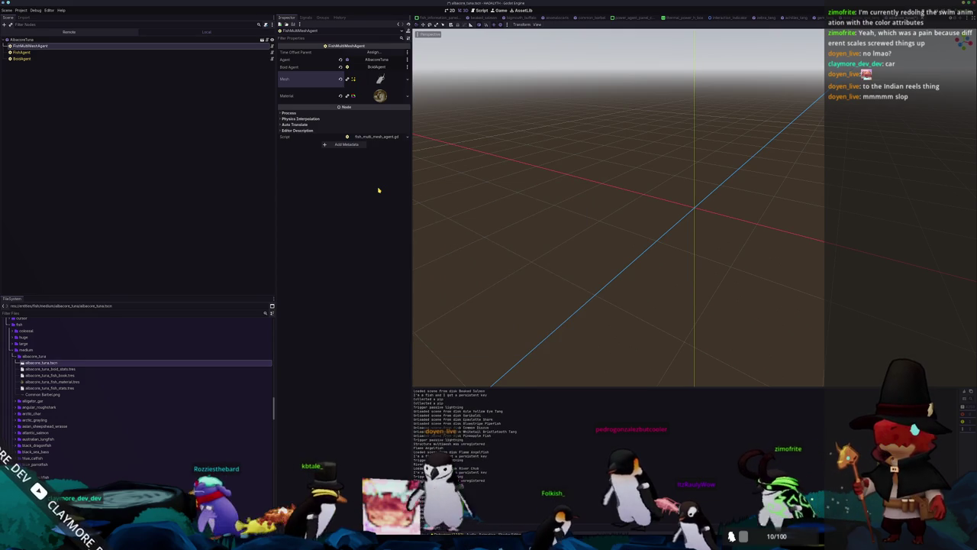
Quick-load the albacore texture into the fish material's Albedo shader parameter.
click(379, 95)
click(364, 153)
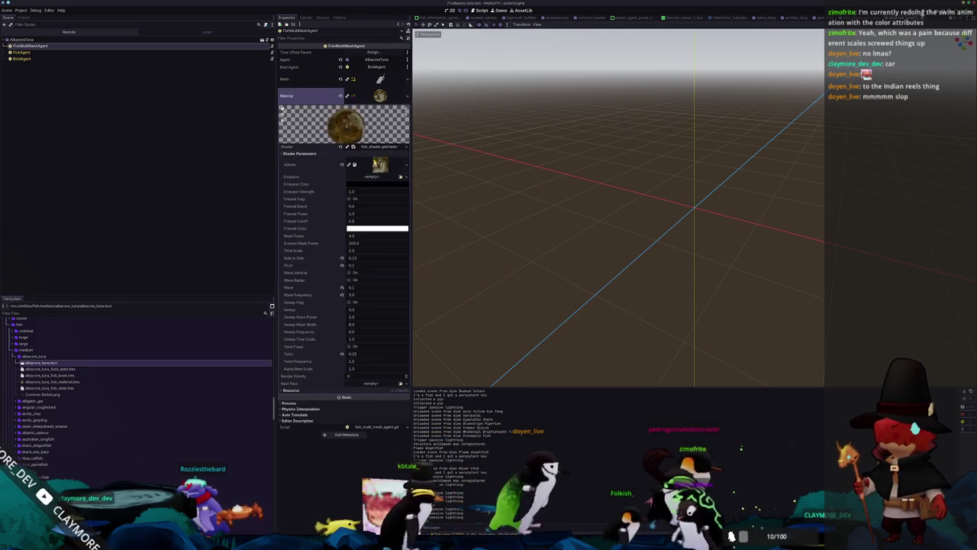
click(407, 165)
click(362, 295)
text(albacore)
key(Return)
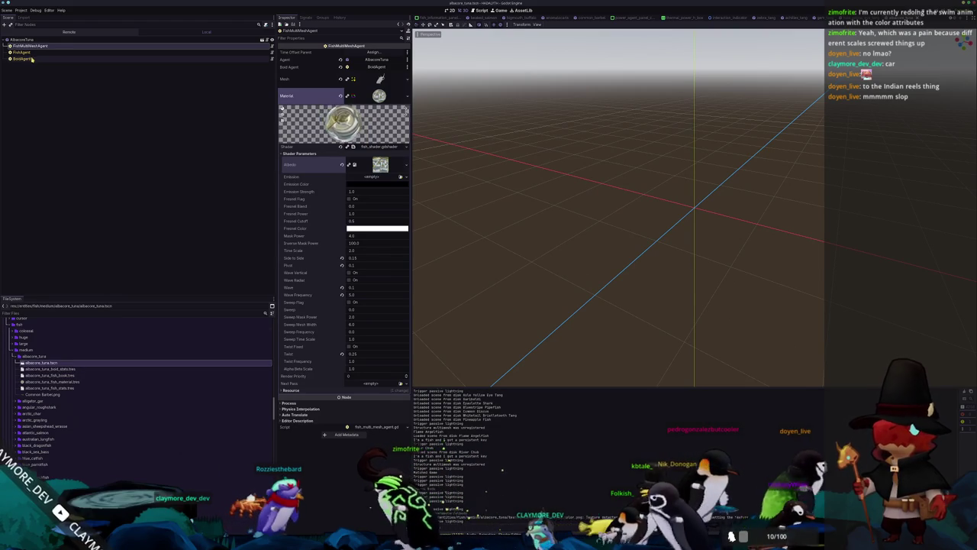
click(22, 52)
click(390, 52)
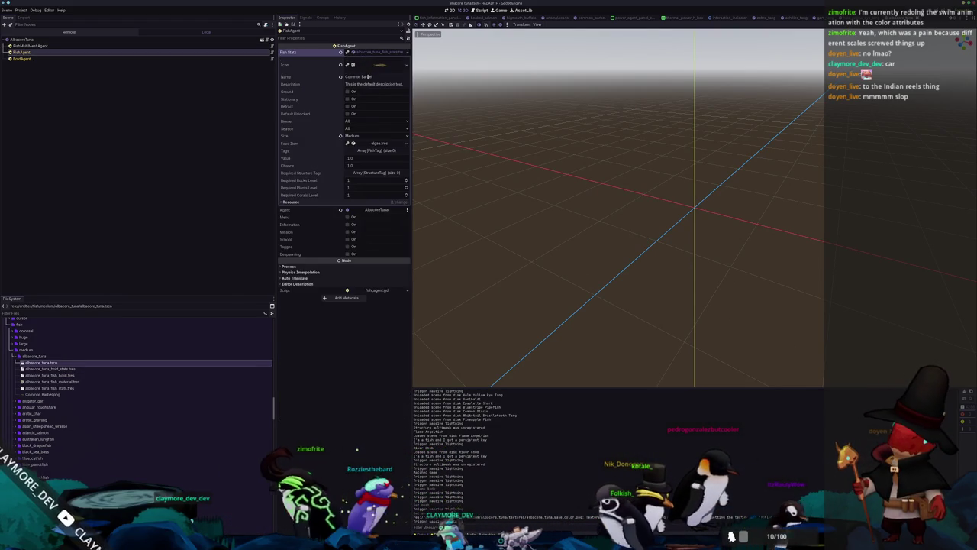
Save the scene, clear the old barbel icon and delete the leftover Common Barbel.png.
text(Albacore Tuna)
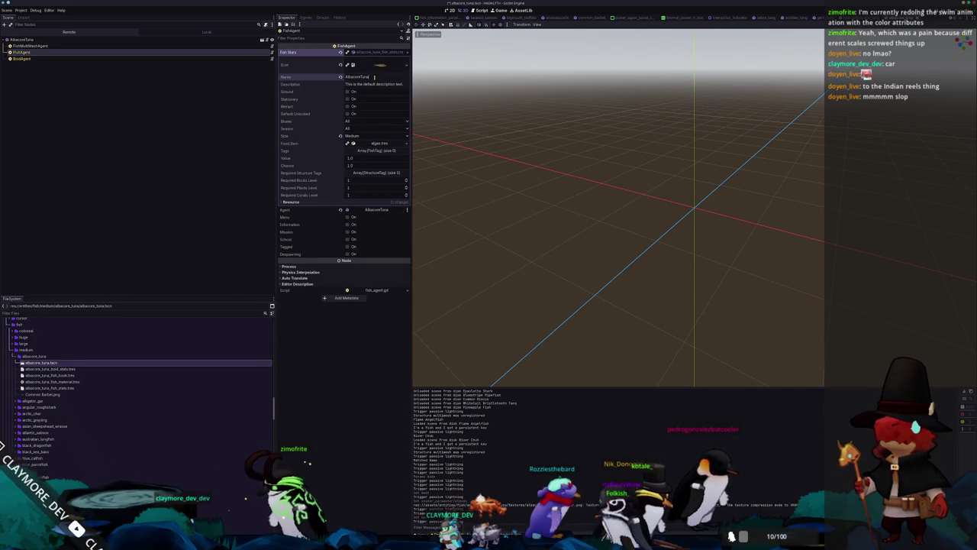
key(ctrl+s)
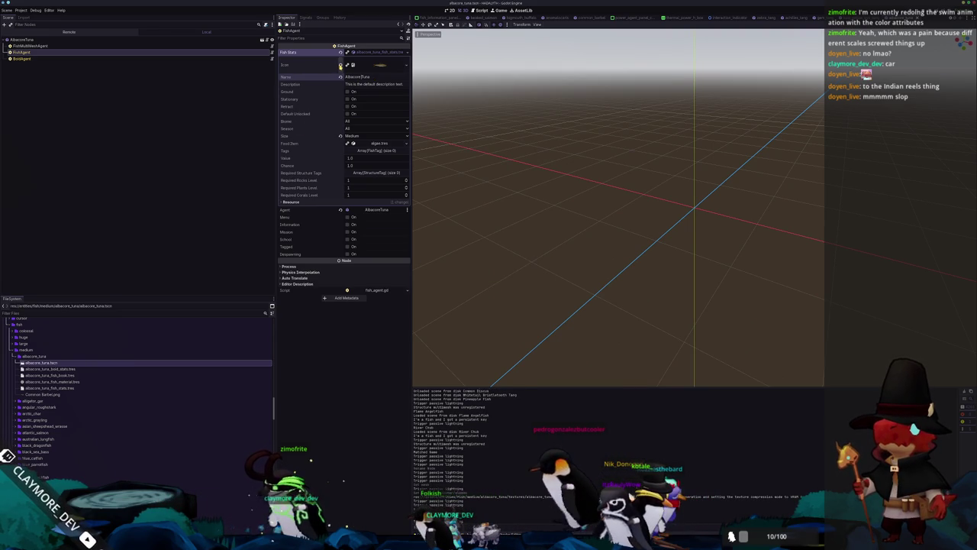
click(341, 65)
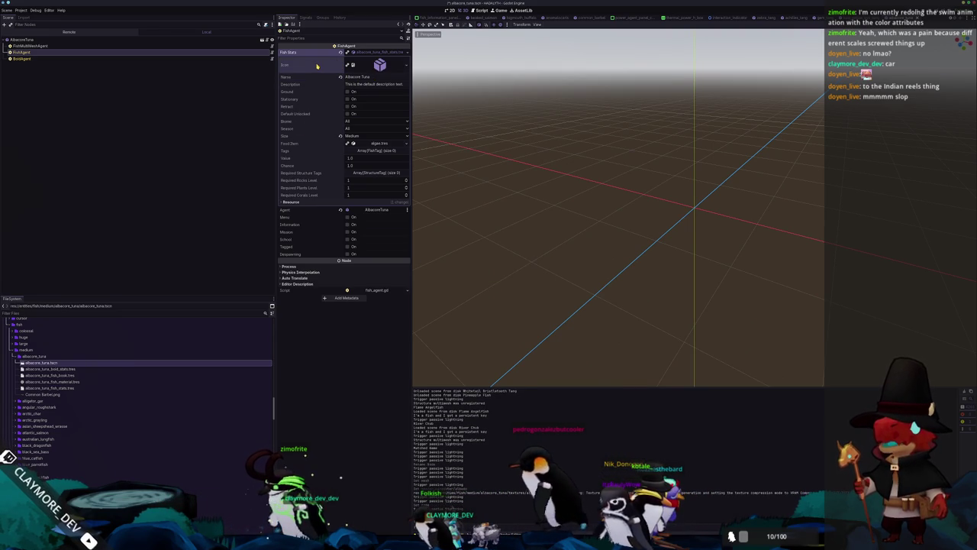
click(67, 395)
key(Delete)
key(Return)
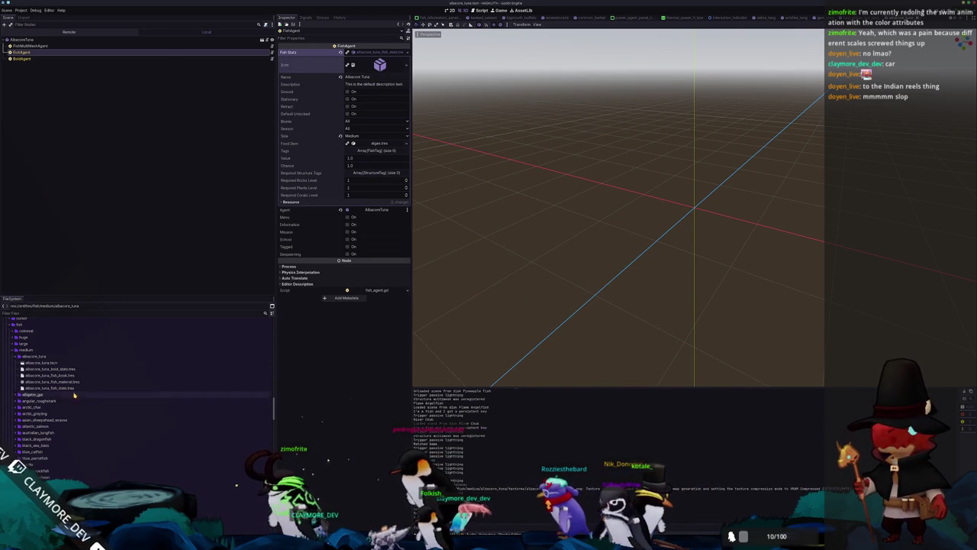
Save again and inspect the FishAgent, FishMultiMeshAgent and AlbacoreTuna root nodes.
key(ctrl+s)
click(135, 59)
key(ctrl+s)
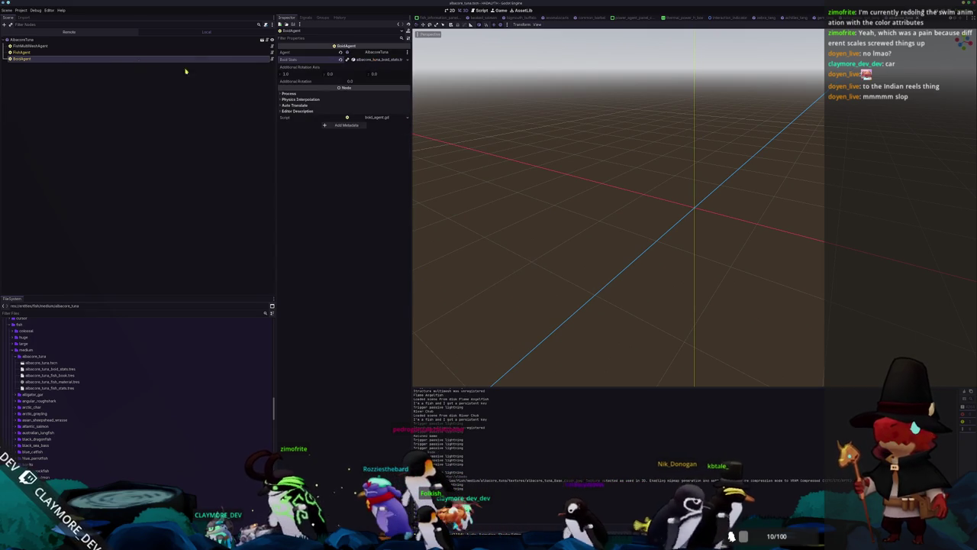
click(124, 52)
click(122, 46)
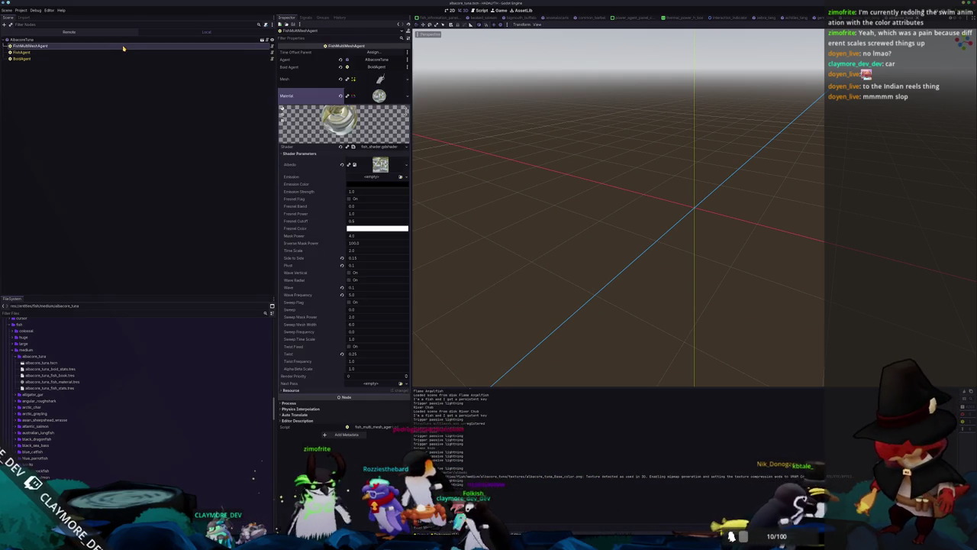
click(114, 39)
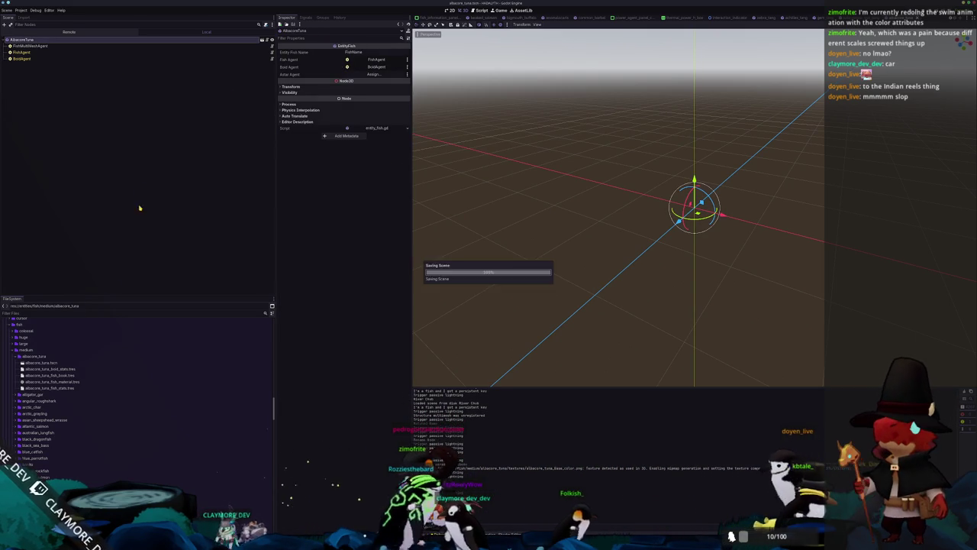
scroll(98, 380, up, 10)
scroll(98, 379, up, 3)
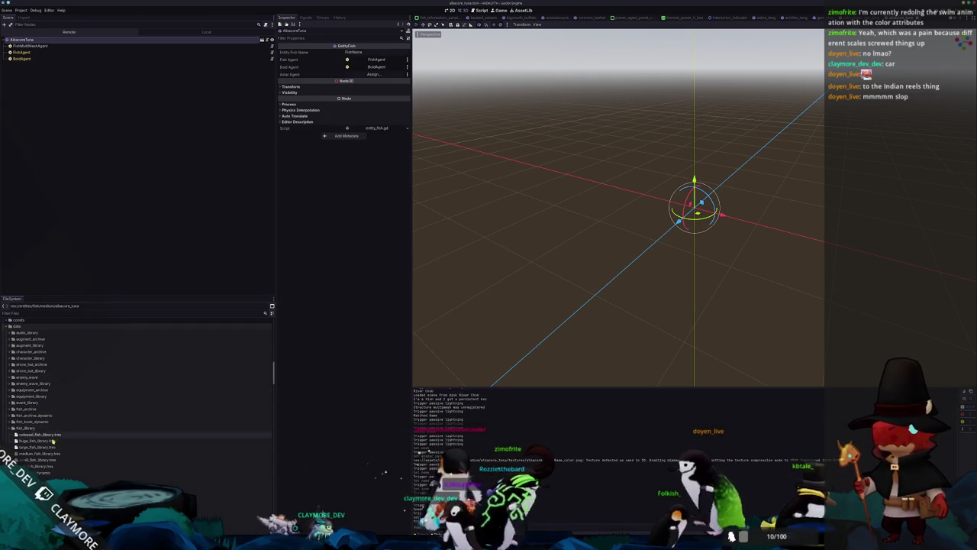
click(99, 454)
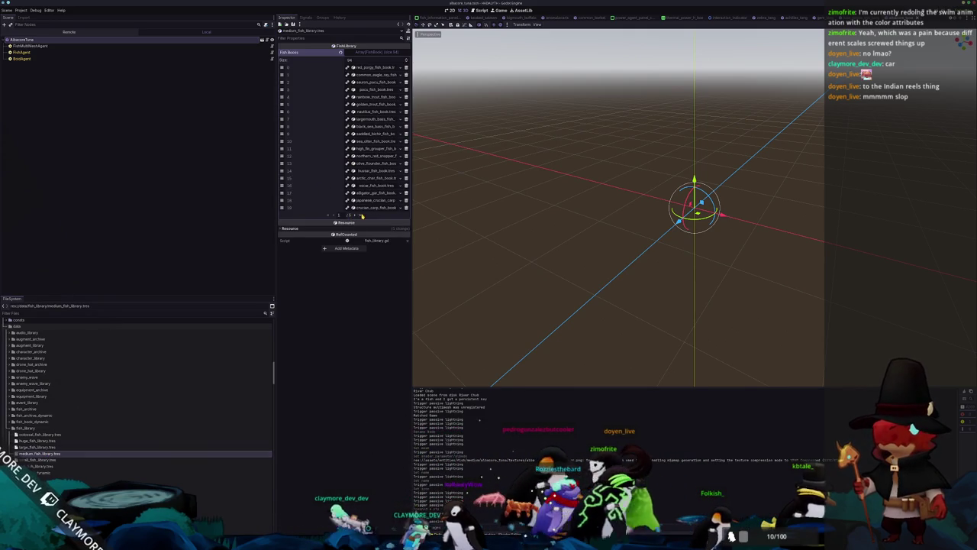
Add albacore_tuna_fish_book to the empty last slot of medium_fish_library and save.
click(361, 216)
click(395, 171)
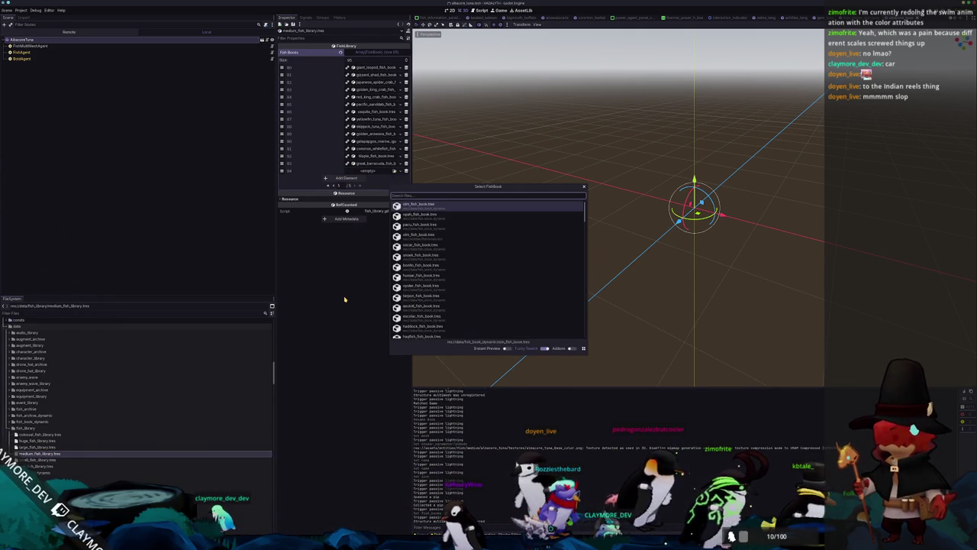
text(albacore)
key(Return)
key(ctrl+s)
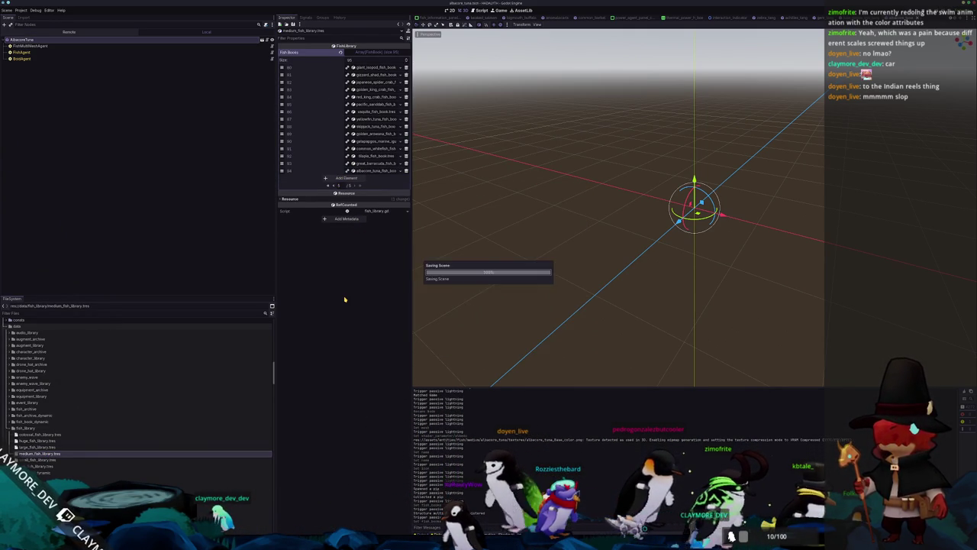
Quick-open the batch_tasks.tscn scene.
key(shift+alt+o)
text(batch)
key(Down)
key(Return)
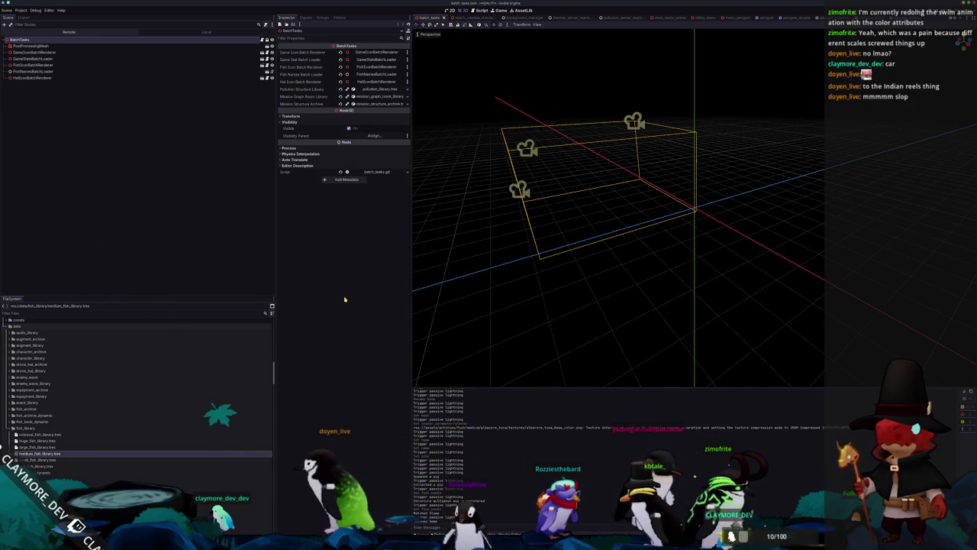
Run the batch_tasks scene with F6, then launch the full game with F5.
key(F6)
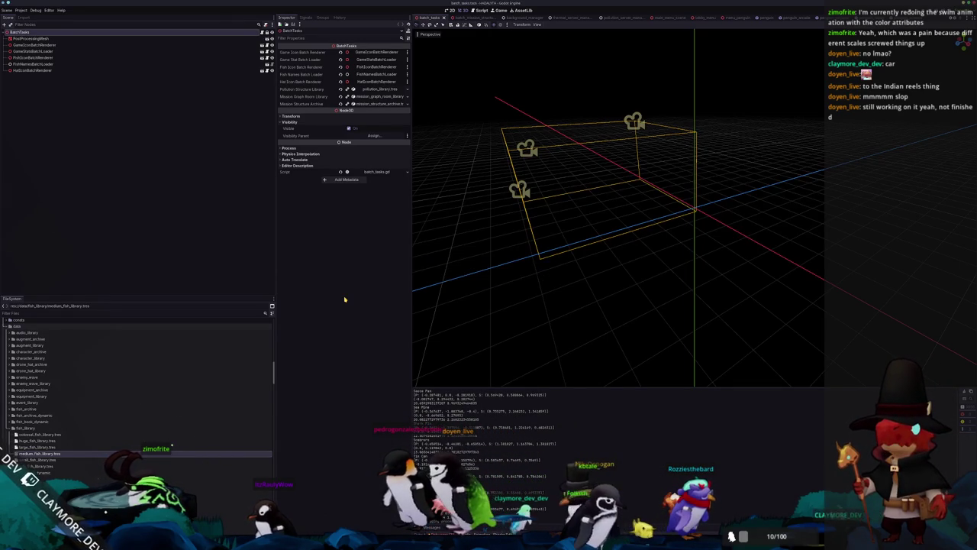
key(F5)
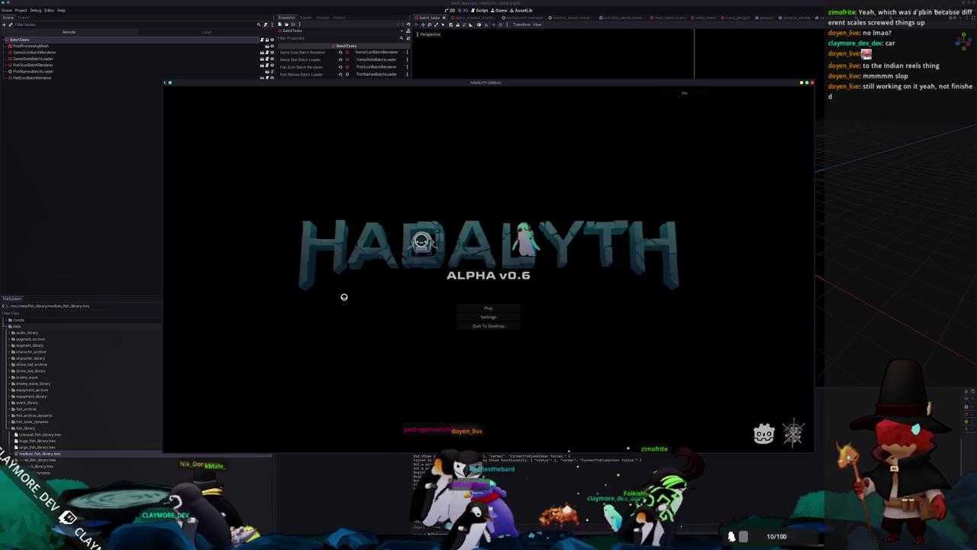
Load the Voyager save slot, walk to the station and open the Fish Information Menu.
click(490, 307)
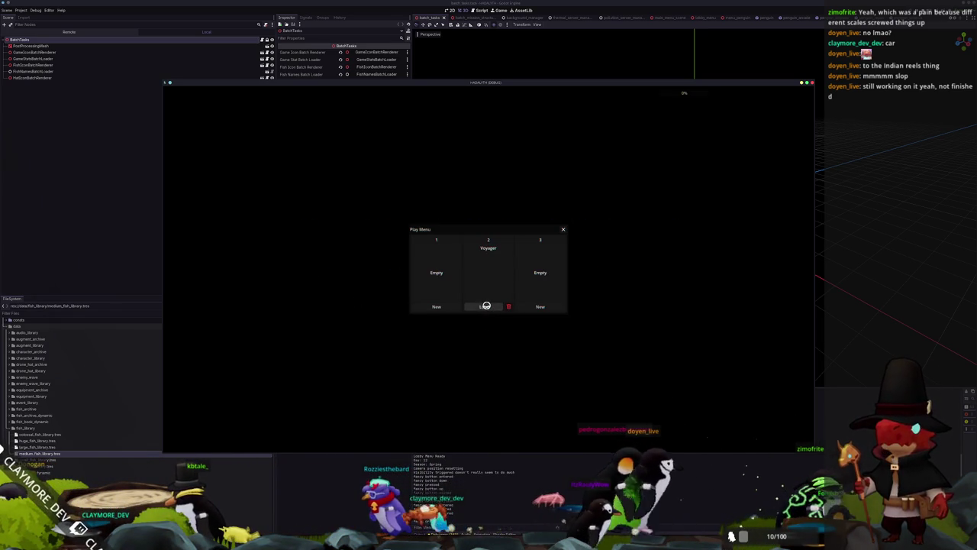
click(485, 306)
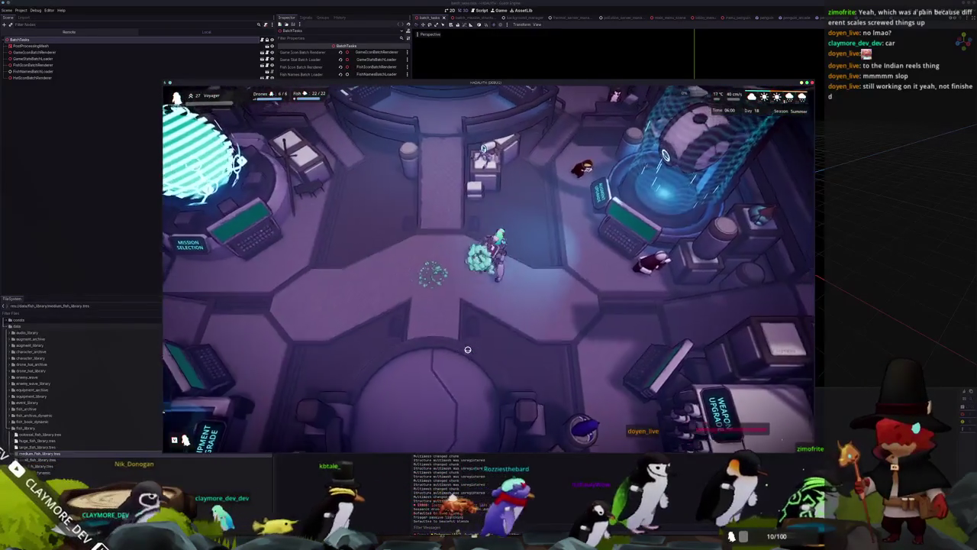
key(w)
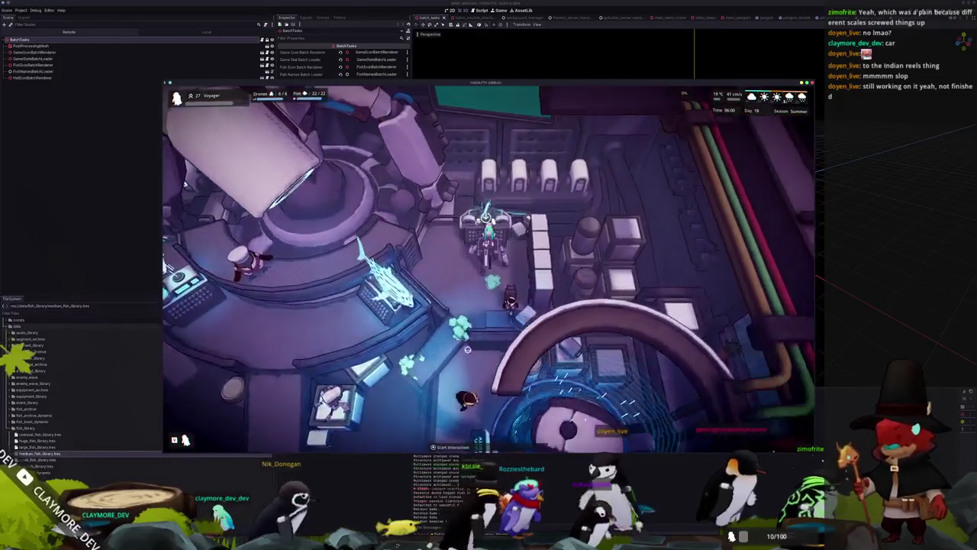
key(e)
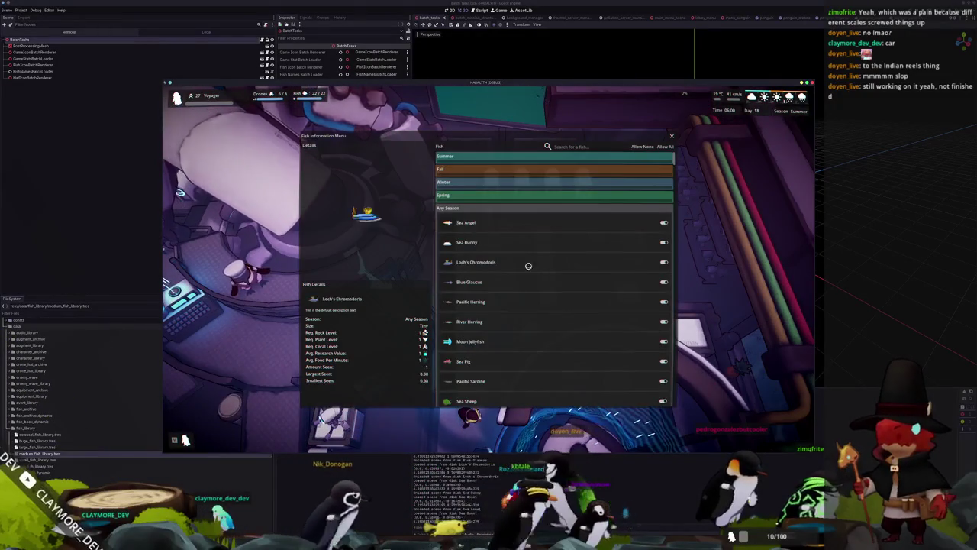
Scroll the fish list to confirm Albacore Tuna is listed, then close the menu.
scroll(527, 257, down, 3)
scroll(526, 329, down, 10)
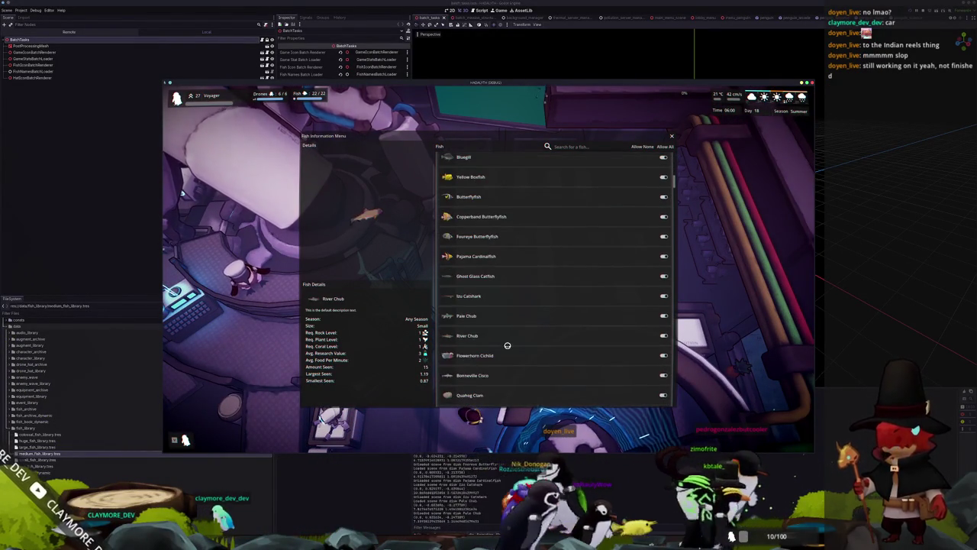
scroll(532, 327, down, 10)
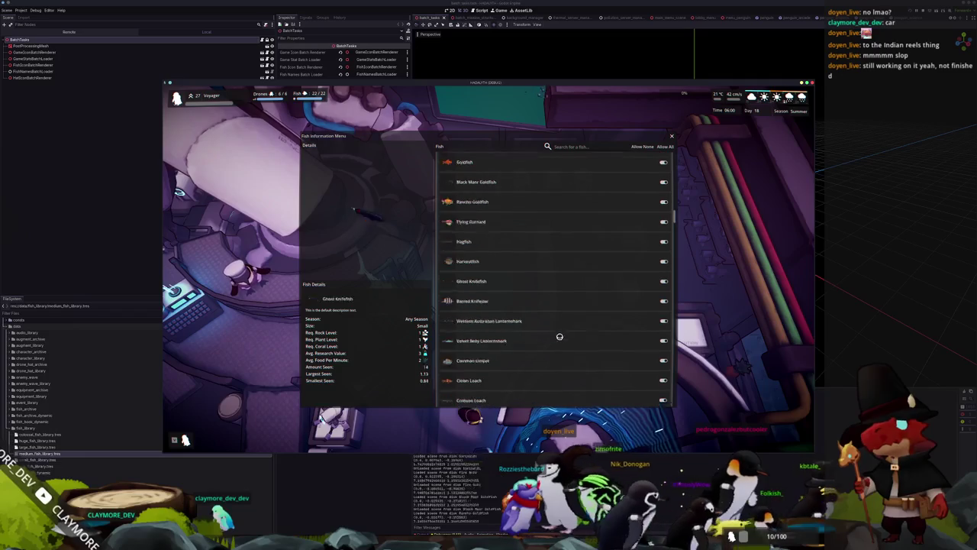
scroll(564, 338, down, 10)
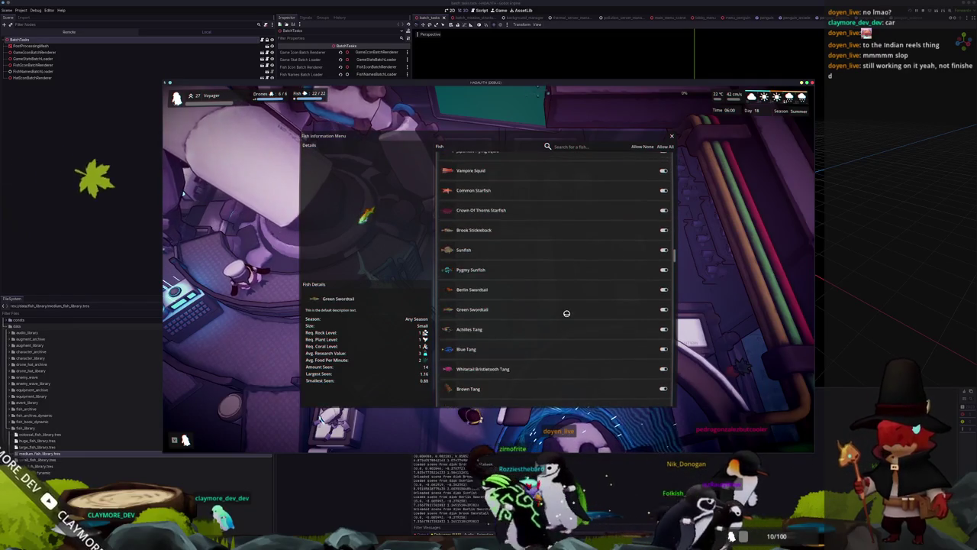
scroll(568, 307, down, 10)
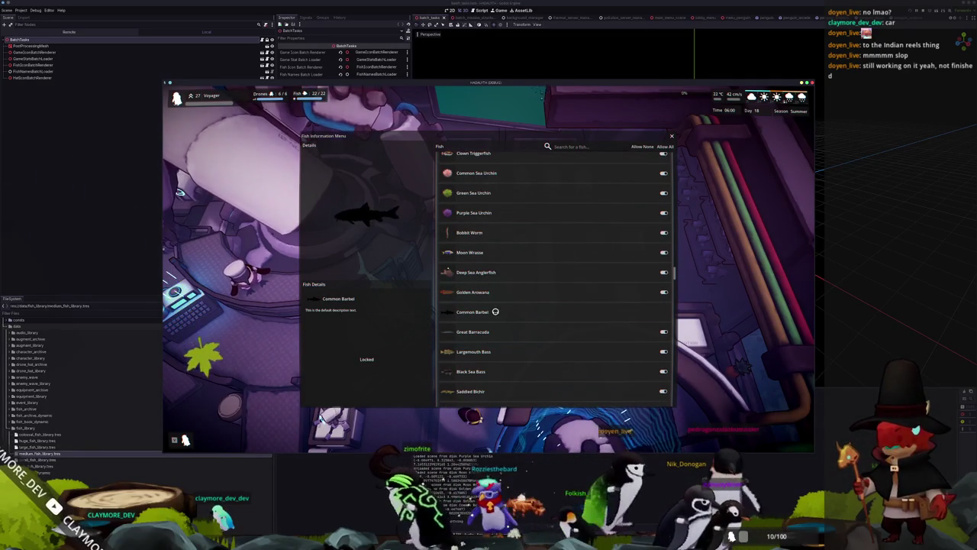
scroll(554, 336, down, 5)
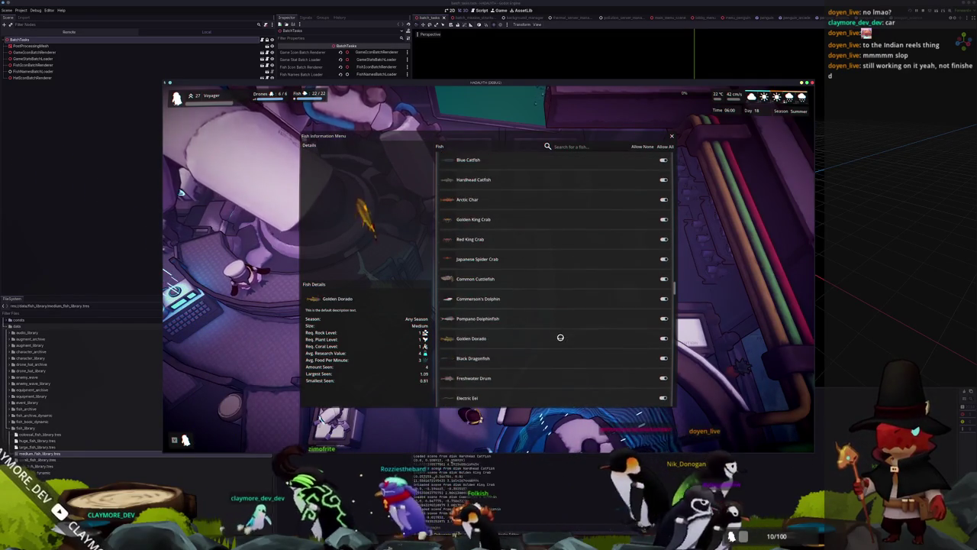
scroll(516, 249, up, 5)
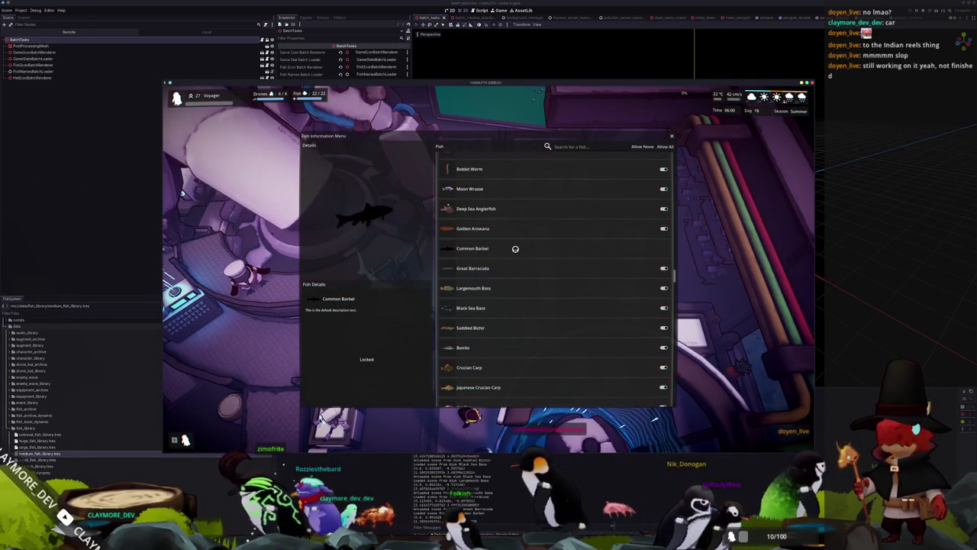
key(grave)
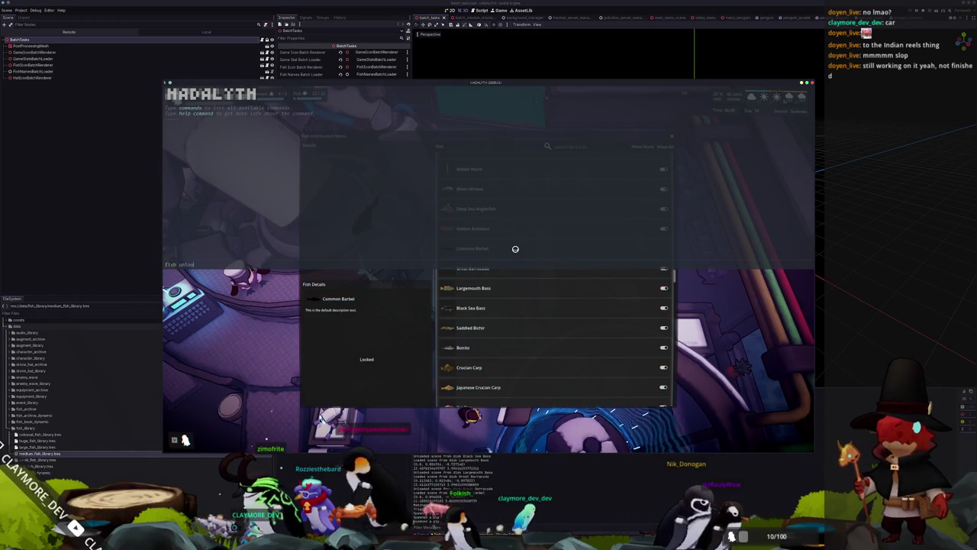
key(grave)
scroll(515, 249, down, 8)
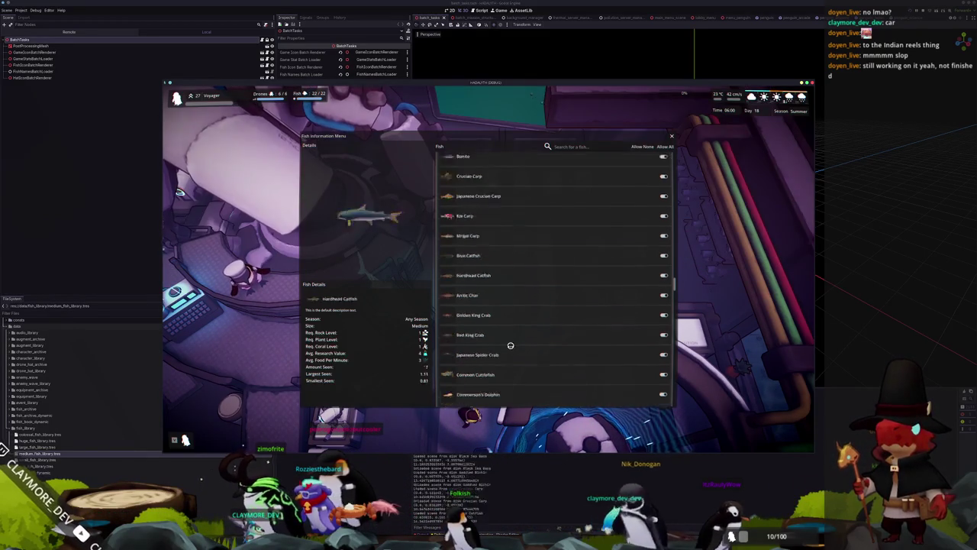
scroll(515, 341, up, 6)
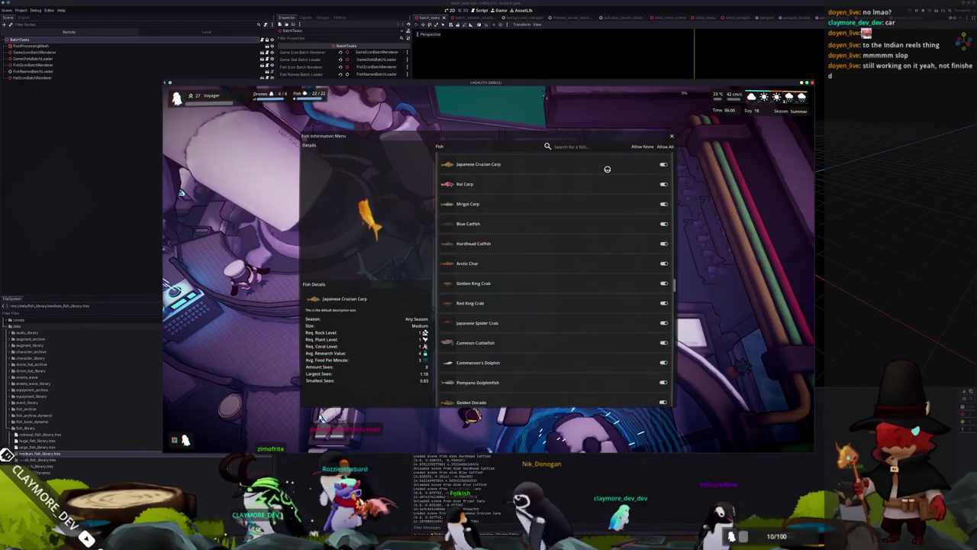
scroll(513, 338, down, 10)
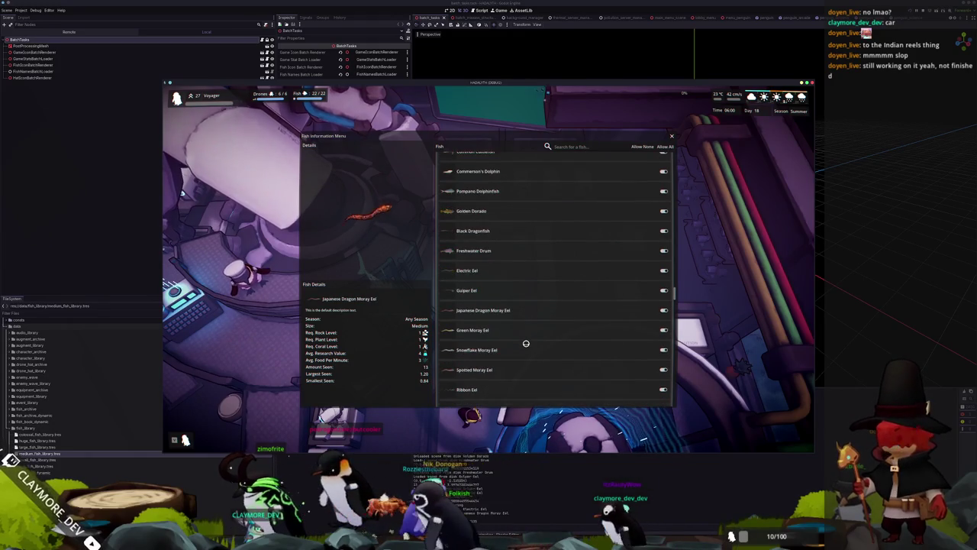
scroll(526, 344, down, 3)
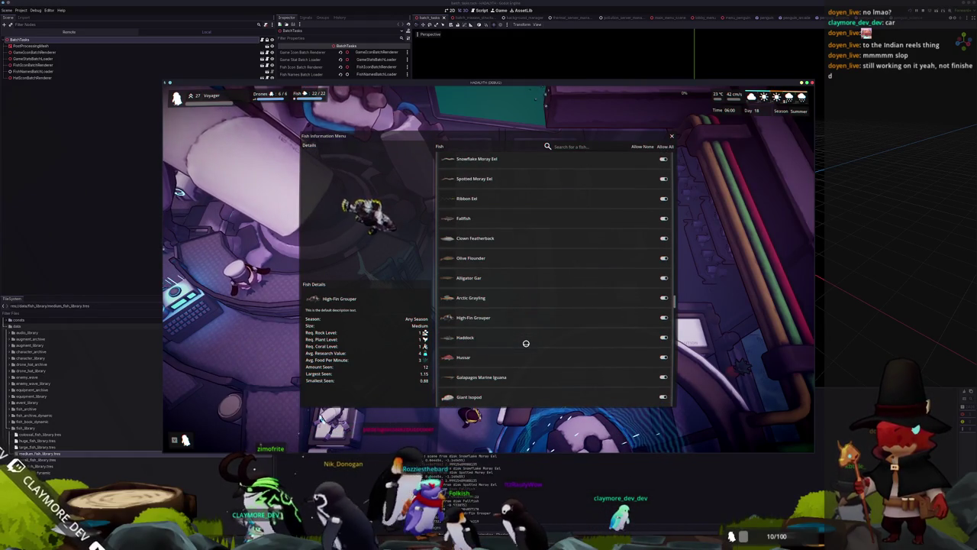
scroll(526, 343, up, 3)
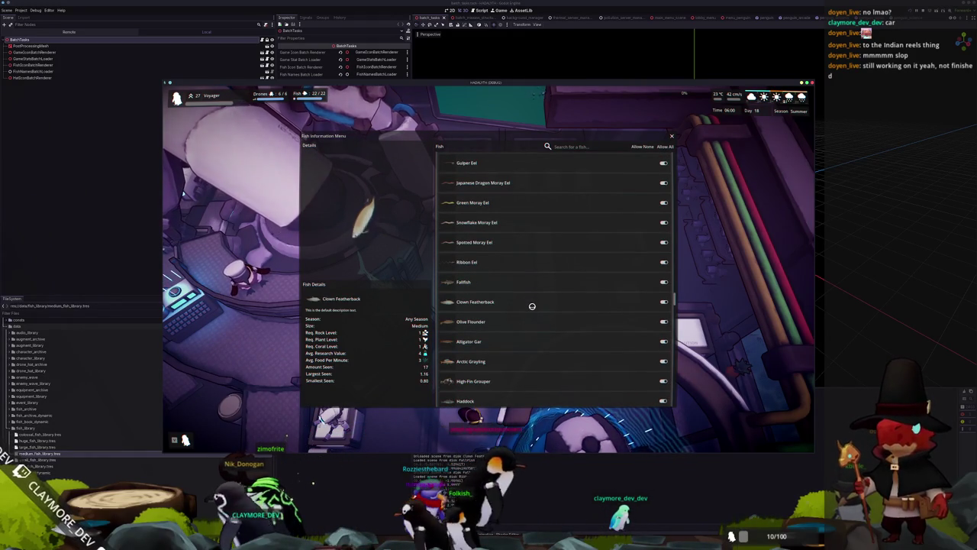
scroll(531, 308, down, 10)
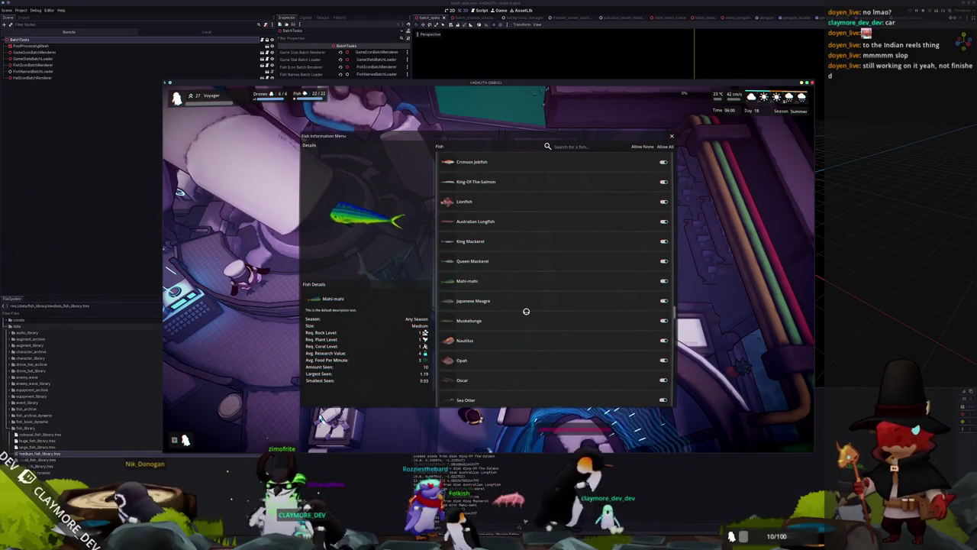
scroll(526, 311, up, 3)
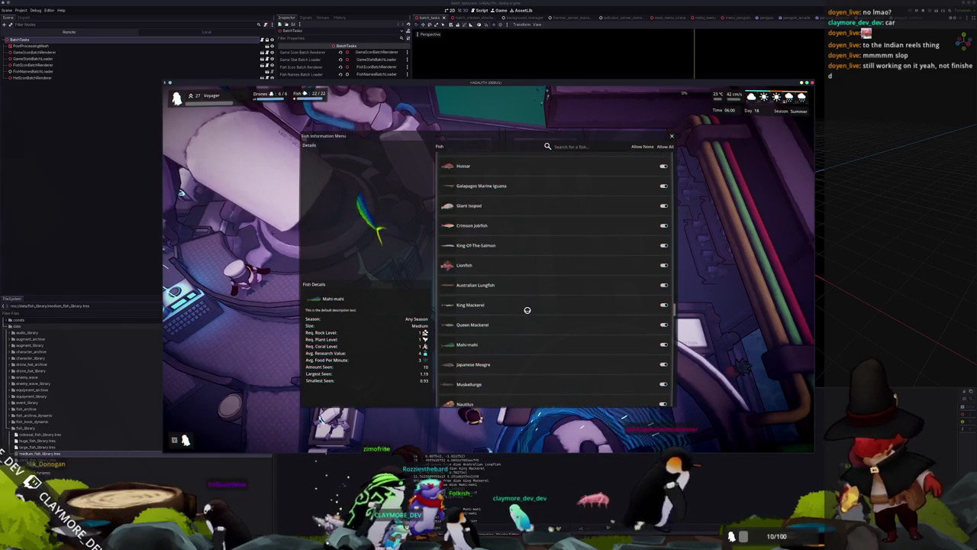
scroll(527, 310, down, 12)
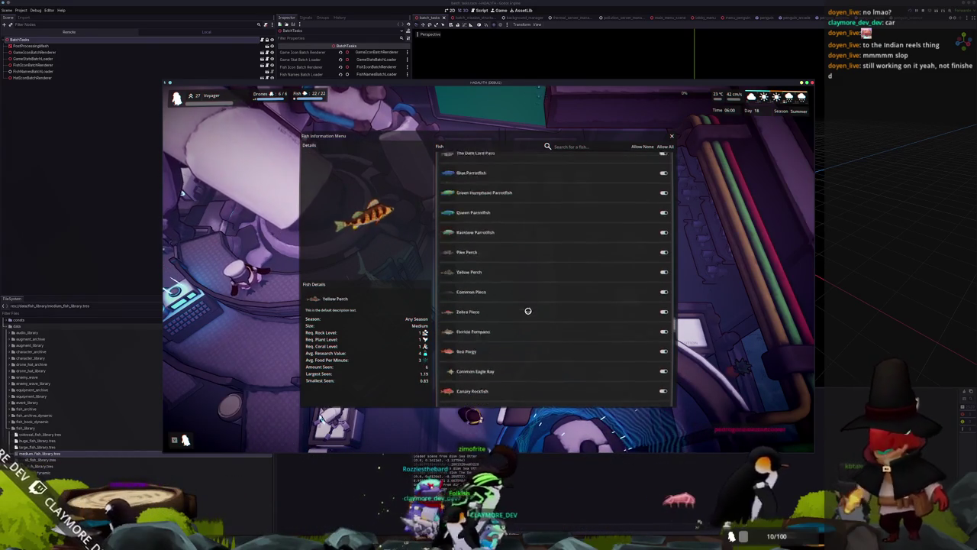
scroll(527, 311, down, 15)
scroll(523, 310, down, 3)
scroll(536, 312, down, 5)
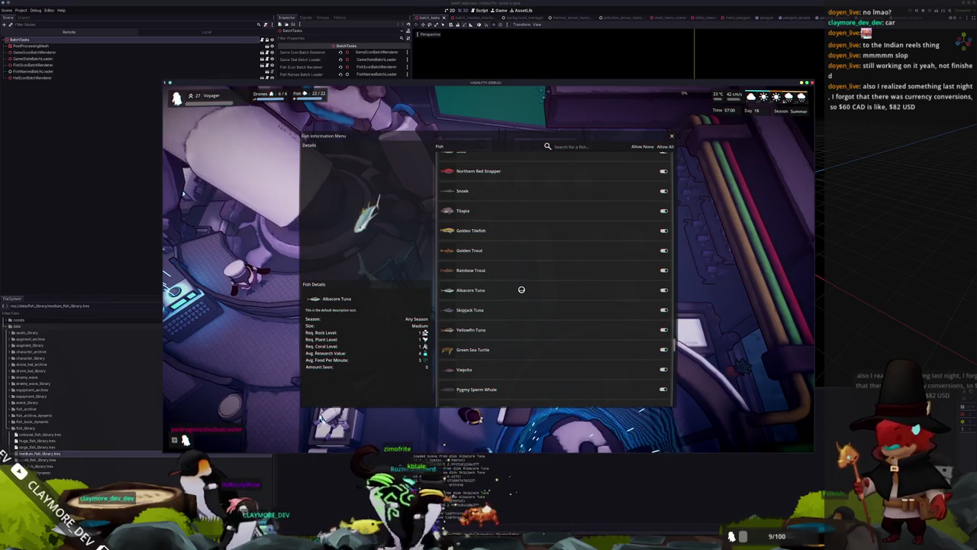
key(Escape)
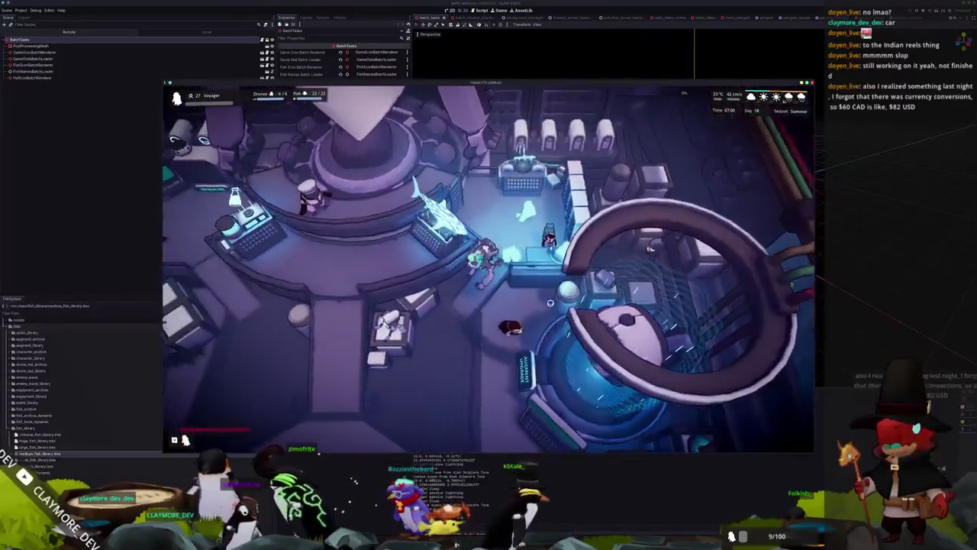
Walk to the central platform, switch to the overhead base view and inspect Huge Housing.
key(s)
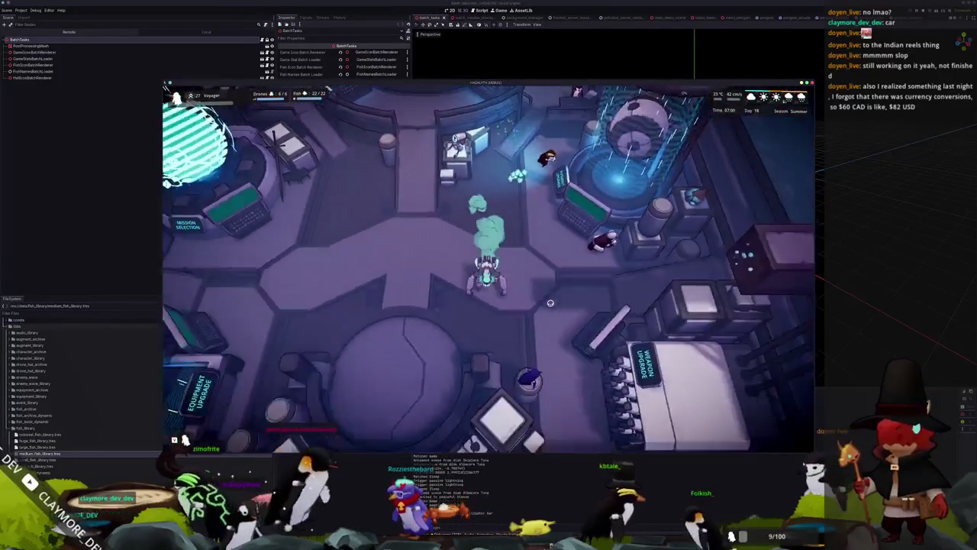
key(s)
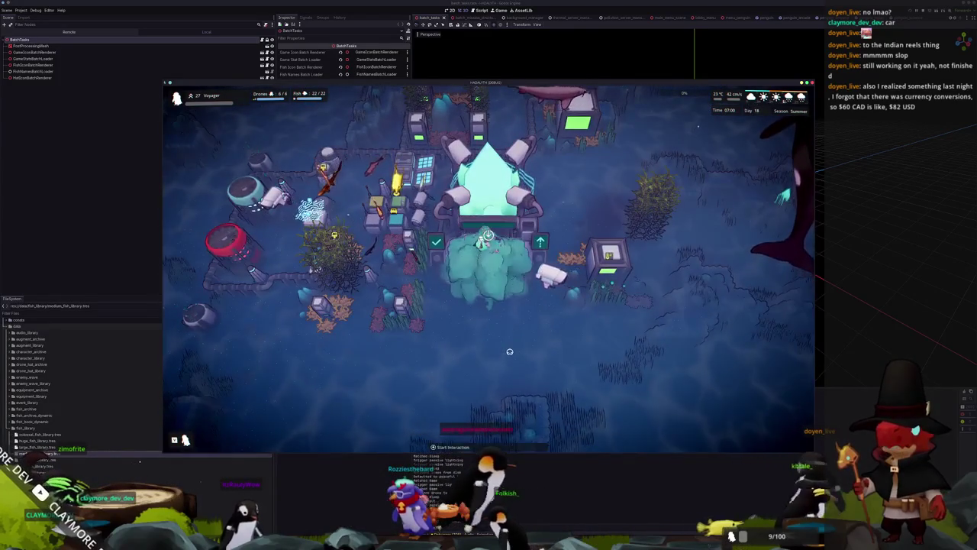
scroll(511, 344, down, 5)
key(b)
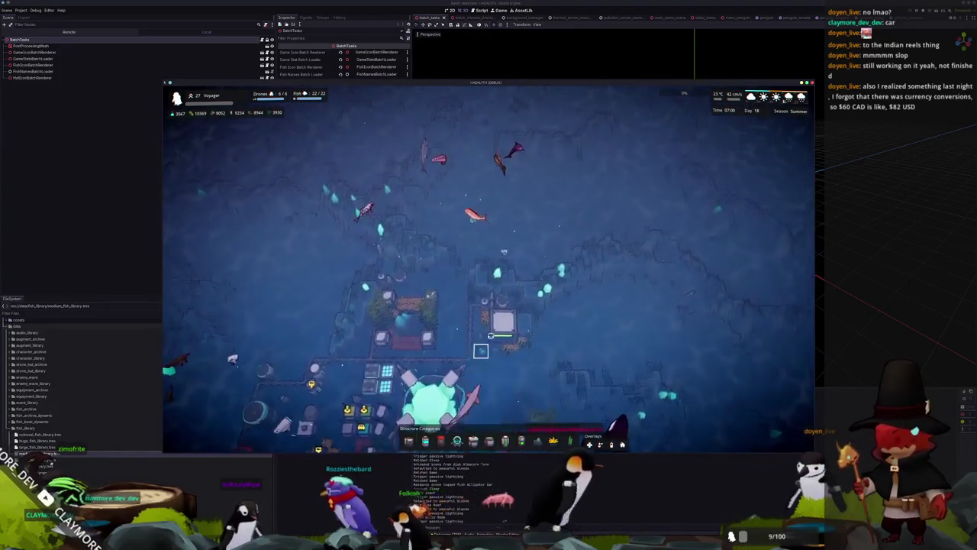
click(498, 327)
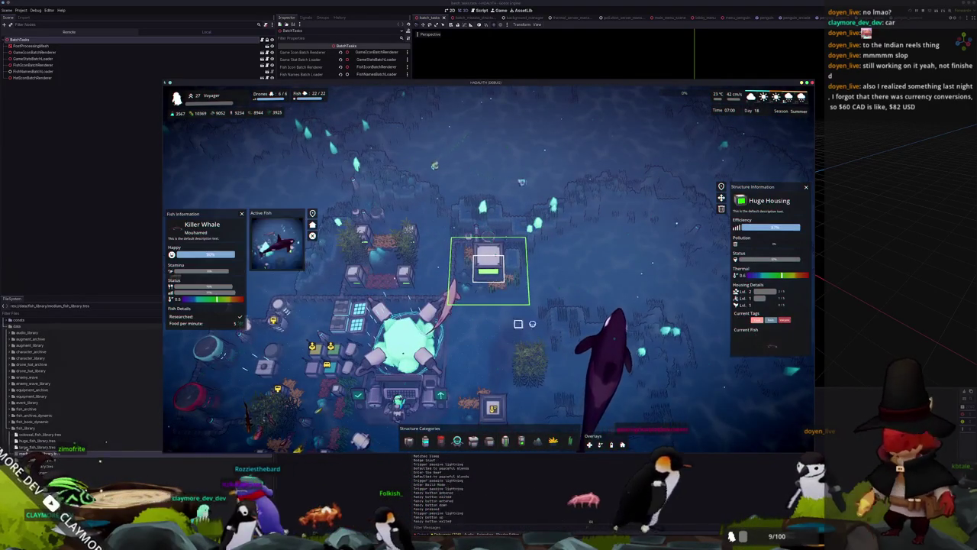
Inspect the Core structure, then click empty water to deselect everything.
key(s)
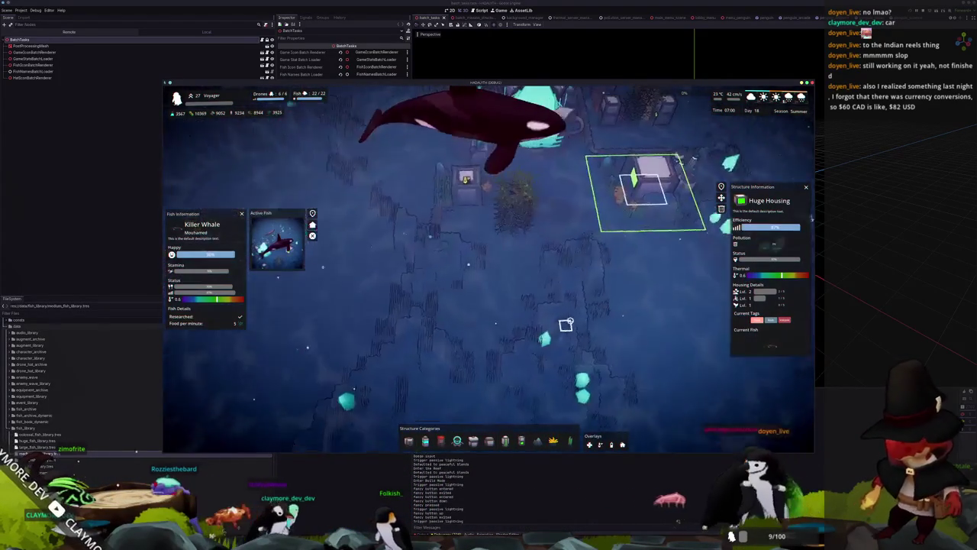
key(w)
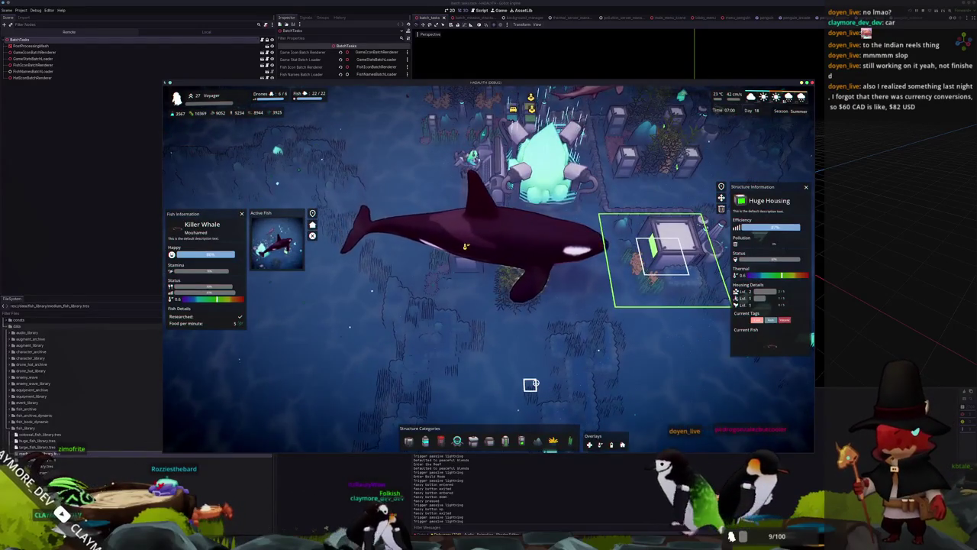
scroll(531, 384, down, 3)
click(519, 214)
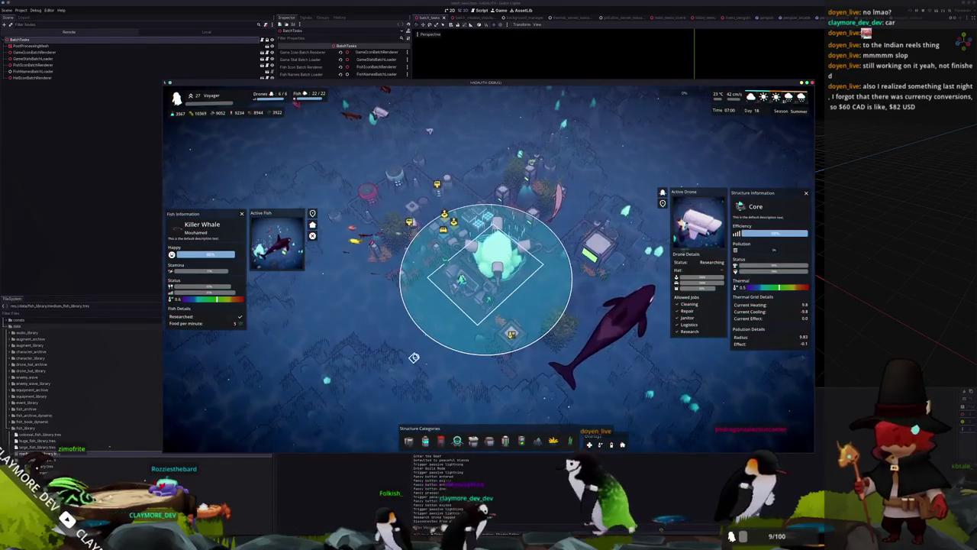
click(413, 358)
Run 'fish unlock all' and the Albacore Tuna spawn command in the debug console.
key(grave)
text(fish "Albacore Tuna" 1000)
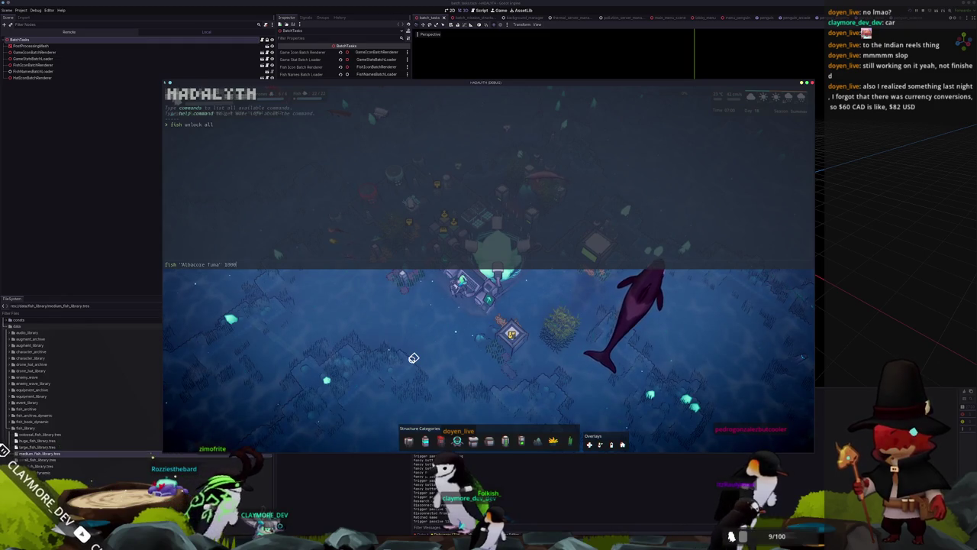
text(bacore Tuna" 1000)
key(Return)
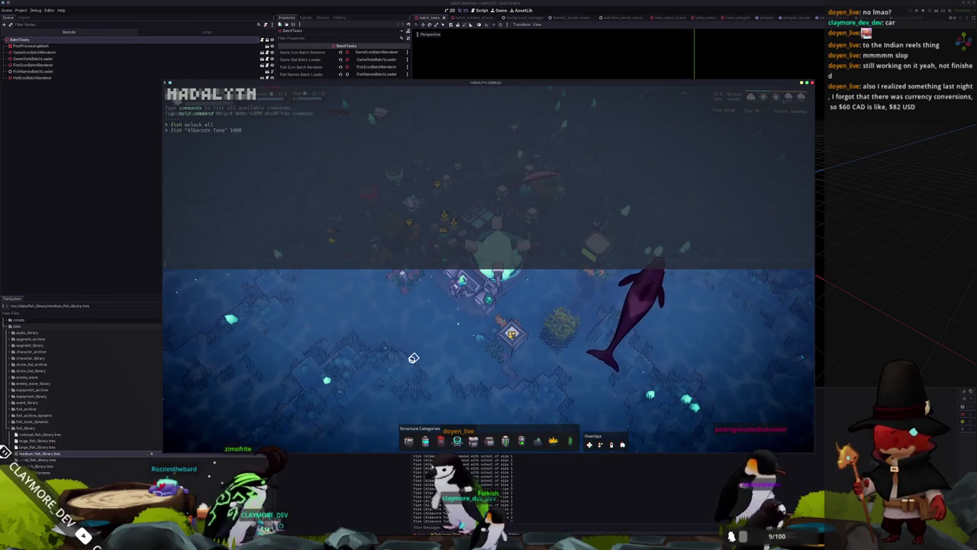
key(grave)
Pan toward the new fish school and inspect the Small Filter and Logistics Drone Hub.
key(d)
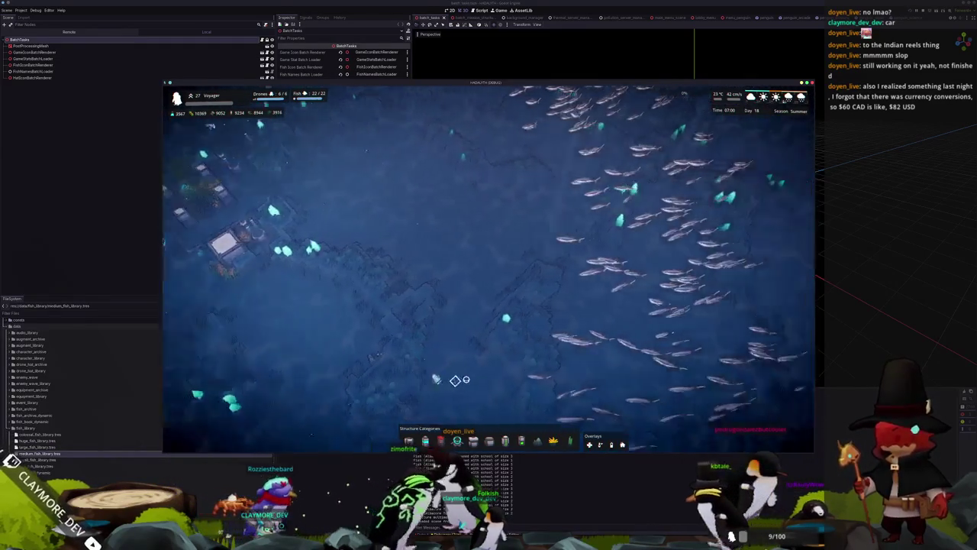
scroll(458, 380, up, 5)
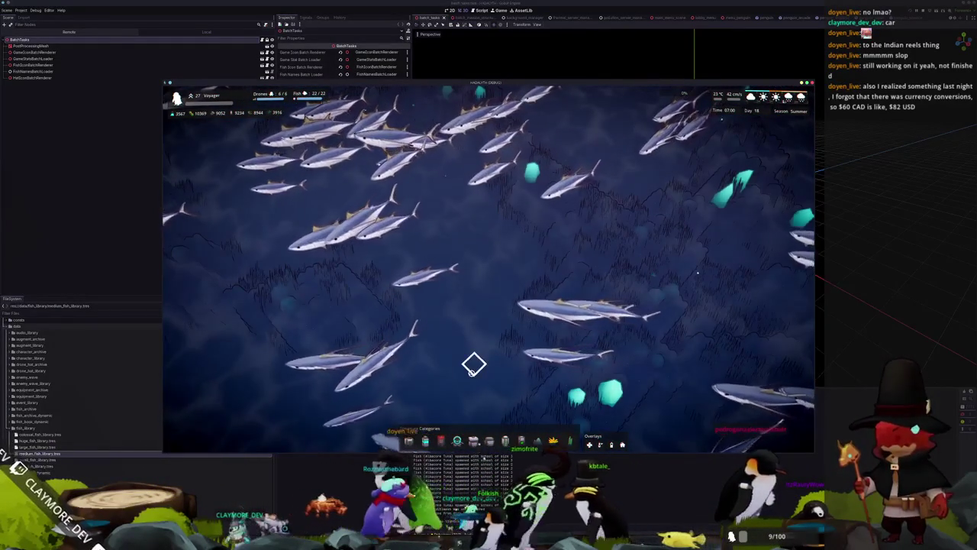
scroll(467, 376, down, 5)
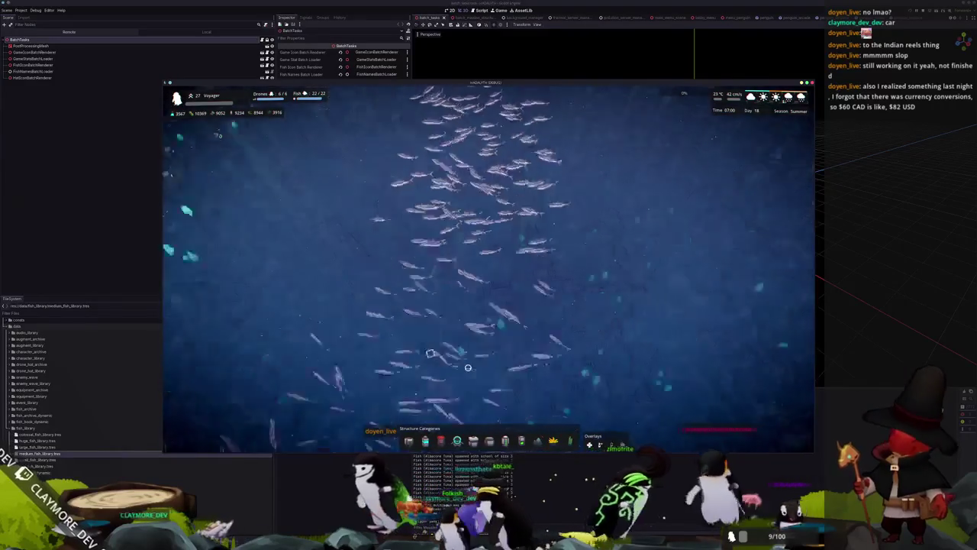
key(d)
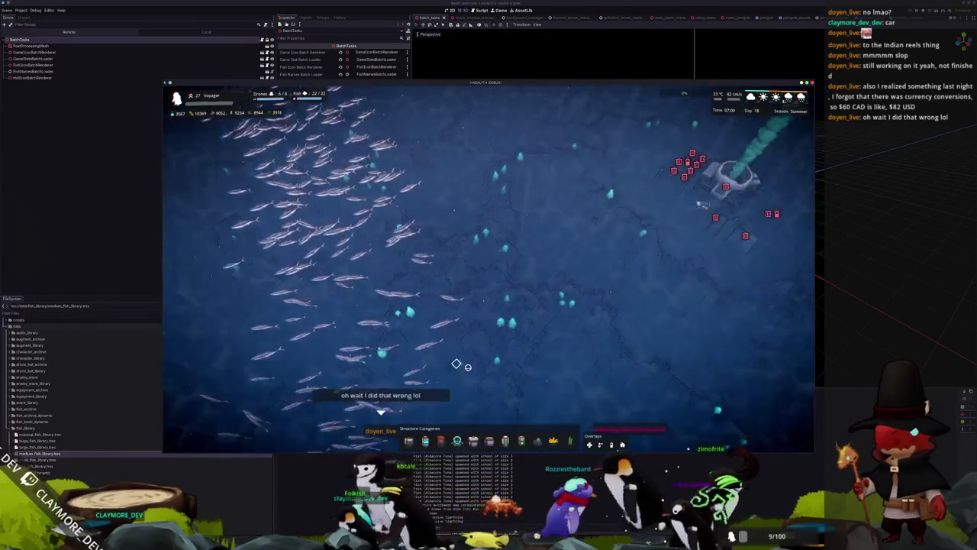
scroll(504, 359, up, 3)
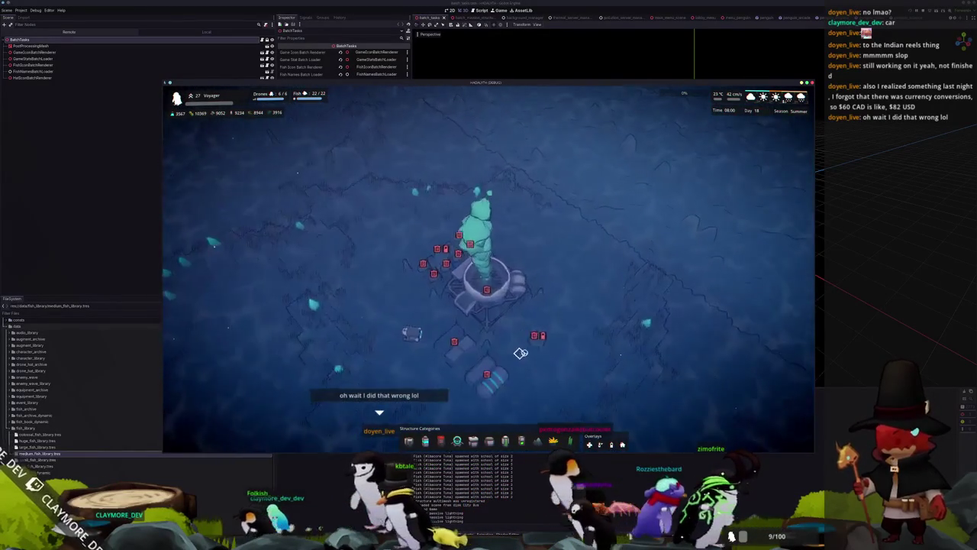
click(537, 345)
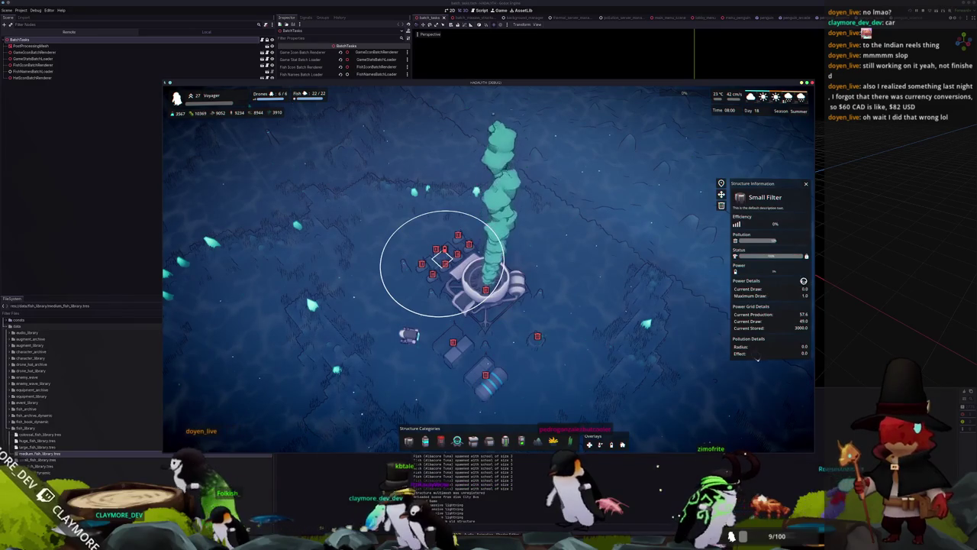
scroll(526, 309, down, 2)
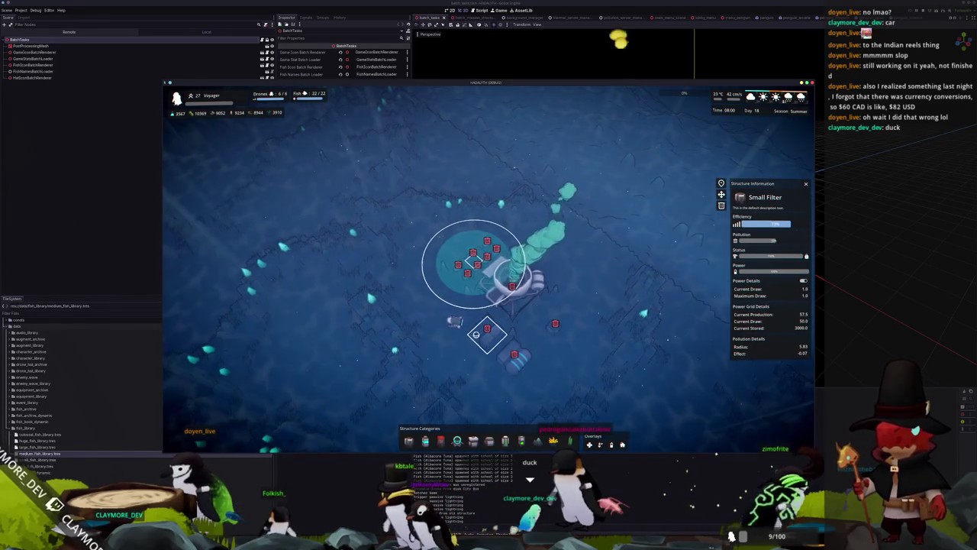
click(516, 357)
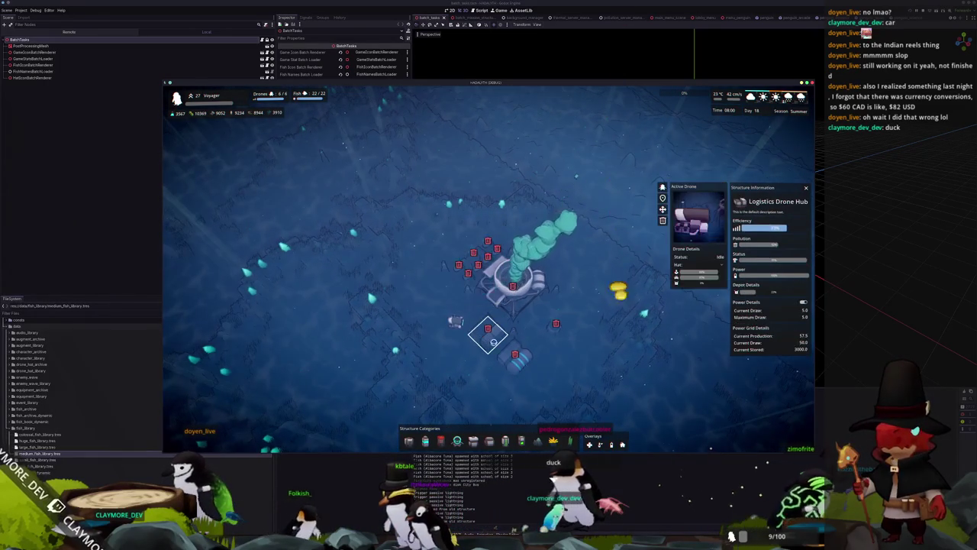
key(Escape)
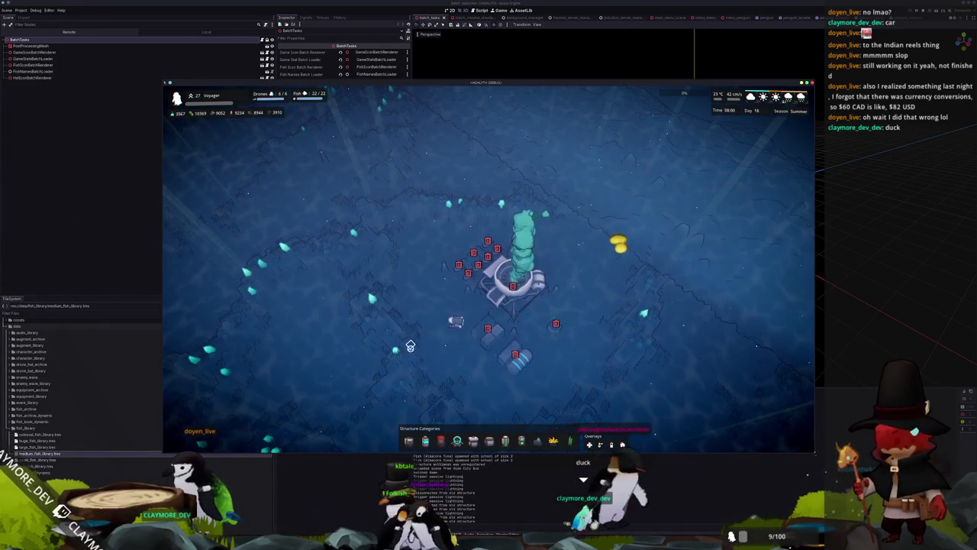
Pan the camera around the map and back to inspect the Large Housing structure.
key(s)
key(a)
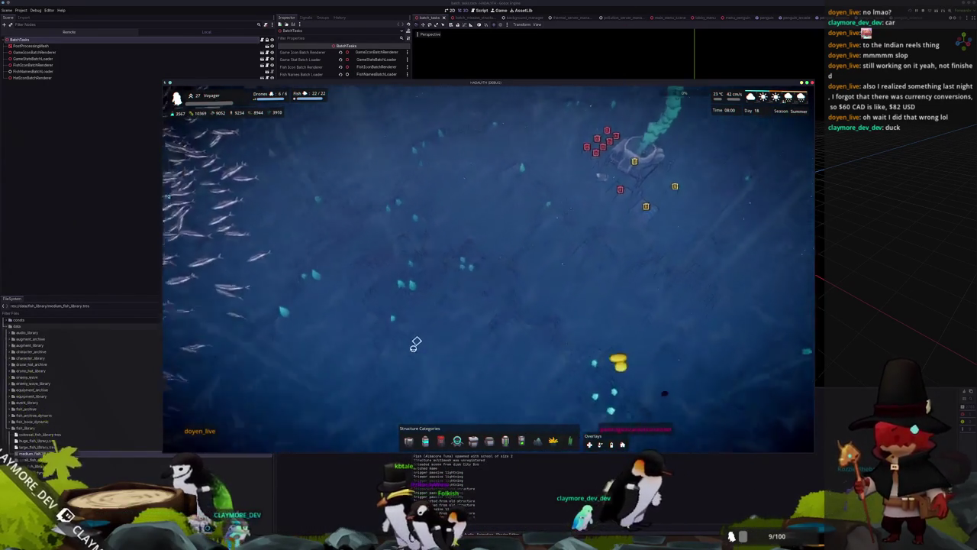
key(s)
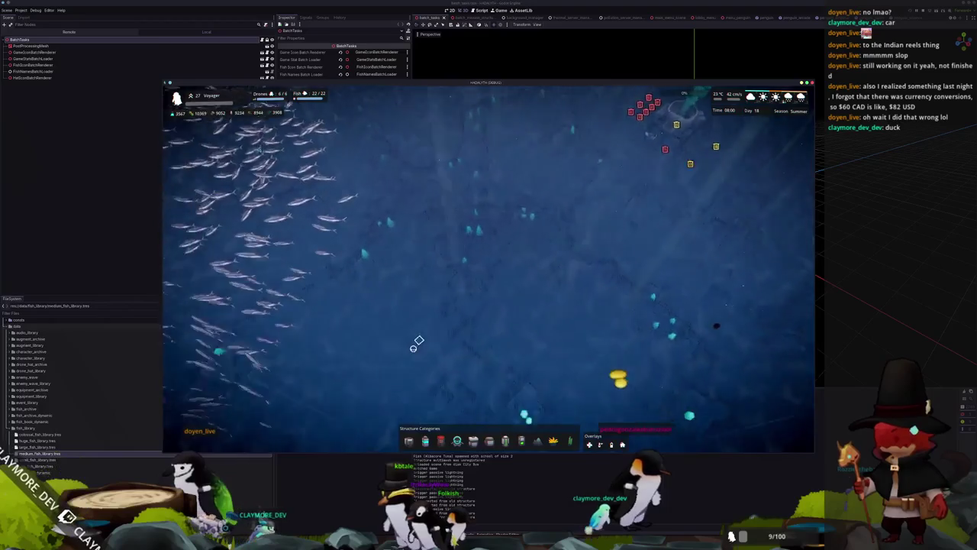
key(s)
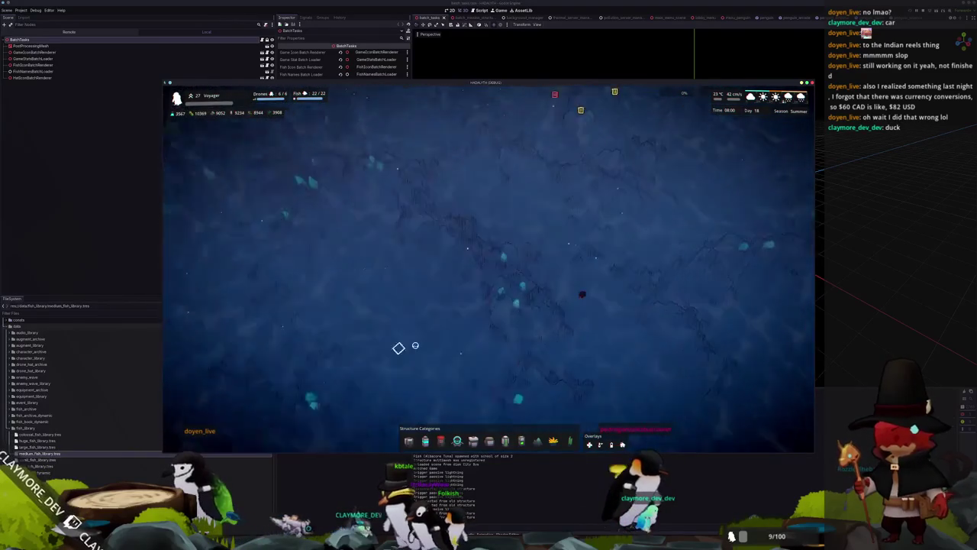
key(s)
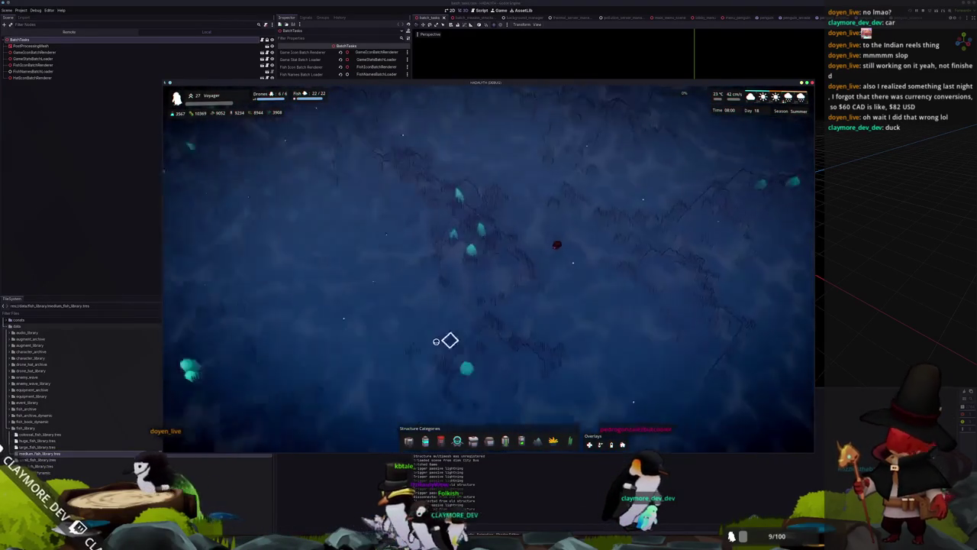
key(a)
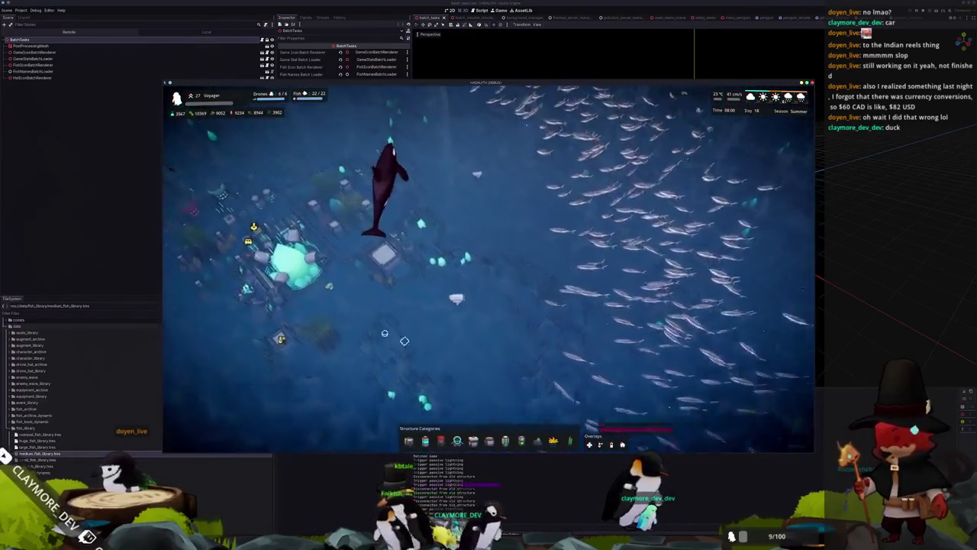
click(317, 325)
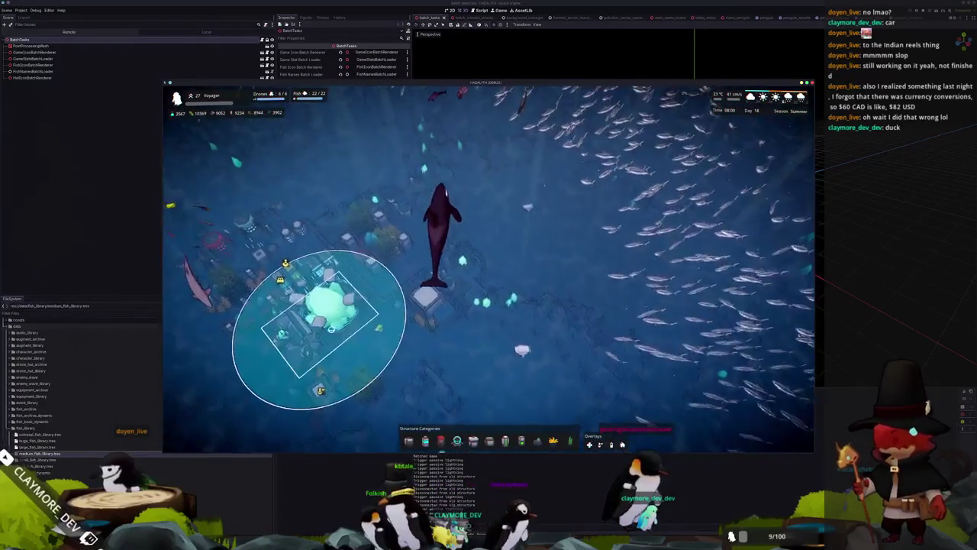
Pan over the tuna school, hide the game HUD and switch to OBS Studio.
key(a)
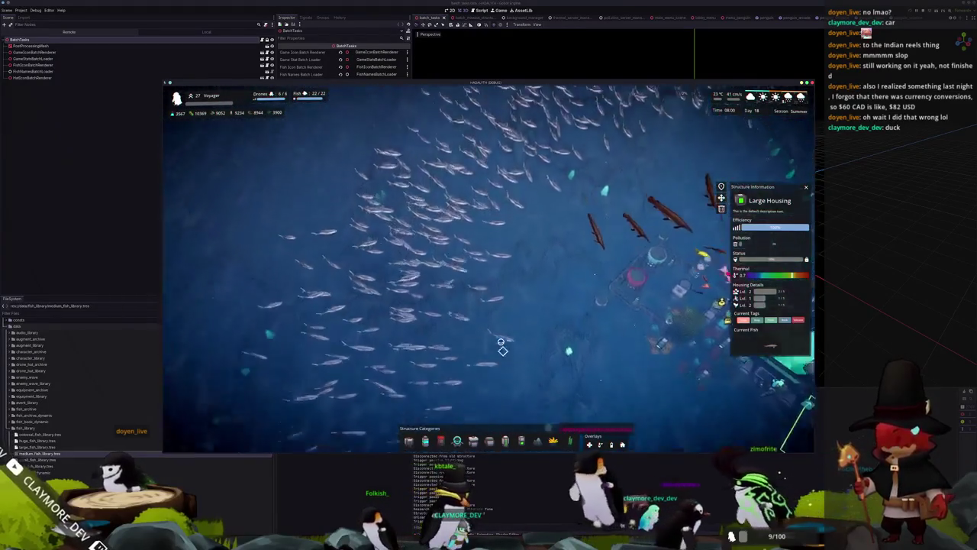
key(a)
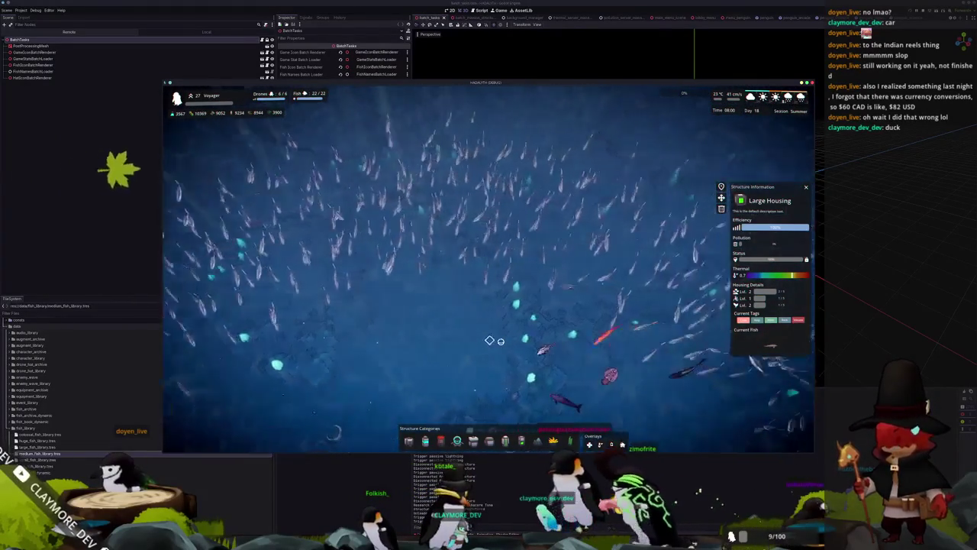
scroll(499, 346, up, 3)
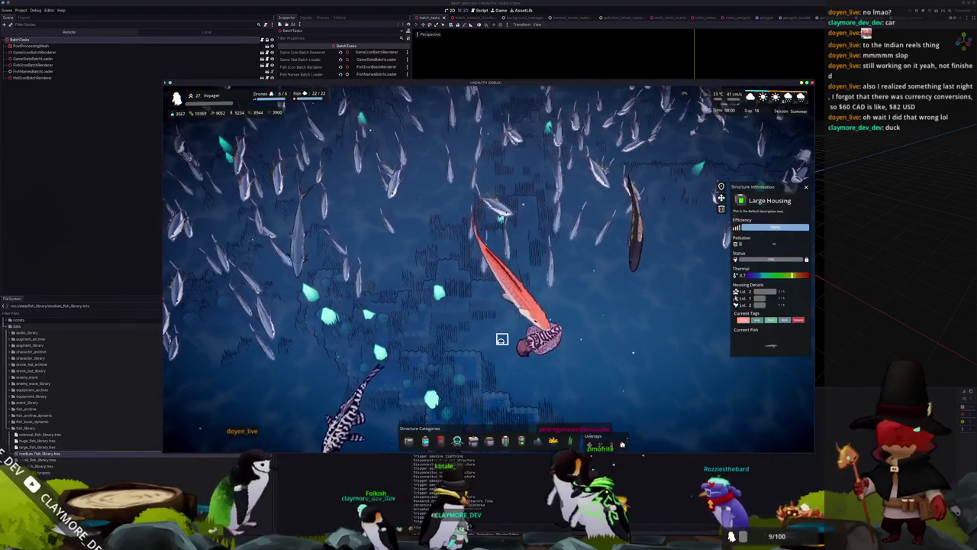
scroll(502, 339, down, 3)
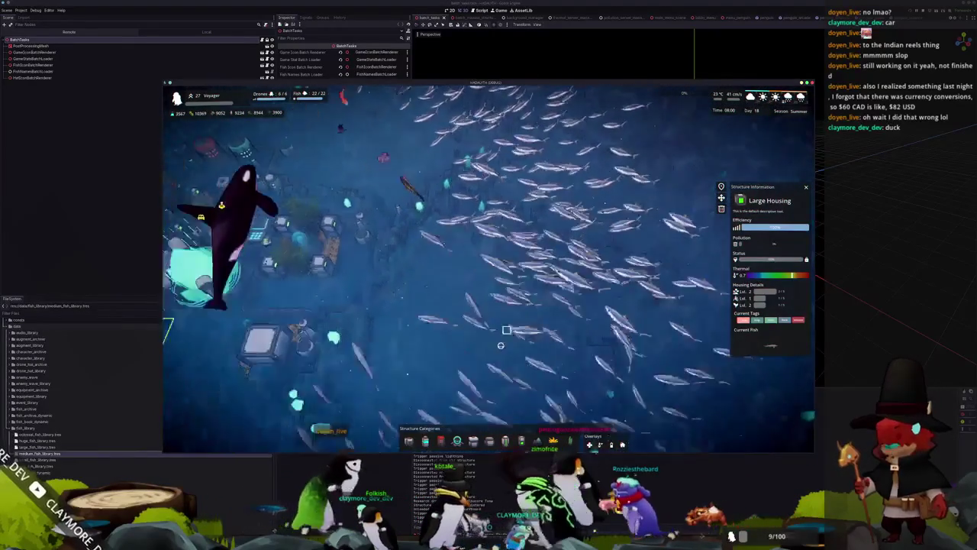
key(h)
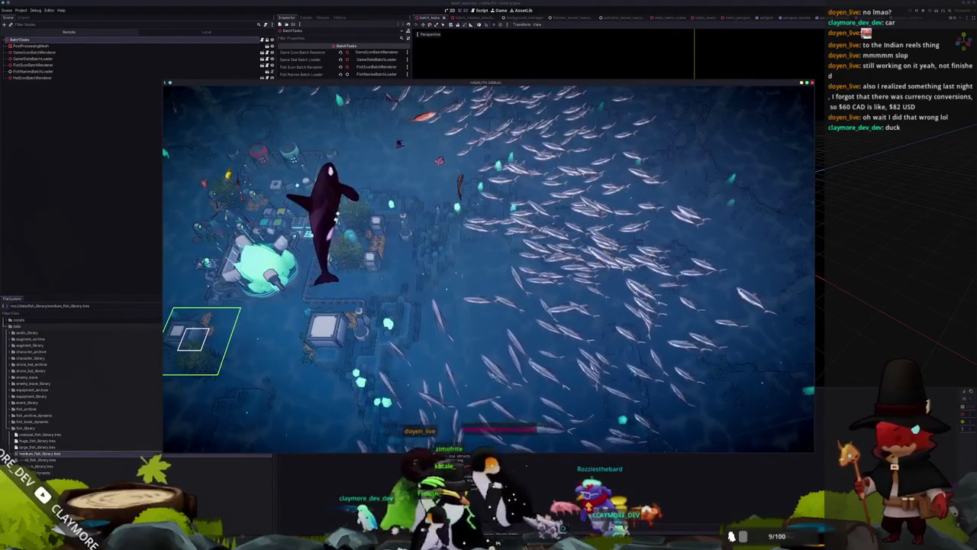
key(alt+Tab)
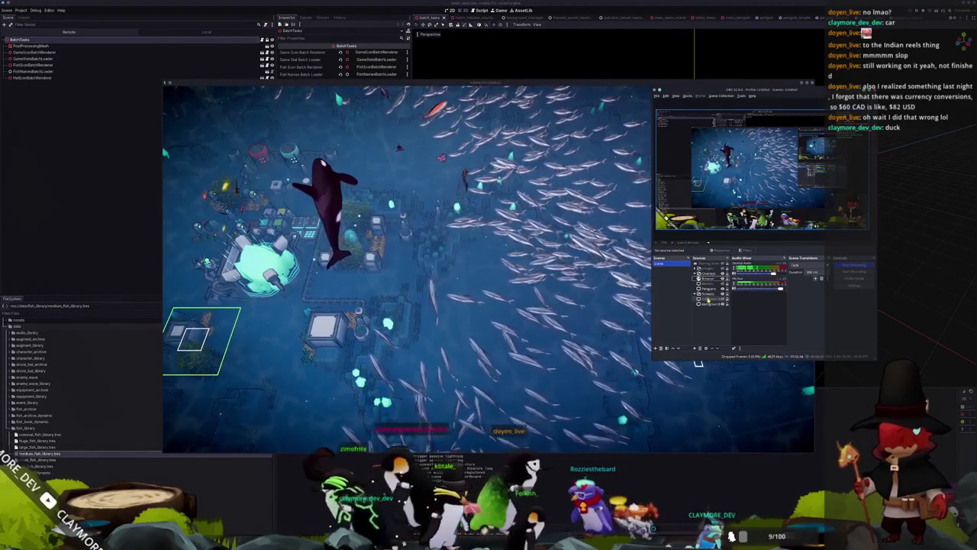
Point the Fullscreen Window source at the HADALYTH (DEBUG) game window.
double_click(711, 291)
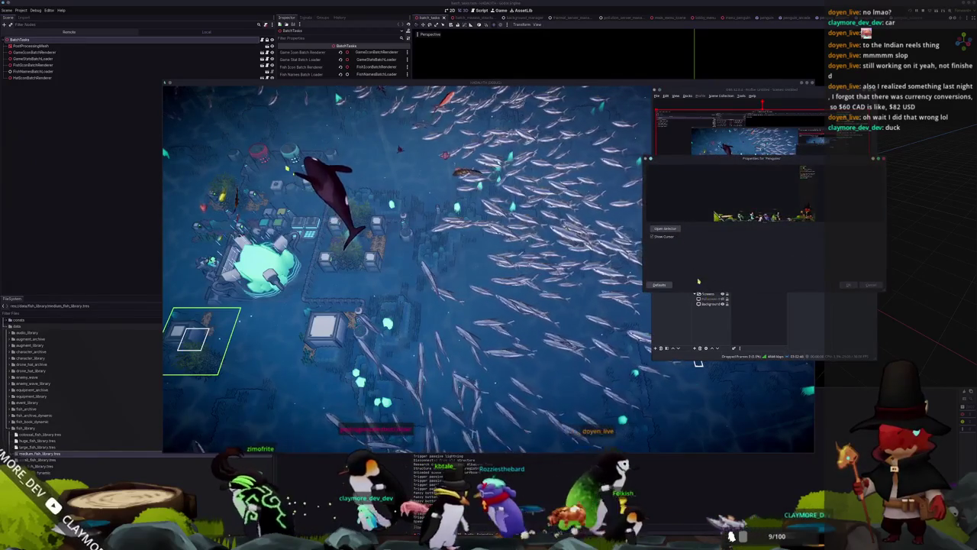
key(Escape)
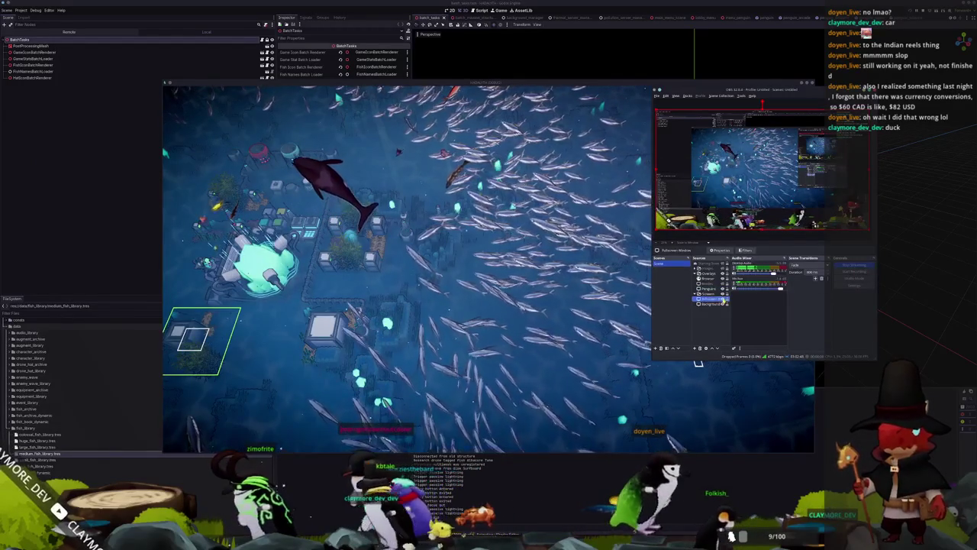
double_click(711, 298)
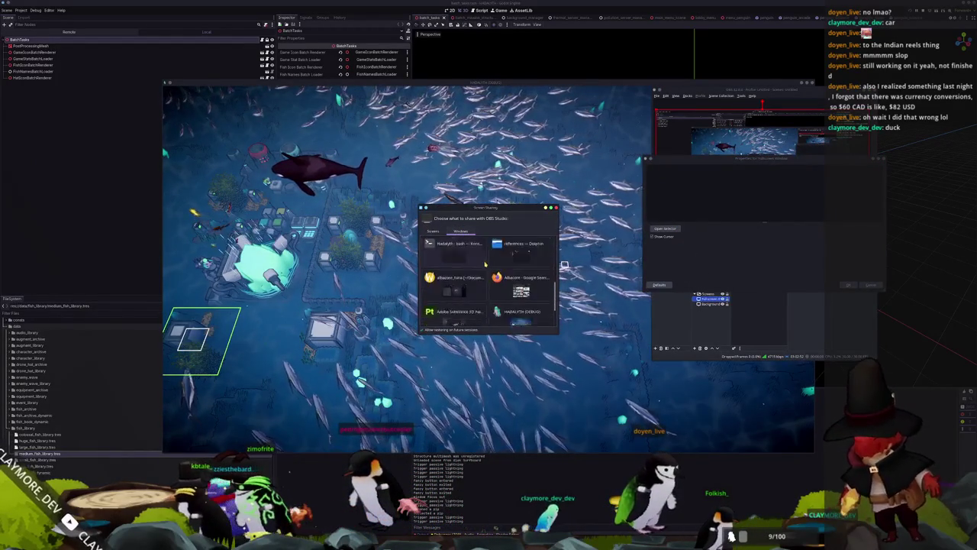
key(Return)
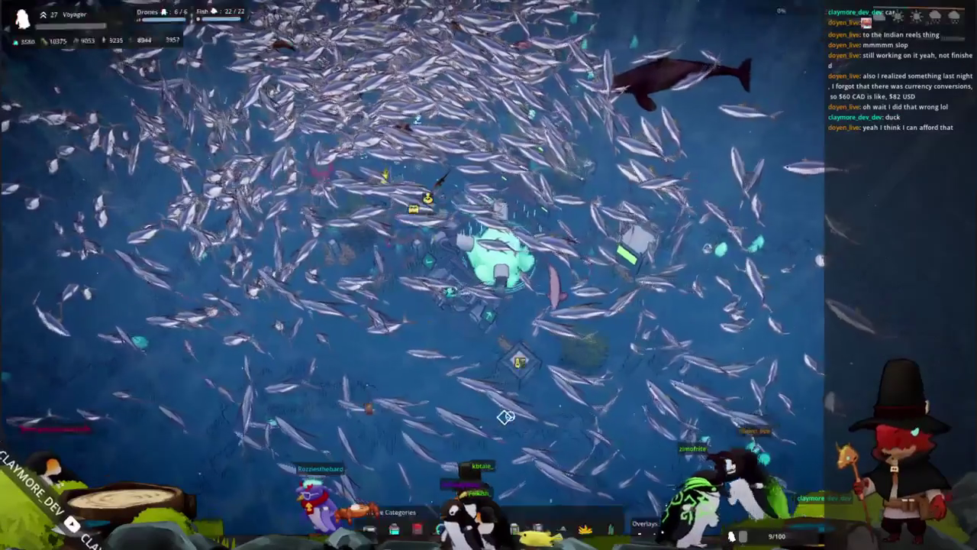
key(Escape)
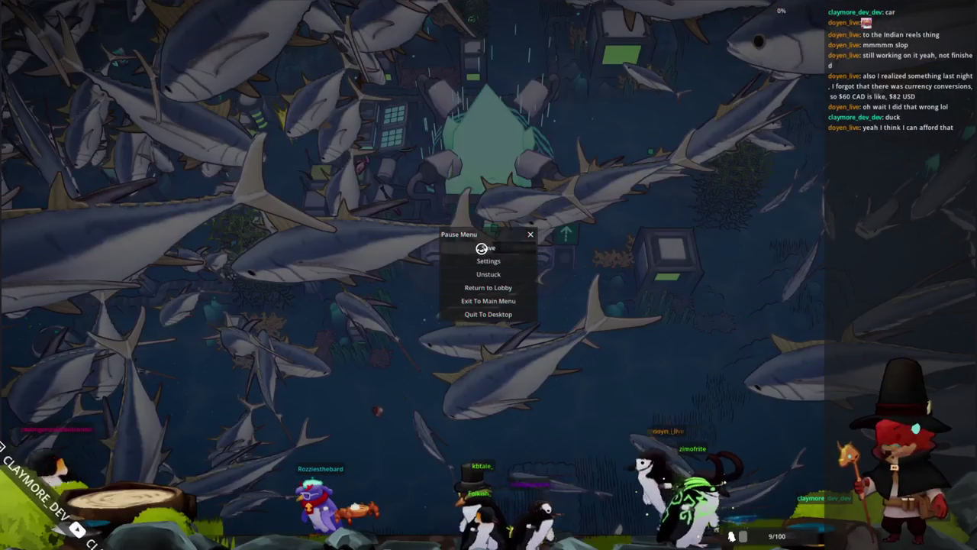
key(Escape)
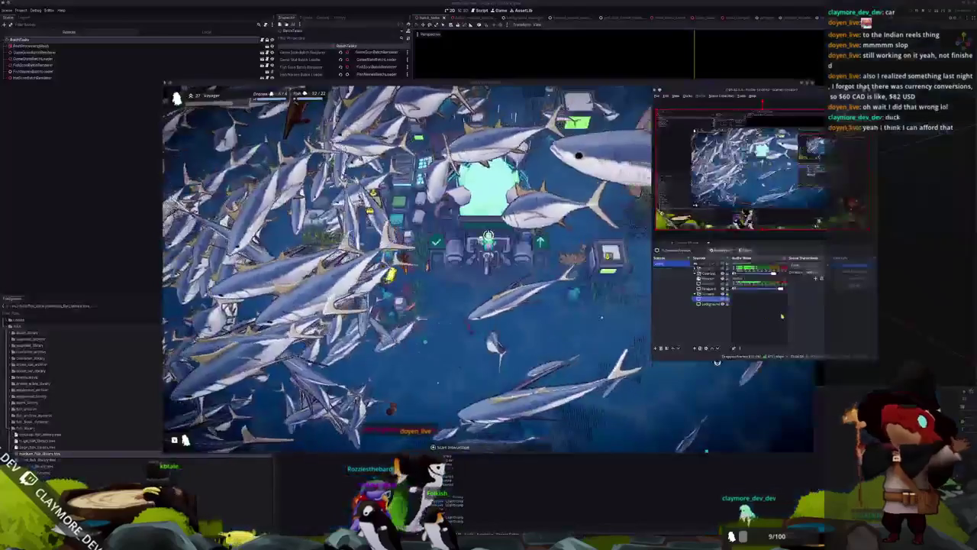
click(611, 422)
Launch Kdenlive from the launcher and start a new project.
key(super)
text(kde)
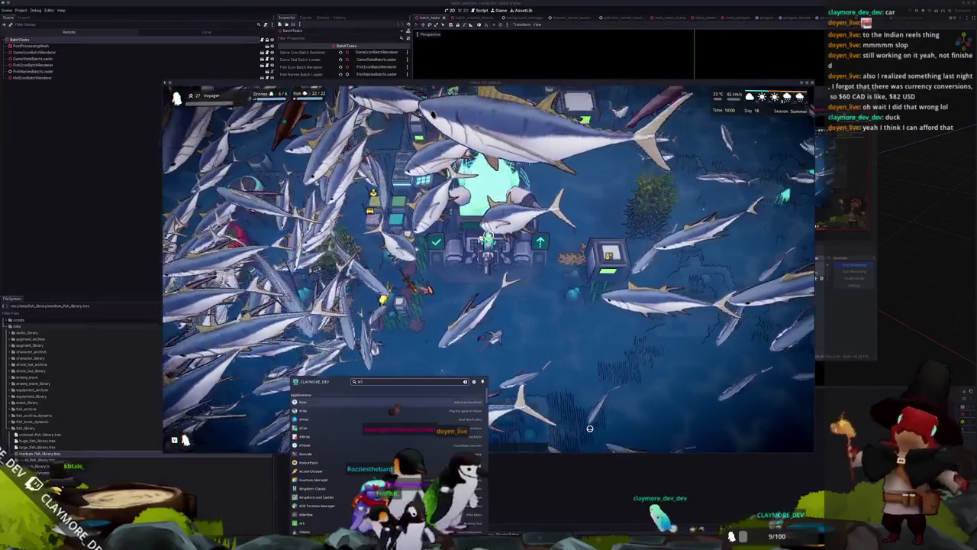
key(Return)
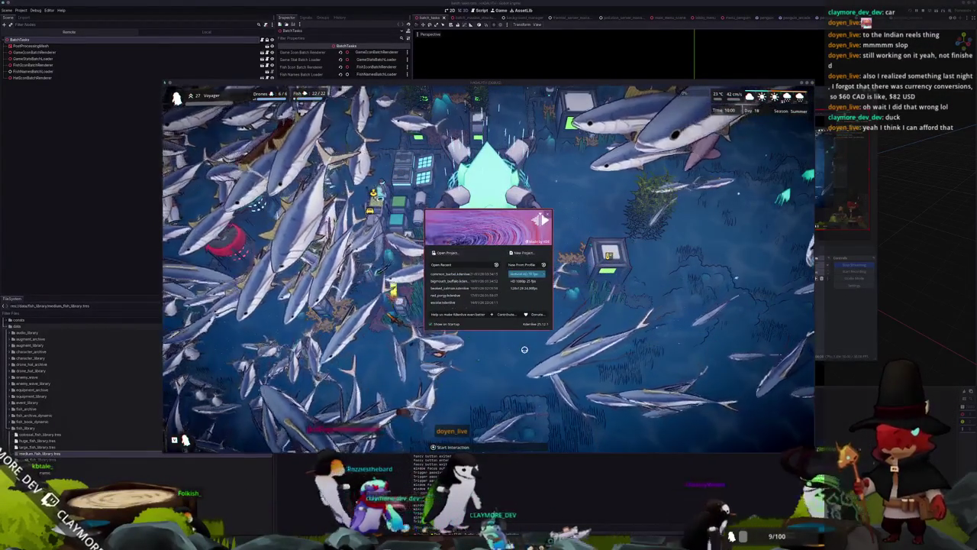
key(Return)
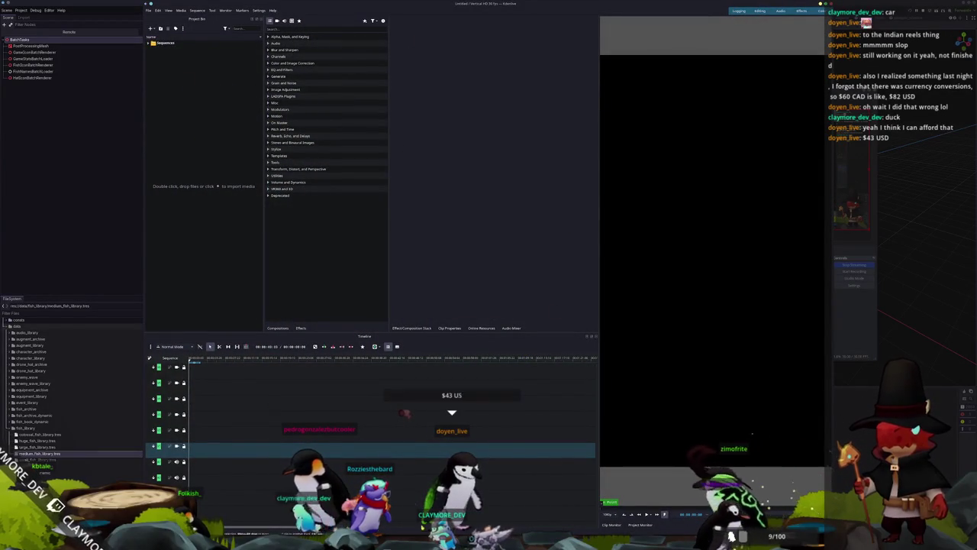
Import the newest screen recording from the Recordings folder into the Project Bin.
key(alt+Tab)
drag(386, 84, 814, 134)
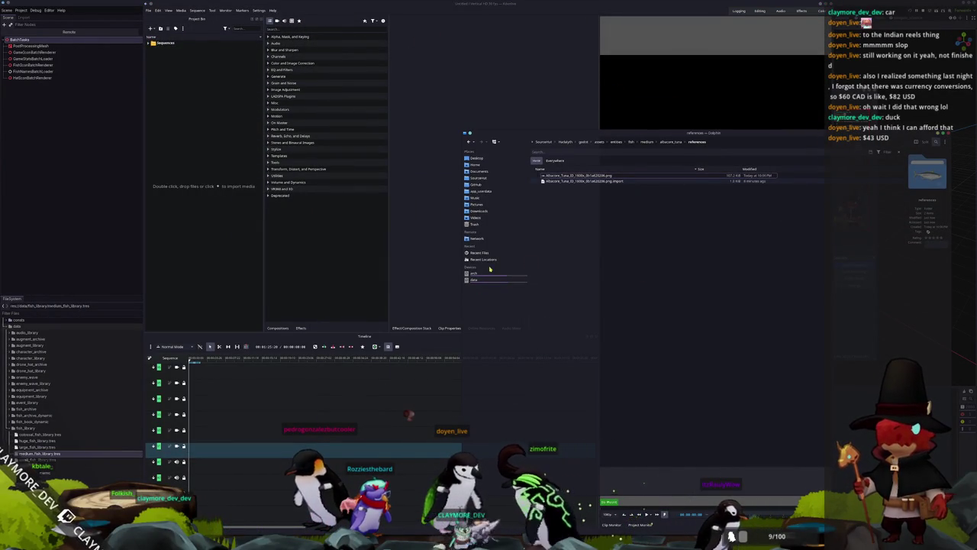
click(481, 218)
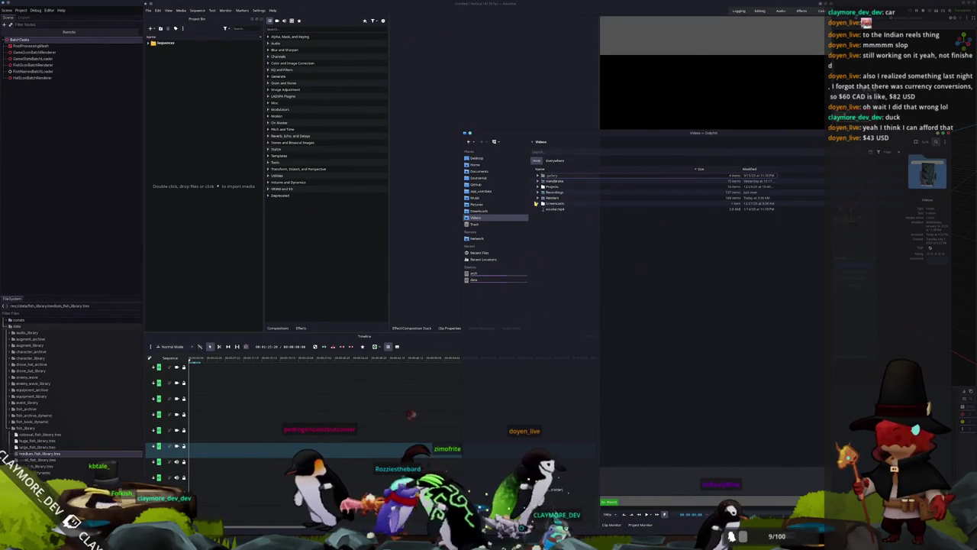
double_click(540, 198)
scroll(584, 368, down, 10)
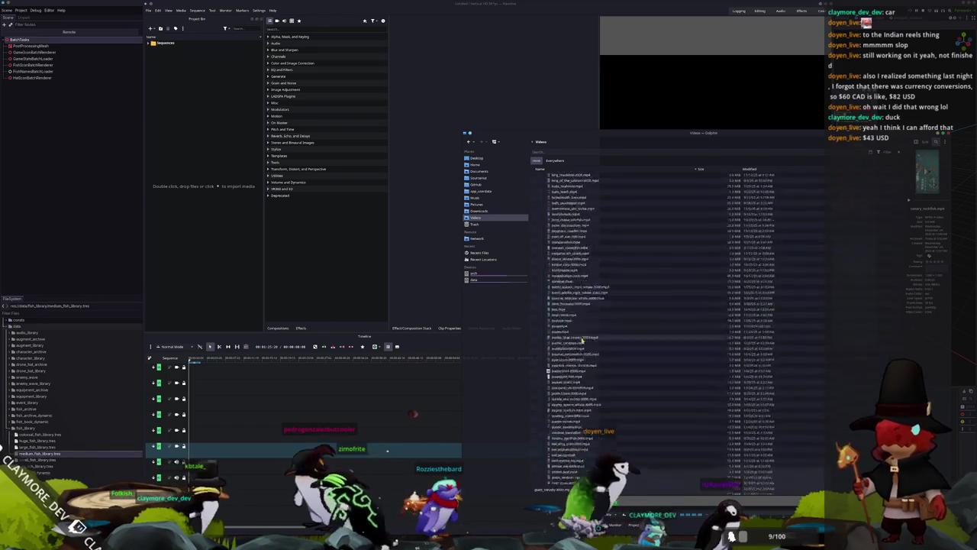
scroll(584, 367, down, 1)
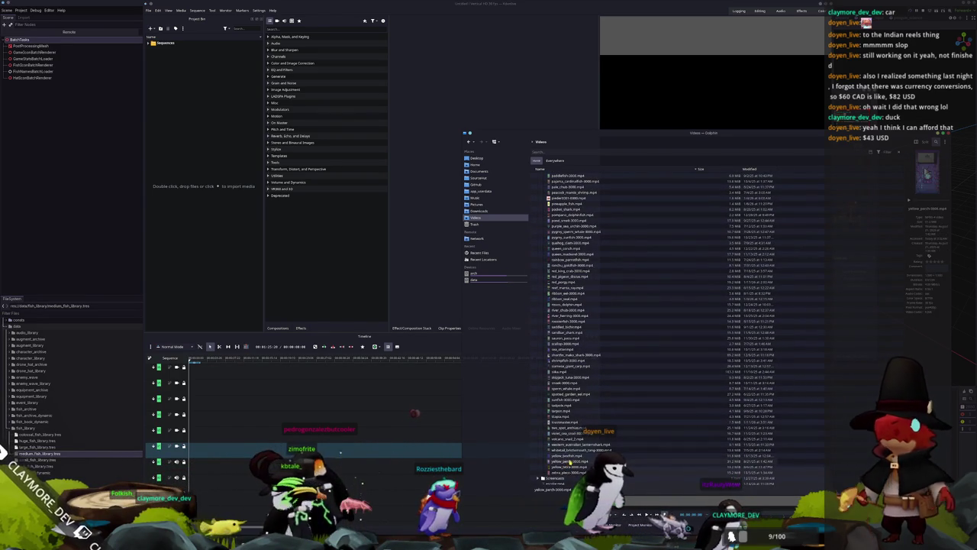
scroll(549, 269, up, 15)
scroll(548, 269, up, 10)
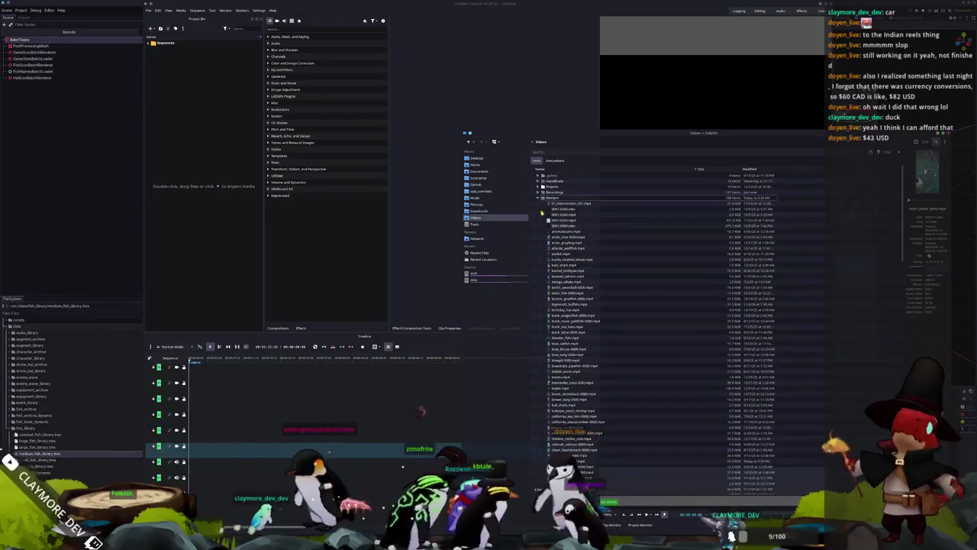
click(539, 197)
click(539, 192)
scroll(581, 366, down, 20)
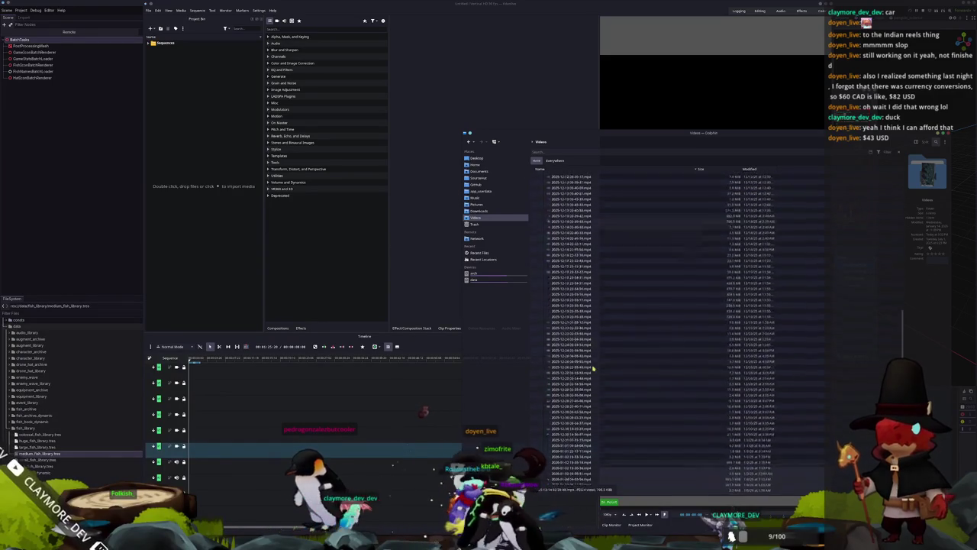
click(569, 451)
mouse_move(569, 452)
mouse_down()
mouse_move(274, 170)
mouse_move(235, 176)
mouse_move(221, 153)
mouse_up()
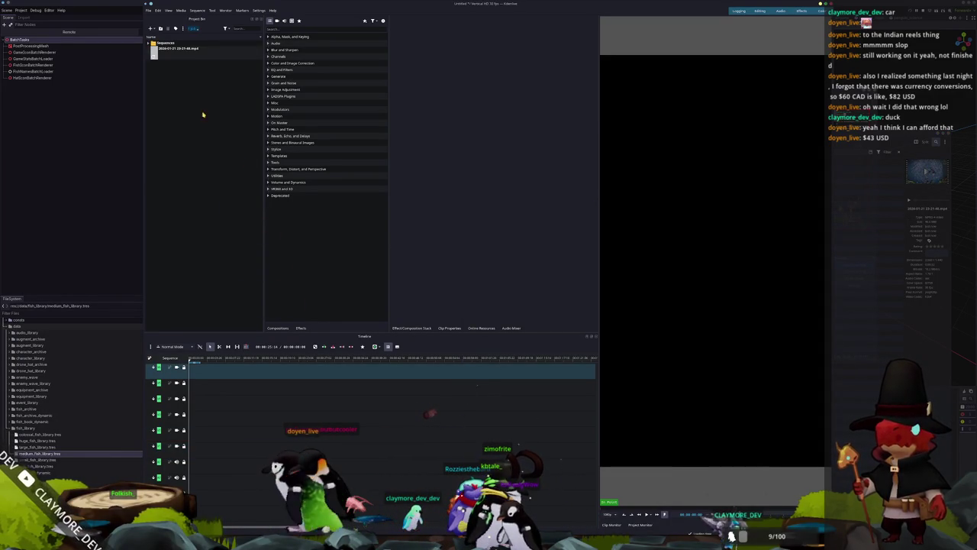
Put the recording on the timeline and apply the Position and Zoom effect to it.
click(180, 50)
mouse_move(183, 51)
mouse_down()
mouse_move(203, 449)
mouse_move(191, 448)
mouse_up()
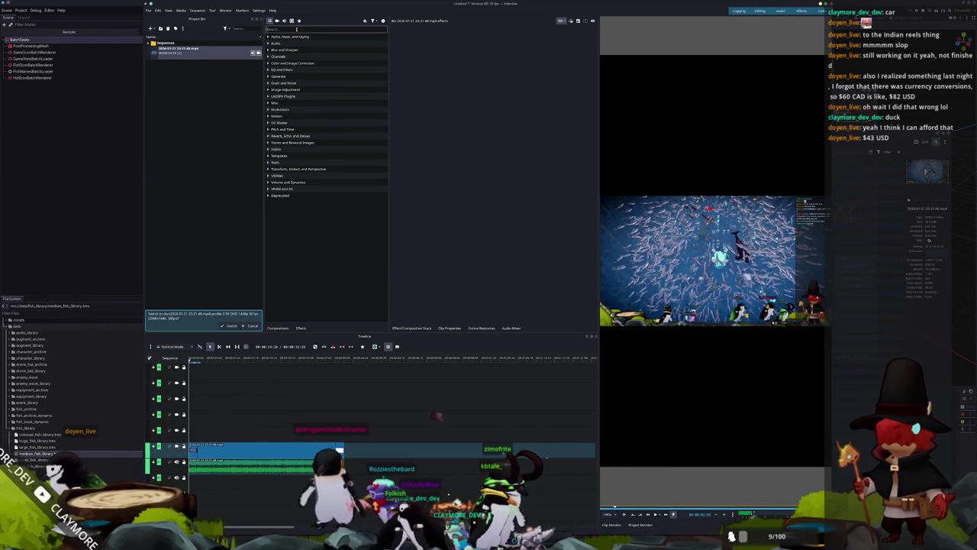
text(zoom)
drag(290, 45, 449, 113)
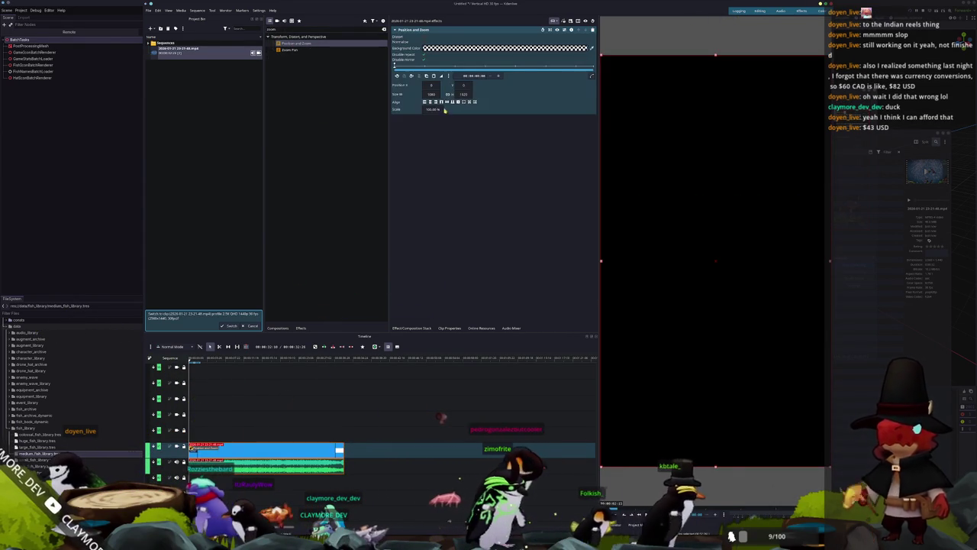
click(261, 357)
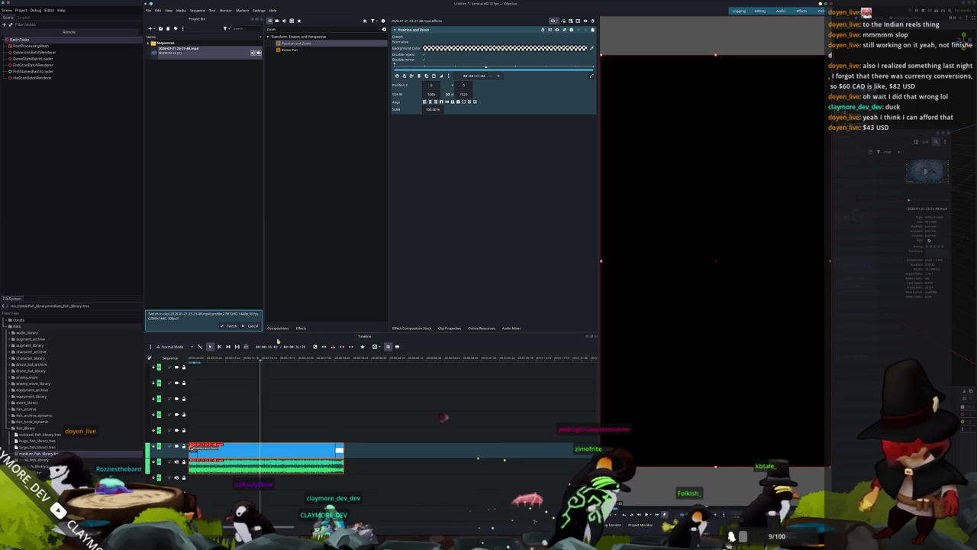
key(ctrl+s)
text(albacore_tun)
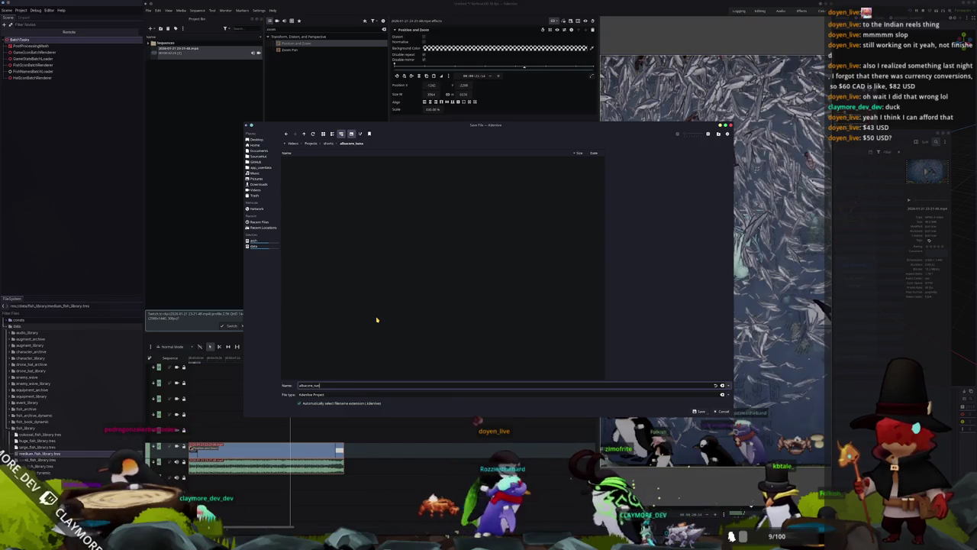
Save the project as albacore_tuna and render it to albacore_tuna.mp4.
key(Return)
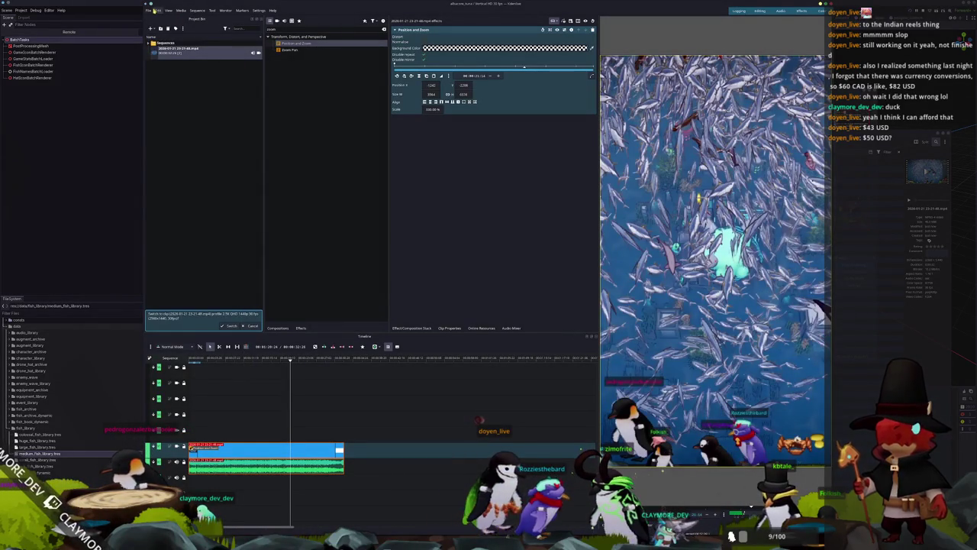
click(152, 10)
click(176, 90)
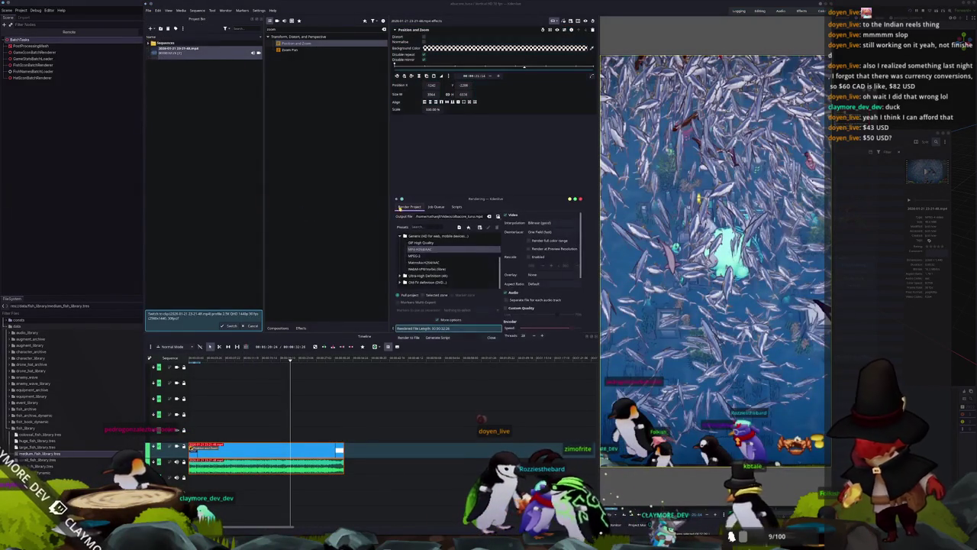
triple_click(458, 216)
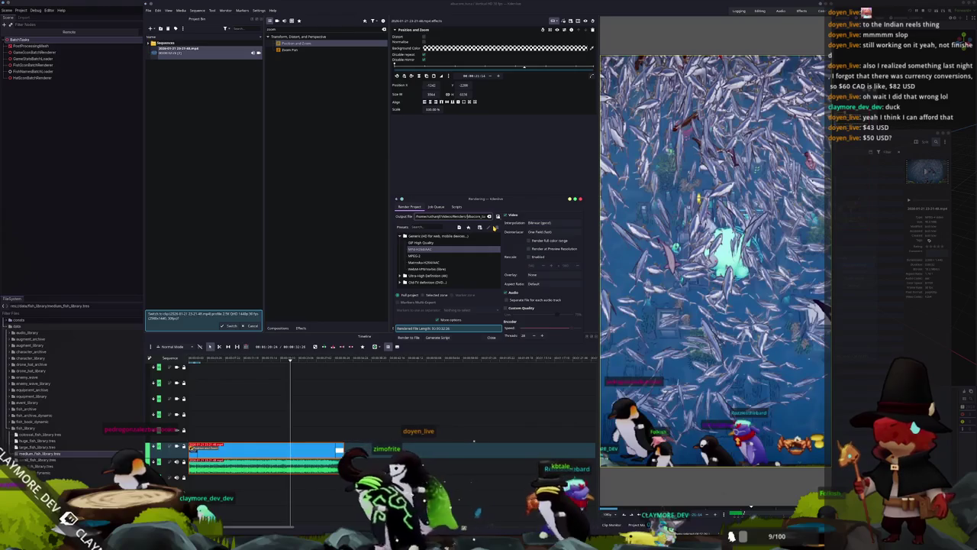
click(410, 338)
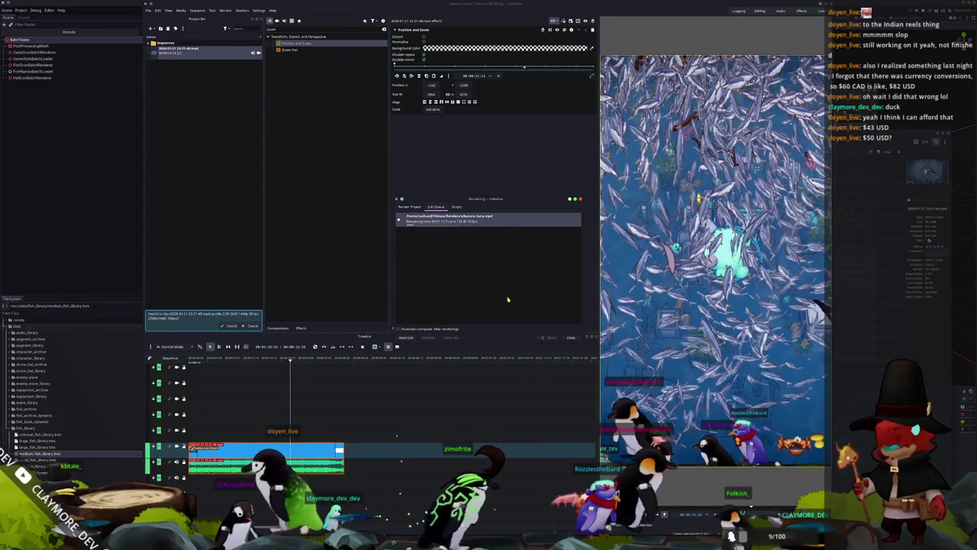
Keep the Rendering progress window aside while albacore_tuna.mp4 renders.
mouse_move(483, 198)
mouse_down()
mouse_move(497, 165)
mouse_move(517, 162)
mouse_move(486, 164)
mouse_move(502, 174)
mouse_move(494, 175)
mouse_up()
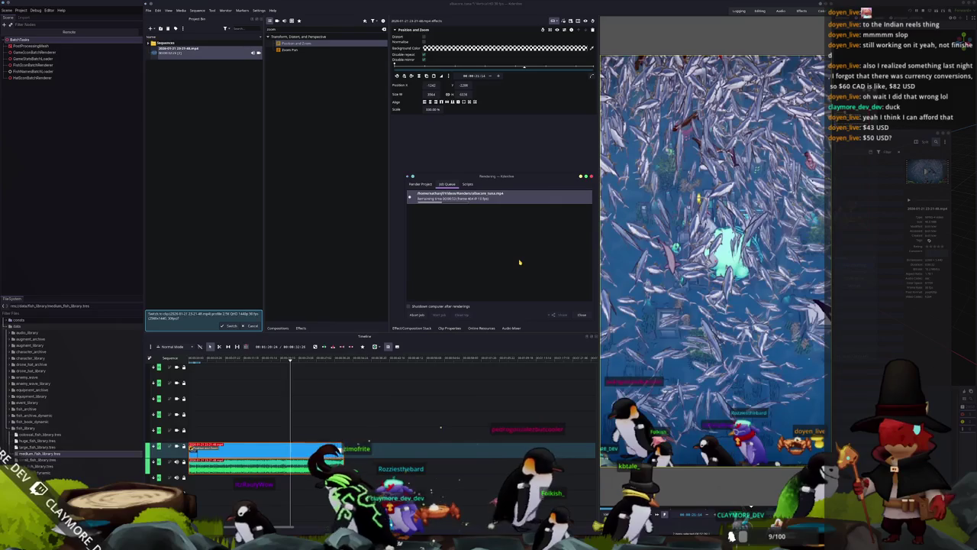
drag(513, 175, 506, 155)
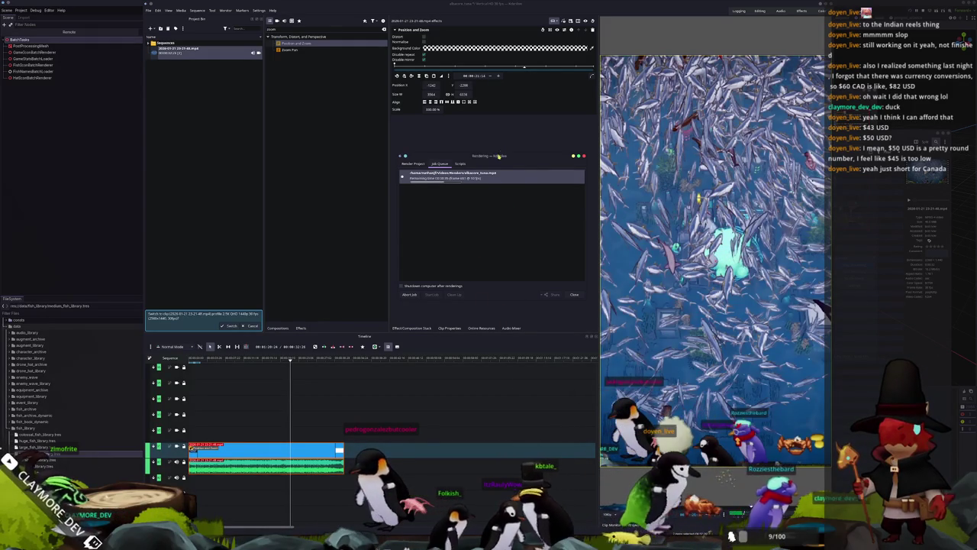
drag(499, 156, 511, 181)
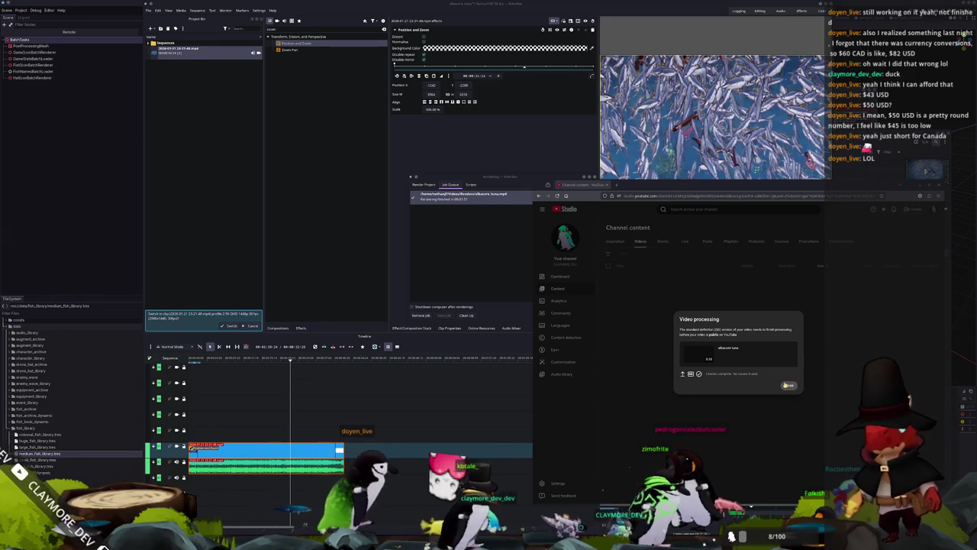
Dismiss the processing notice, close the browser, and run the Godot project.
key(Escape)
key(ctrl+w)
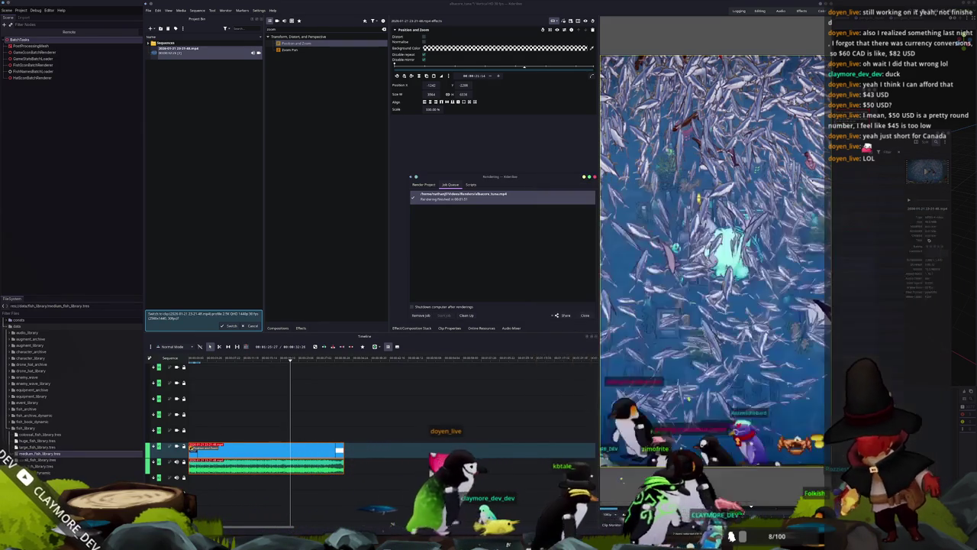
key(alt+Tab)
key(F6)
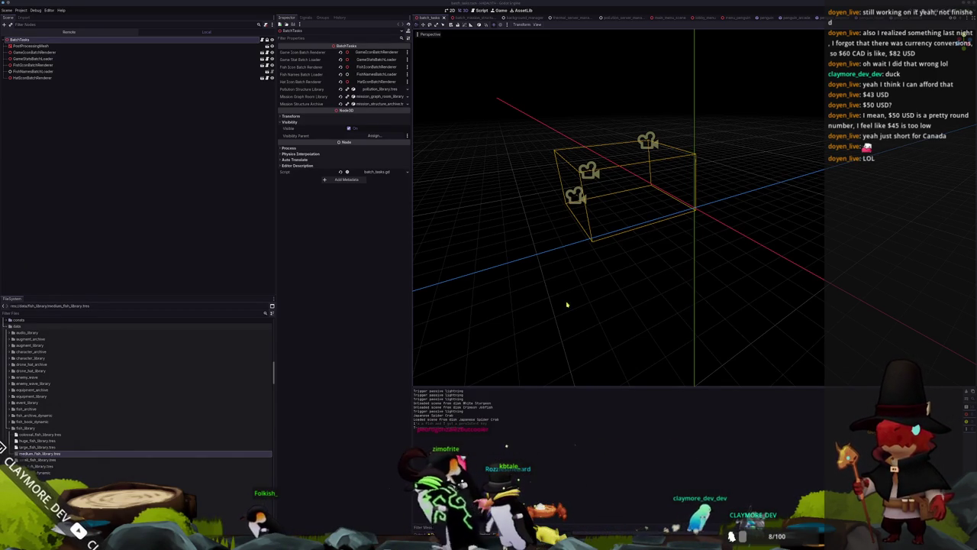
Test-run the game, save progress from the pause menu, and quit to desktop.
click(580, 271)
scroll(595, 287, down, 3)
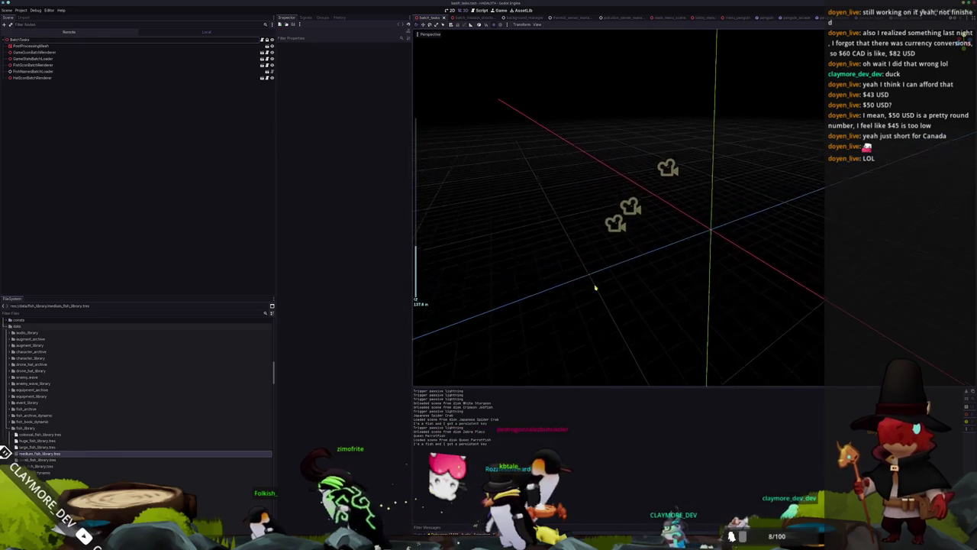
key(F5)
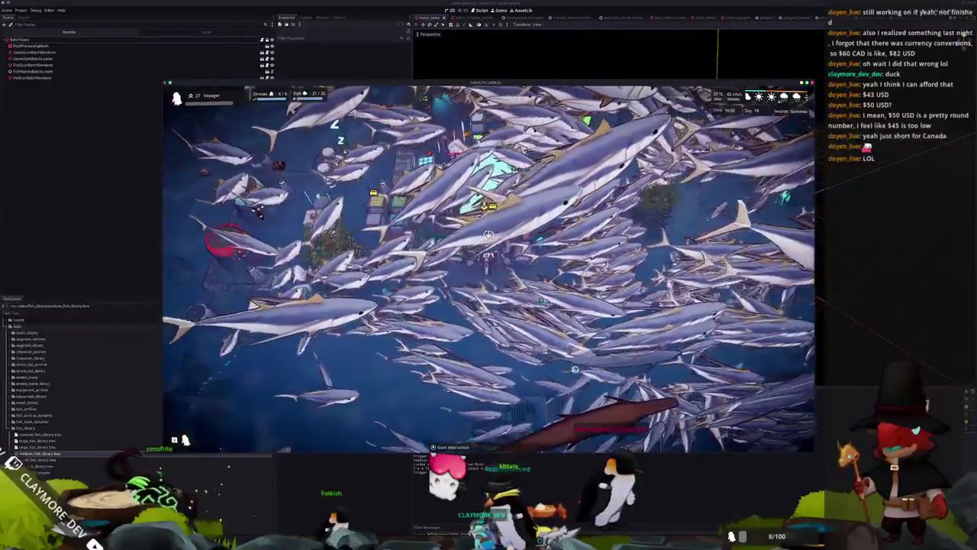
key(Escape)
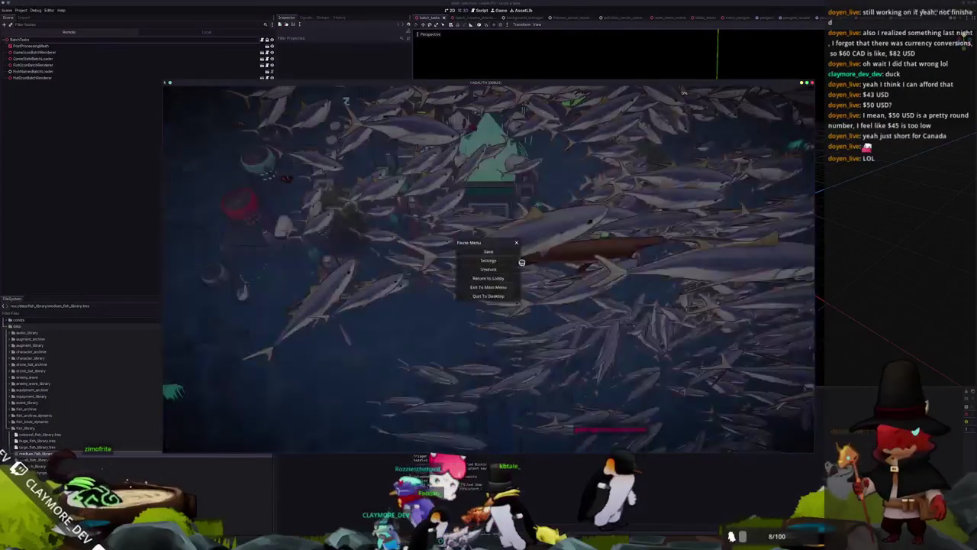
click(498, 252)
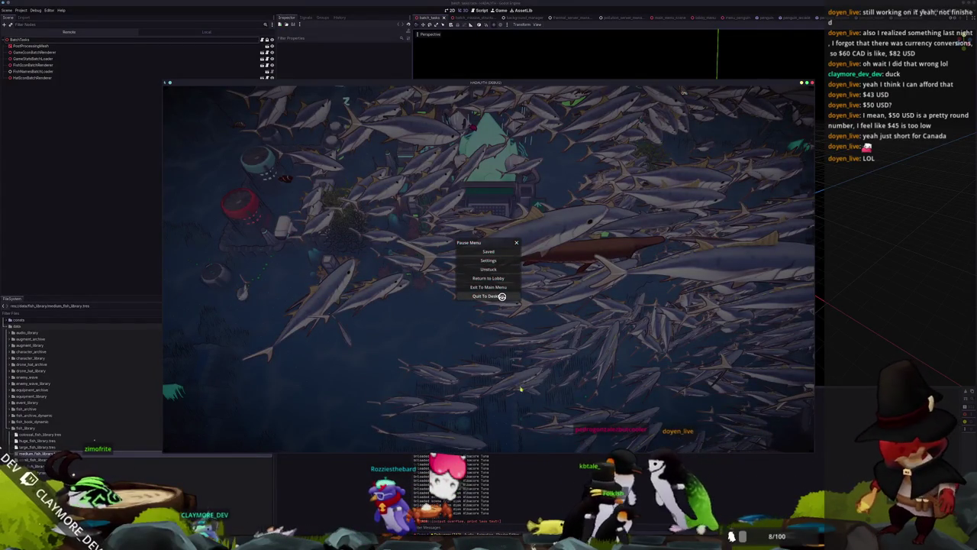
click(501, 296)
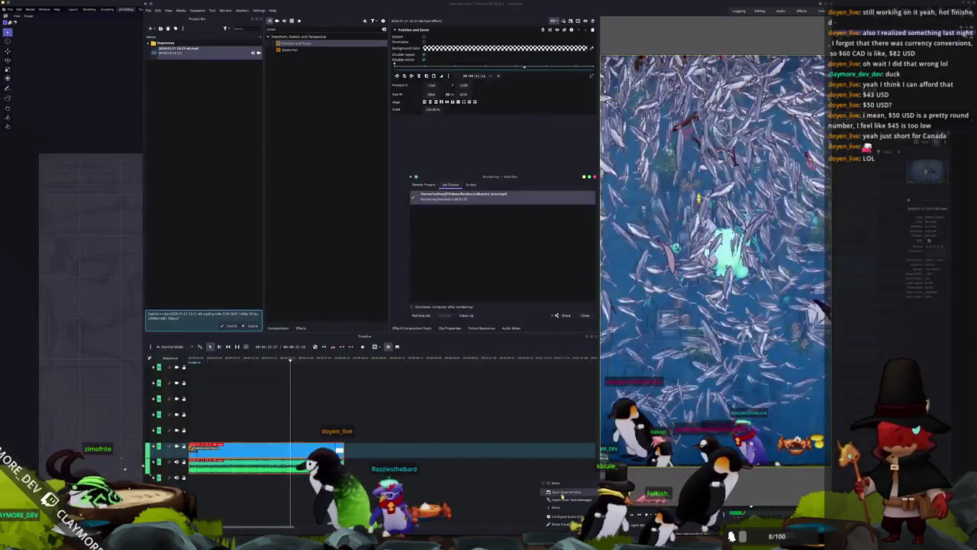
click(563, 493)
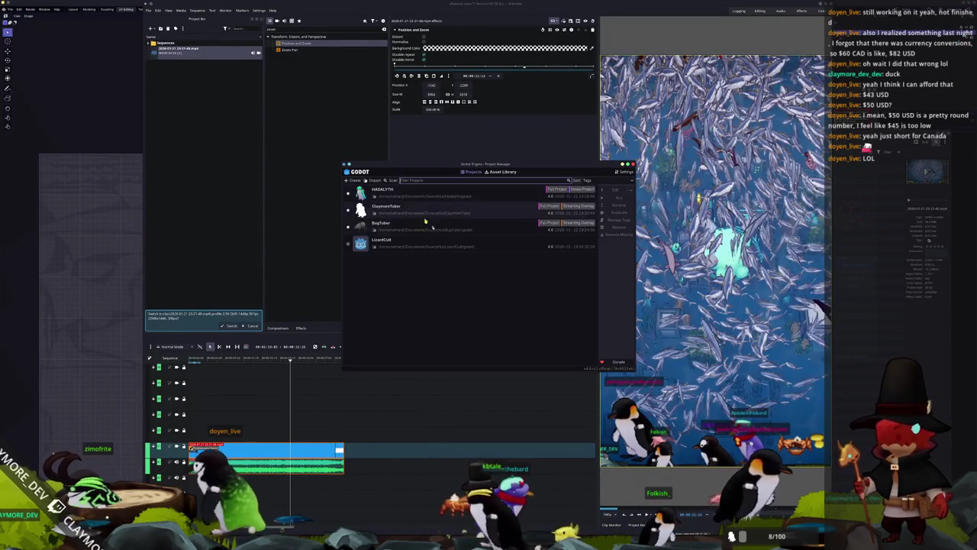
Open the ClaymoreTuber project from the Project Manager in the editor.
click(431, 212)
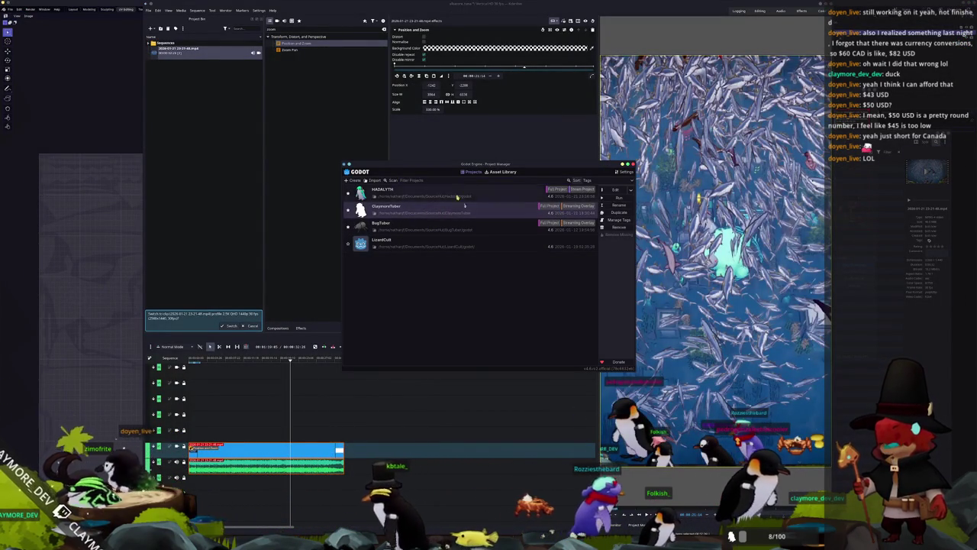
click(571, 196)
click(567, 207)
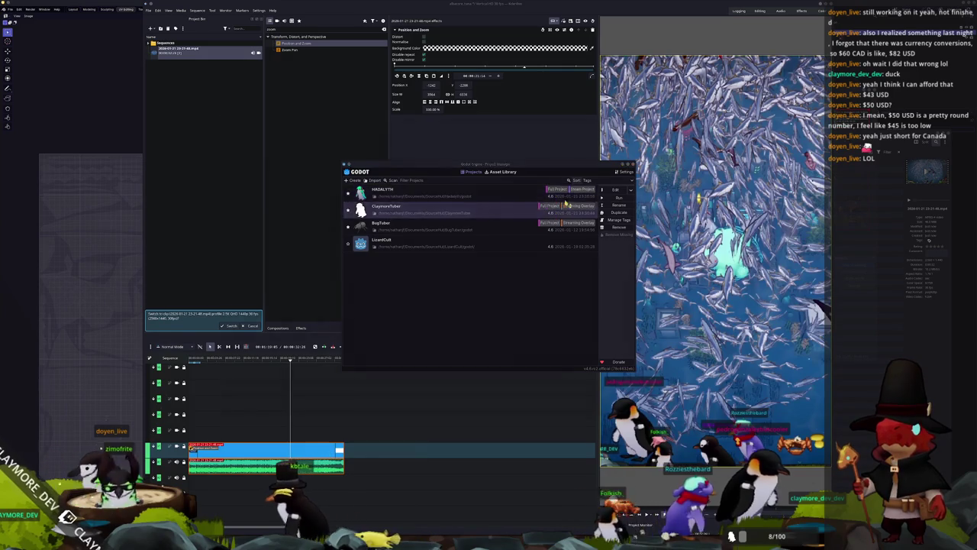
key(alt+Tab)
click(608, 191)
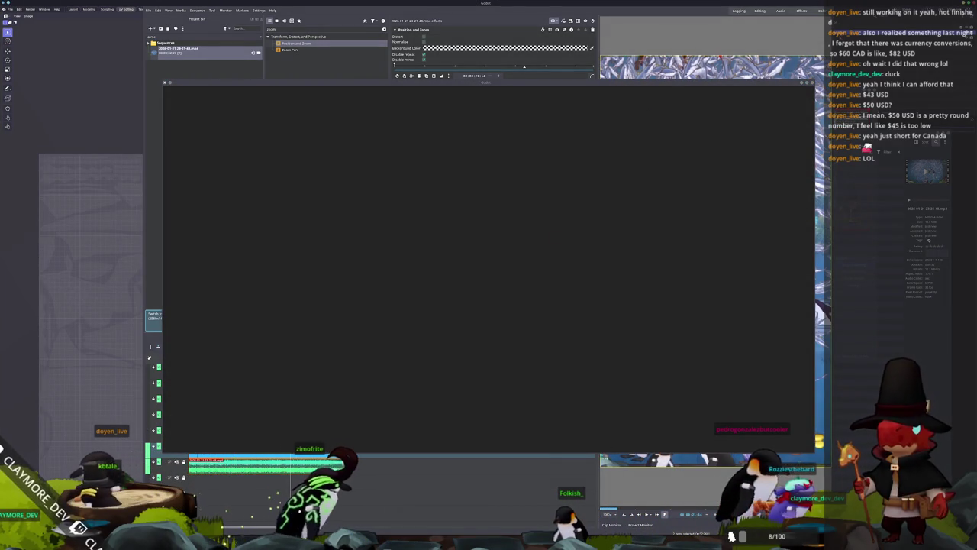
Close Kdenlive without saving and quit the running game.
key(alt+Tab)
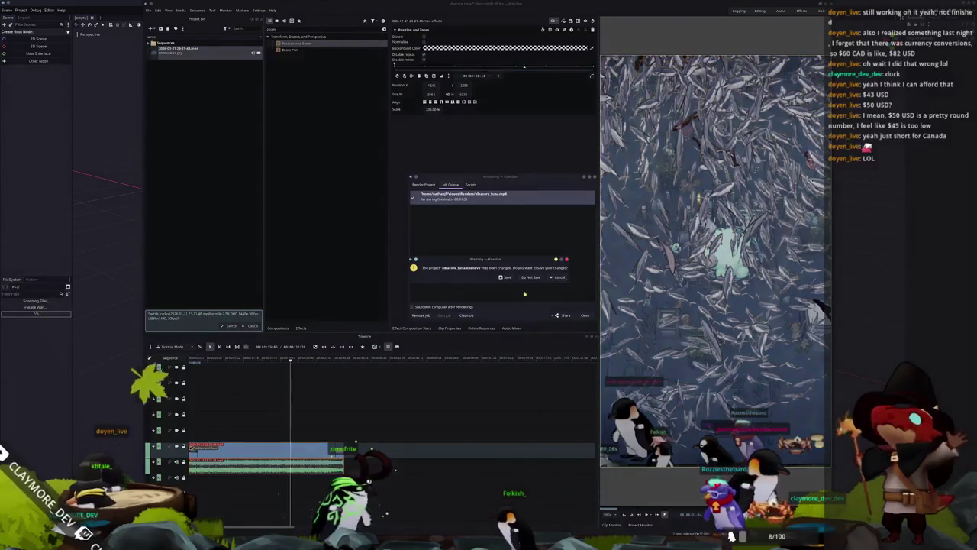
click(508, 277)
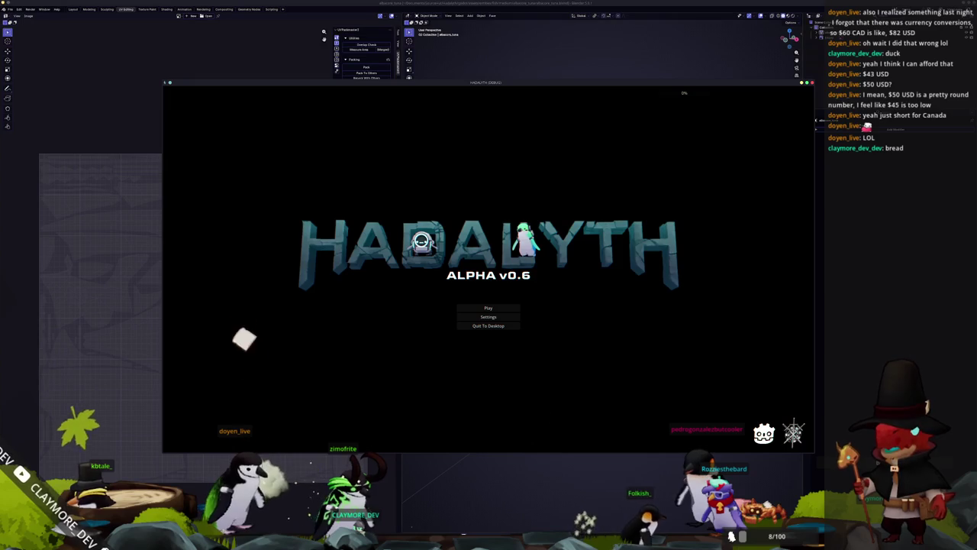
click(497, 307)
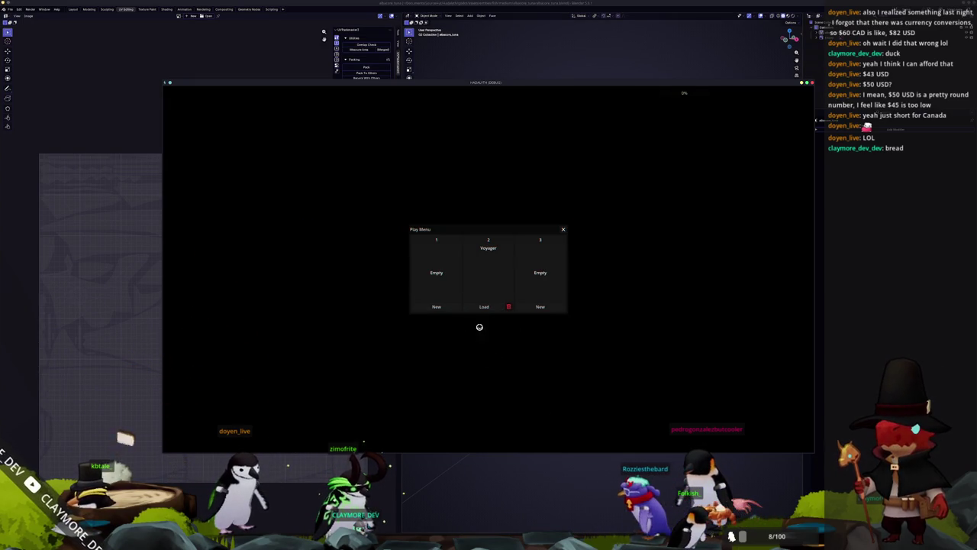
key(Escape)
key(Escape)
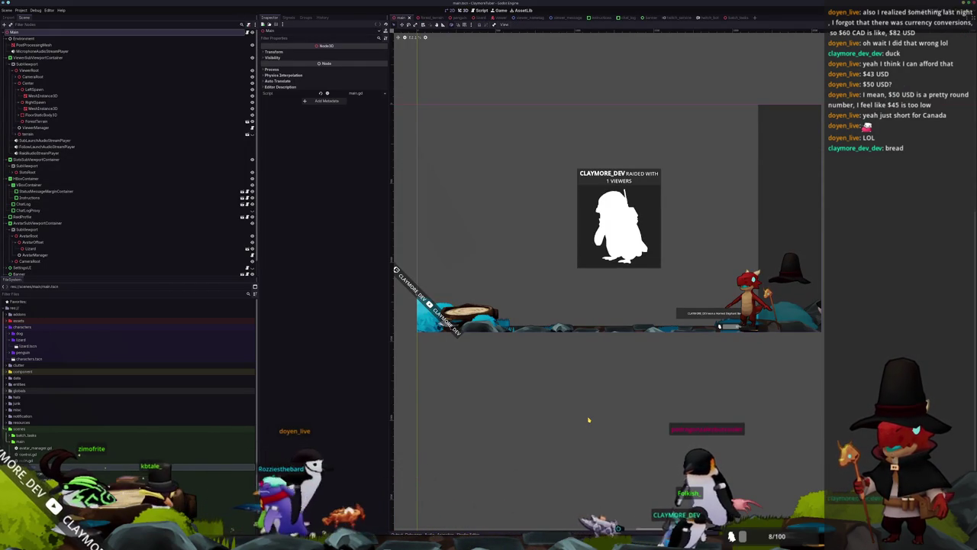
Show the main scene in 3D, select ForestTerrain, and begin adding a child under Center.
click(719, 326)
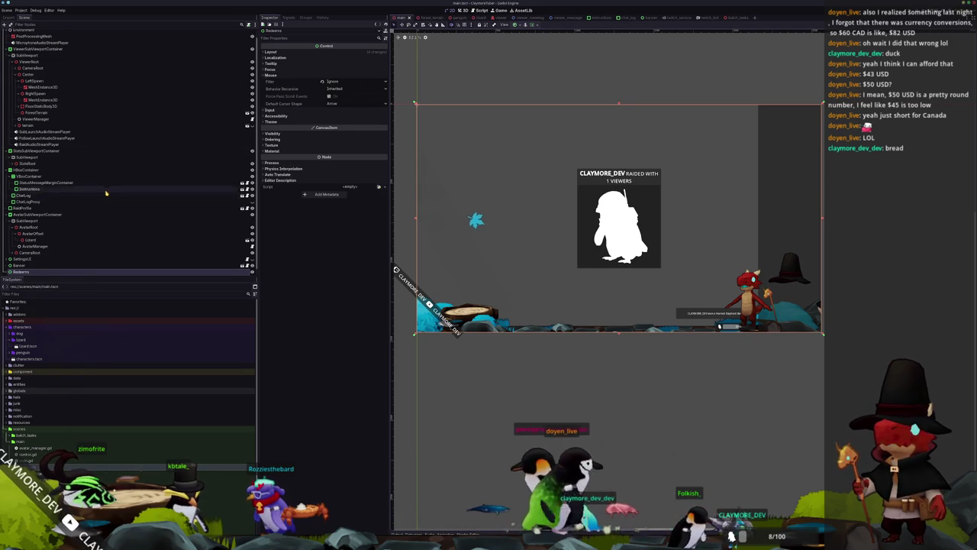
click(30, 271)
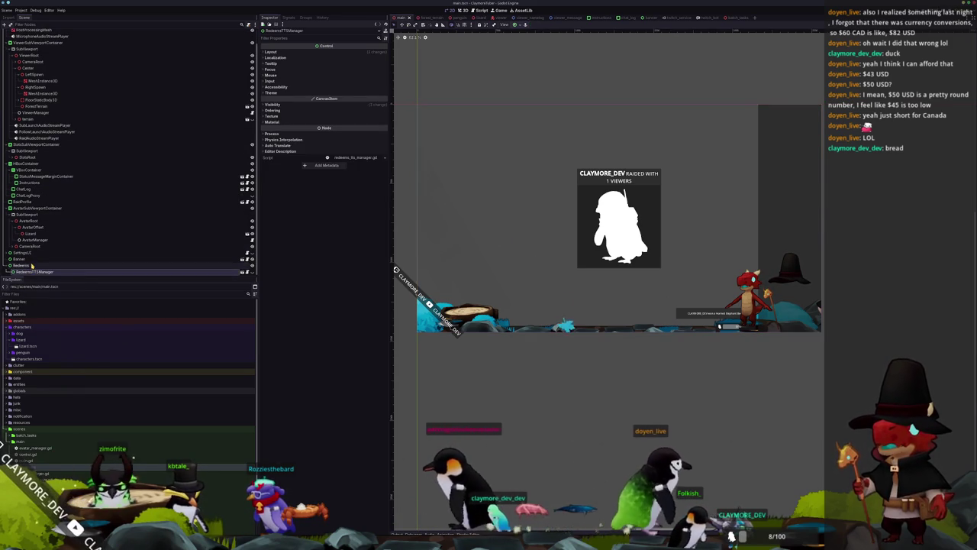
click(91, 253)
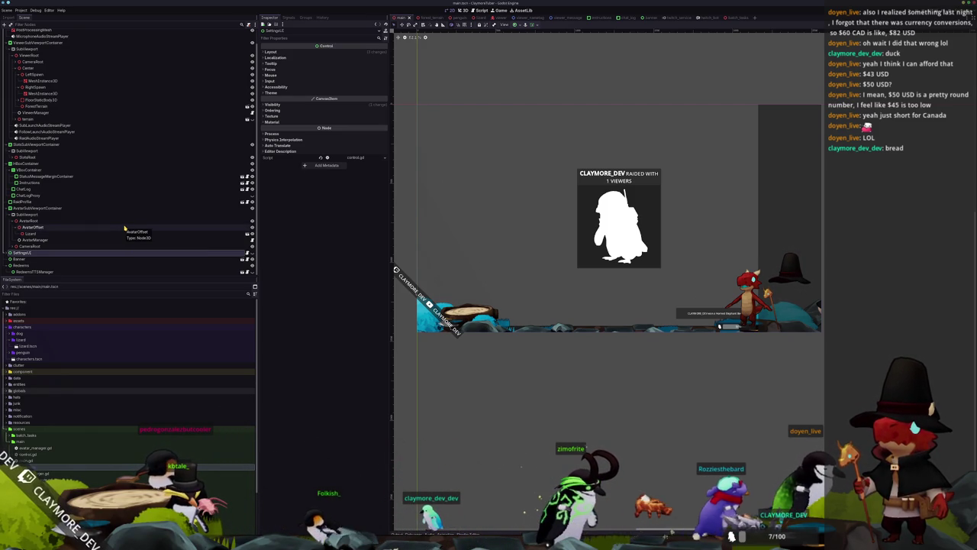
click(122, 155)
scroll(578, 211, down, 5)
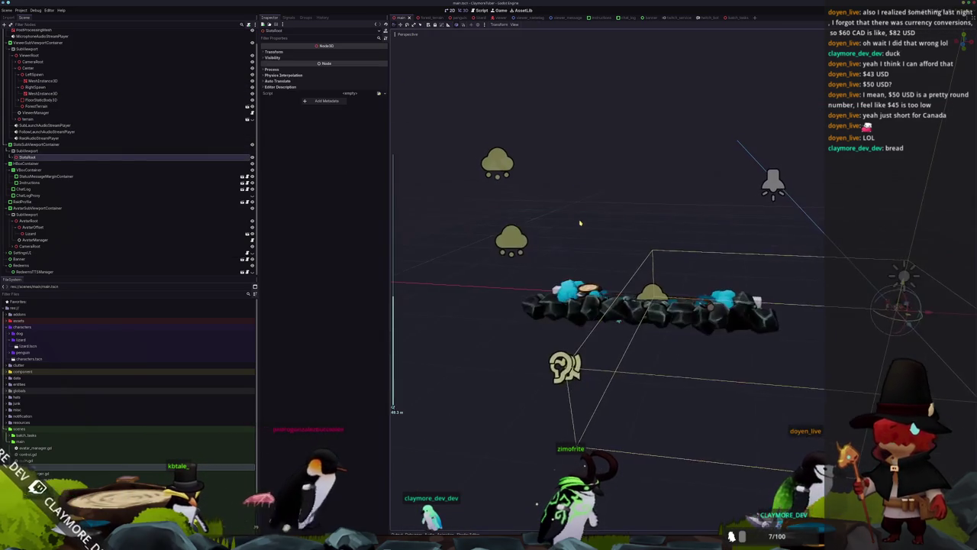
click(582, 222)
click(589, 259)
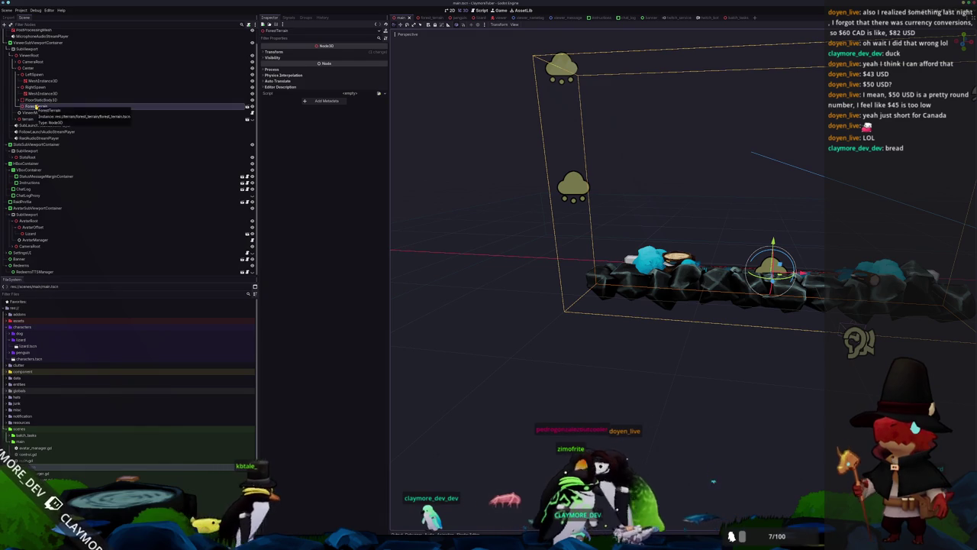
right_click(35, 67)
click(57, 72)
scroll(343, 287, down, 2)
scroll(343, 288, down, 10)
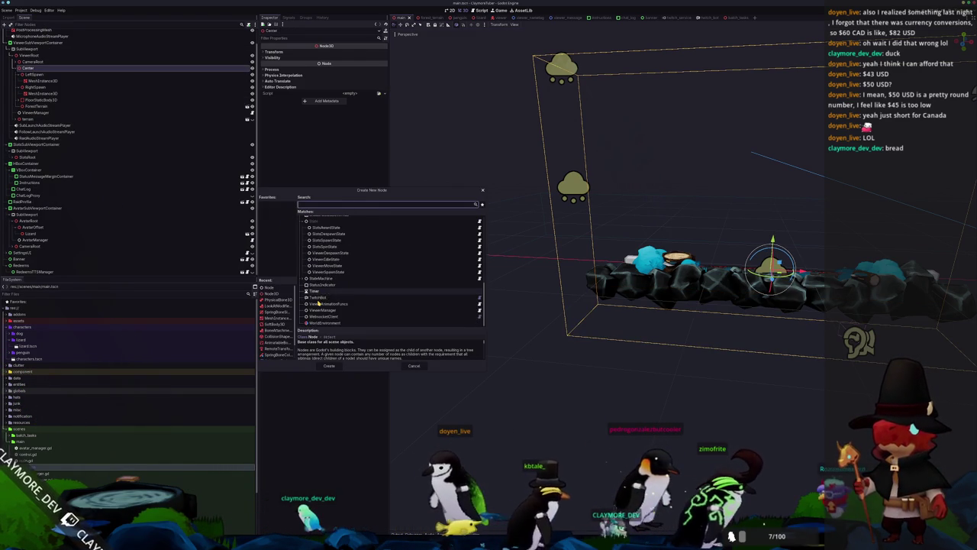
scroll(373, 304, up, 12)
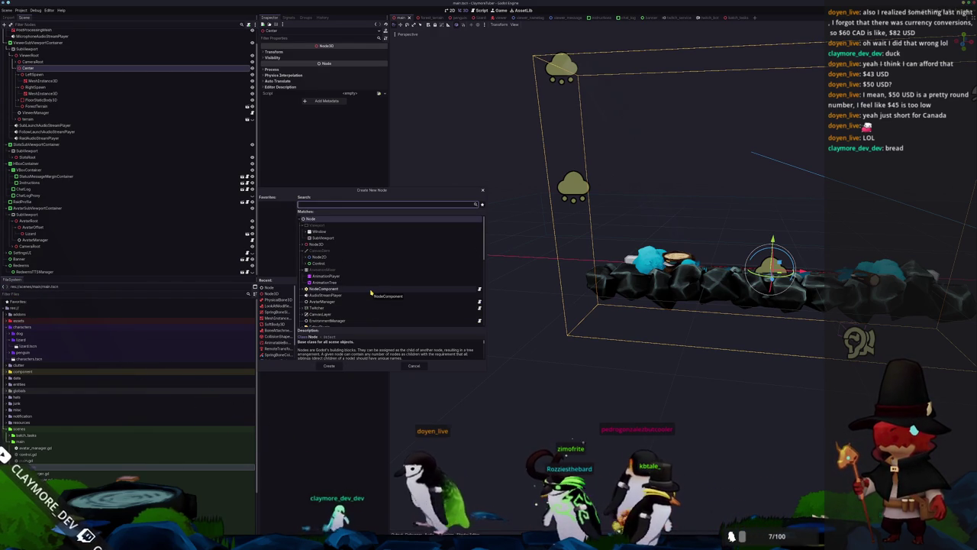
text(mesh)
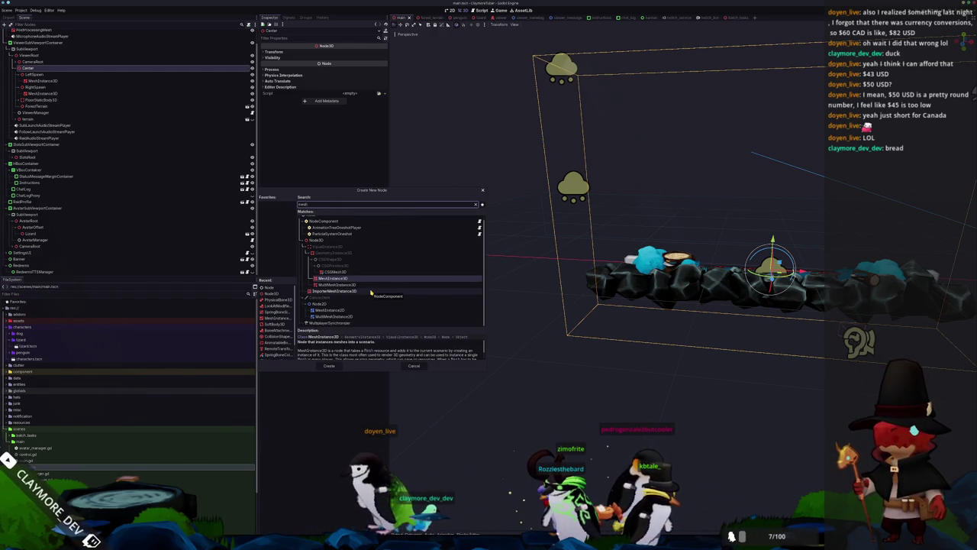
key(BackSpace)
key(BackSpace)
key(BackSpace)
text(texture)
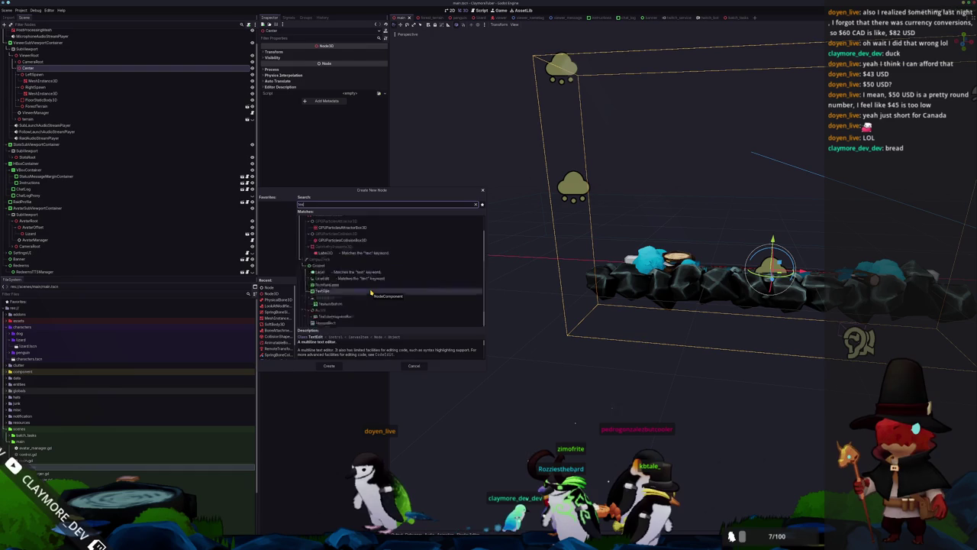
key(BackSpace)
key(BackSpace)
key(BackSpace)
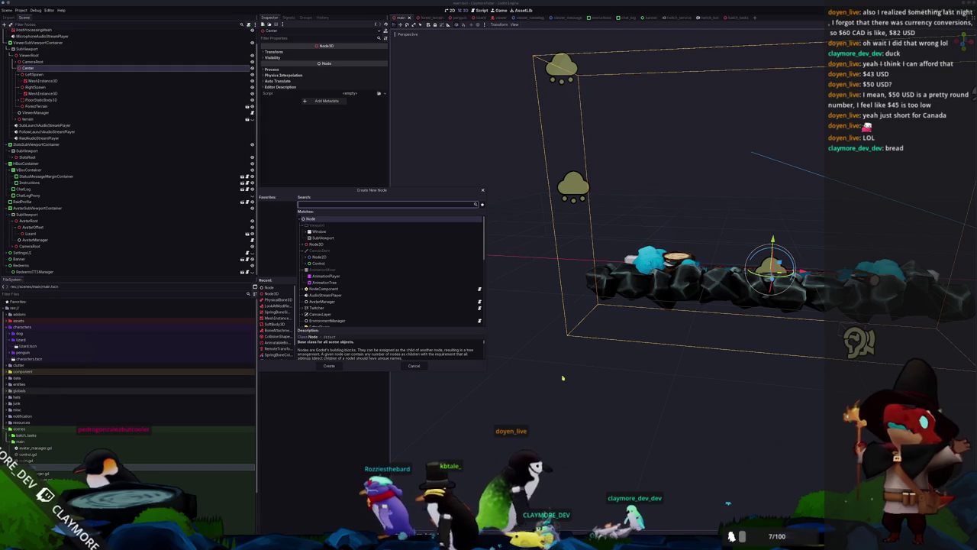
key(Escape)
scroll(596, 321, down, 3)
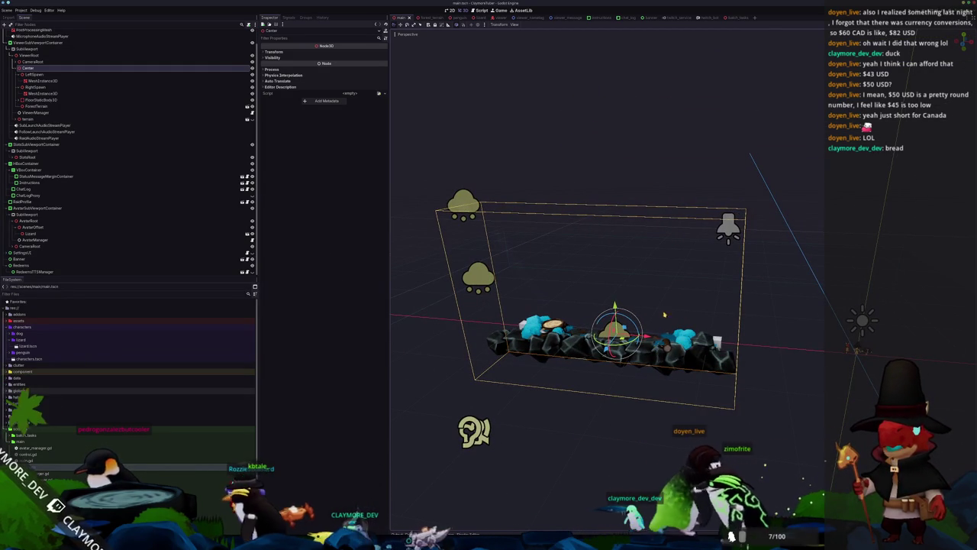
drag(586, 327, 643, 279)
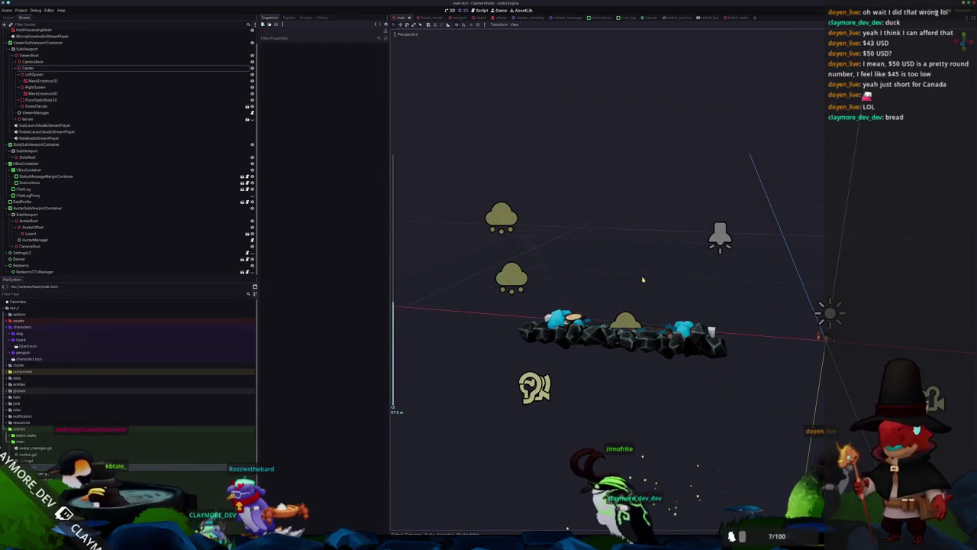
click(29, 68)
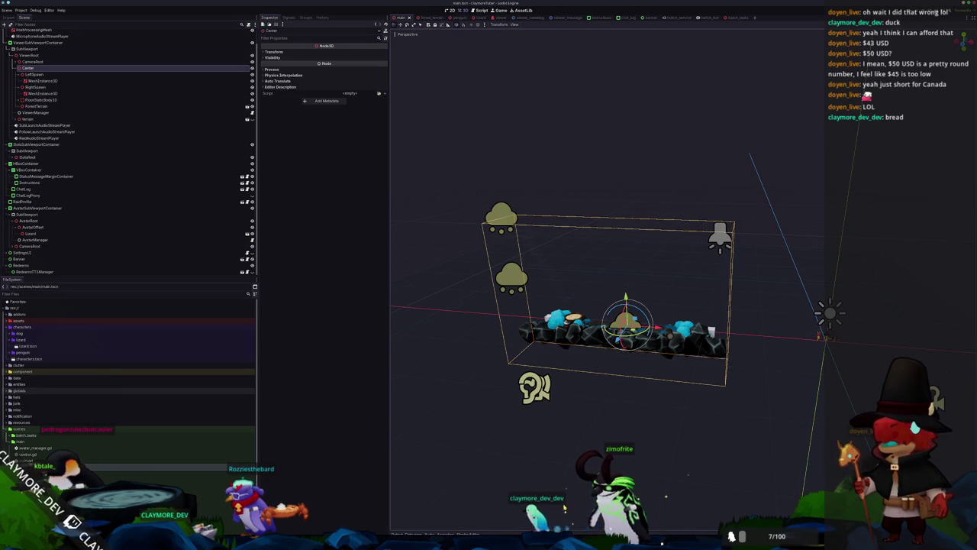
key(alt+Tab)
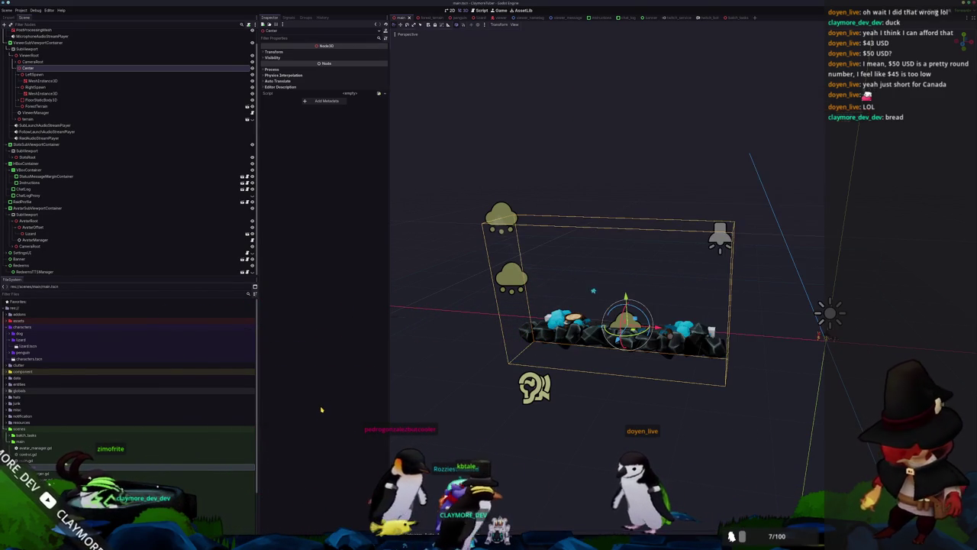
Add a Sprite3D child under Center and open its Texture choices in the Inspector.
right_click(28, 68)
click(38, 74)
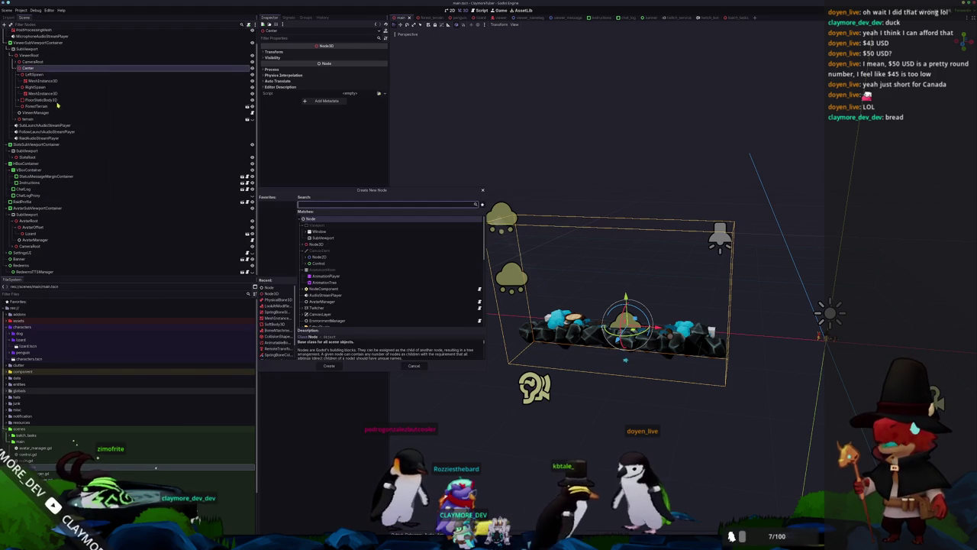
click(306, 244)
scroll(319, 260, down, 1)
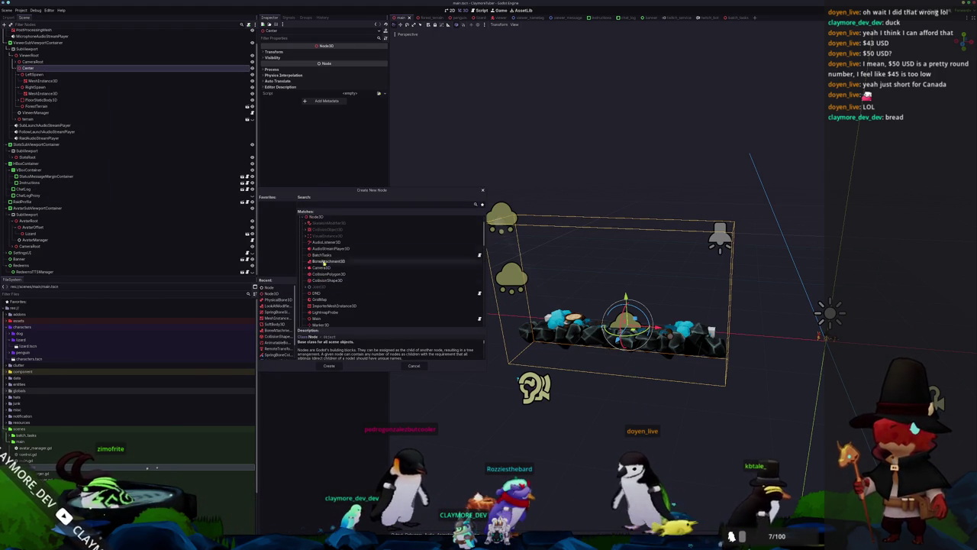
text(sprite)
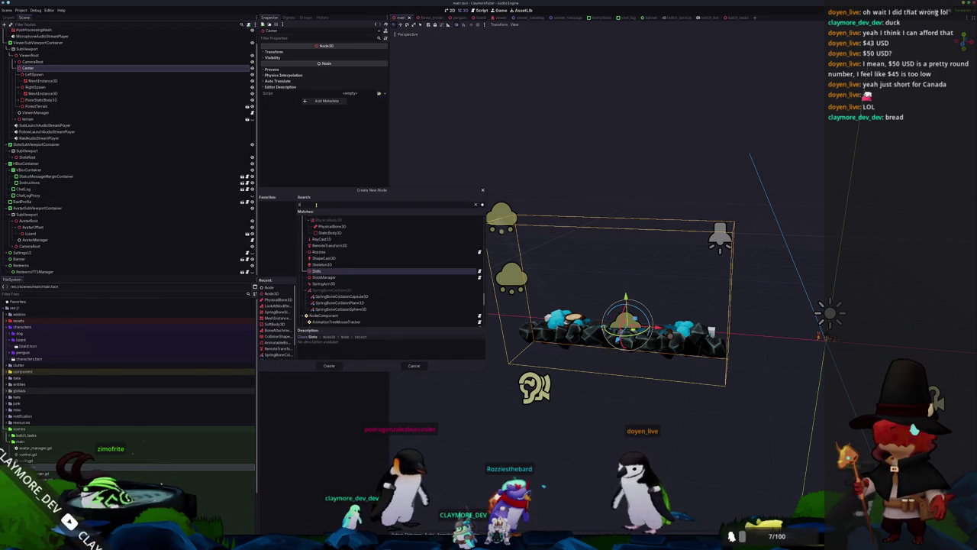
key(Return)
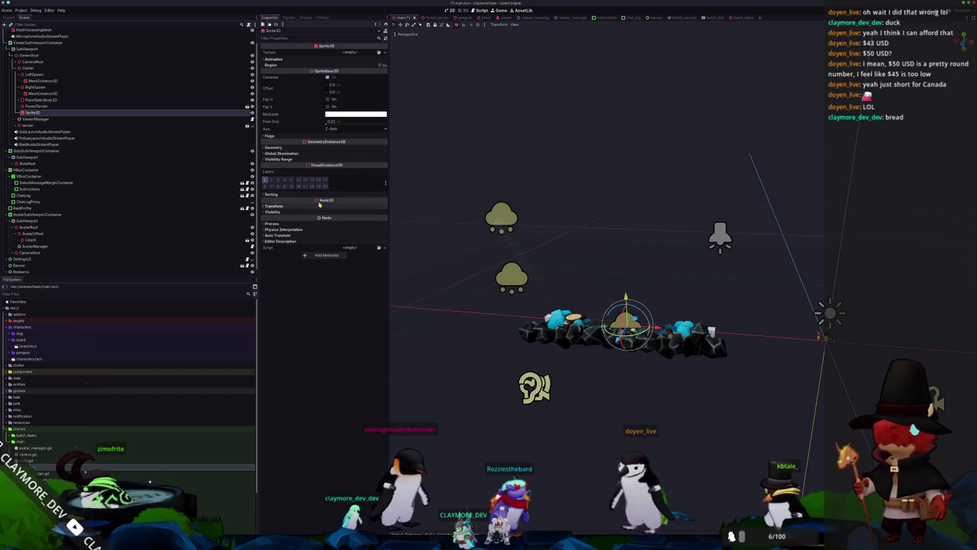
click(350, 52)
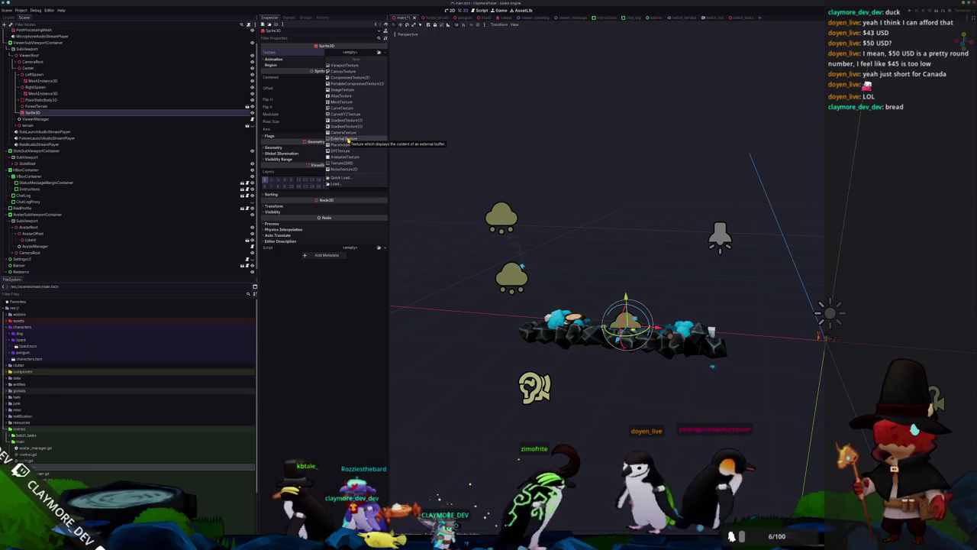
Give the Sprite3D an ExternalTexture sized 3480 × 2550.
click(348, 140)
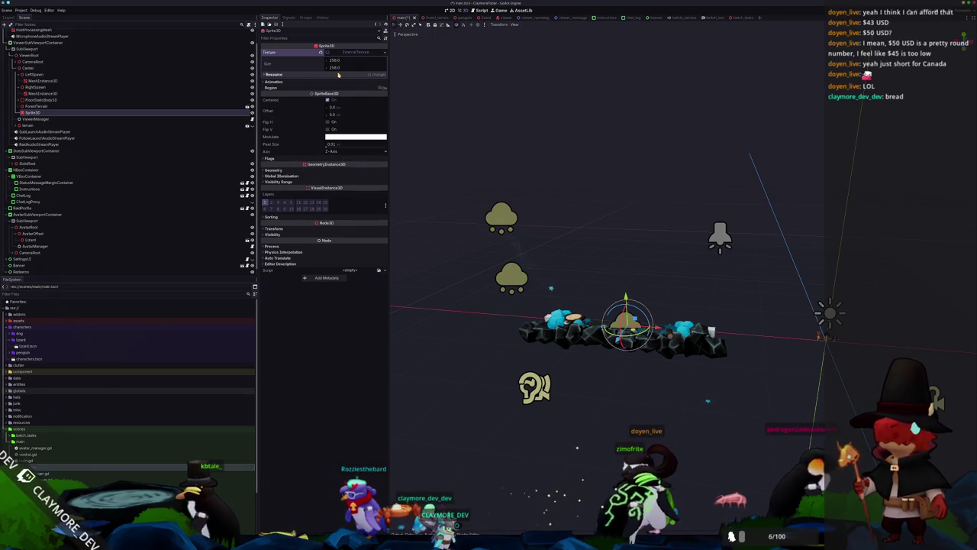
scroll(474, 113, up, 5)
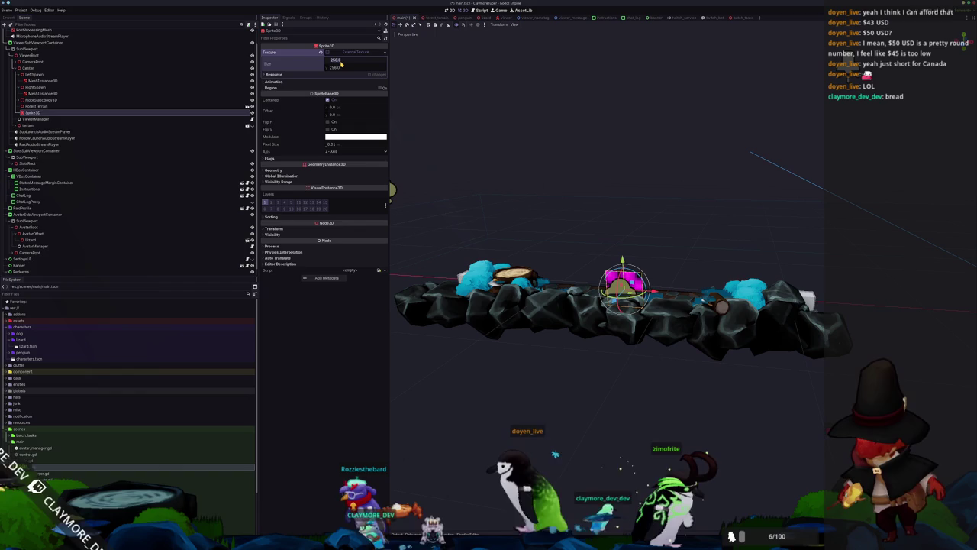
text(3460)
key(Return)
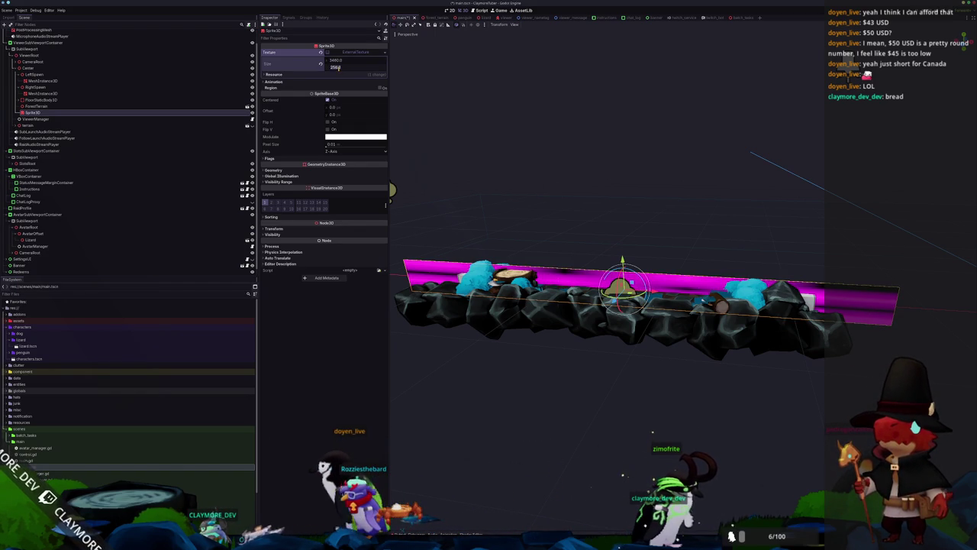
scroll(630, 462, down, 8)
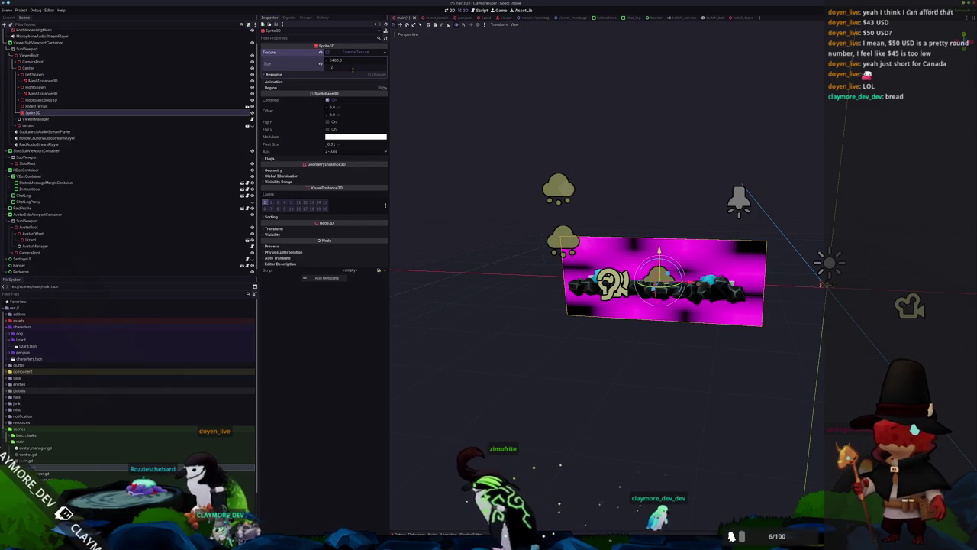
text(150)
key(Return)
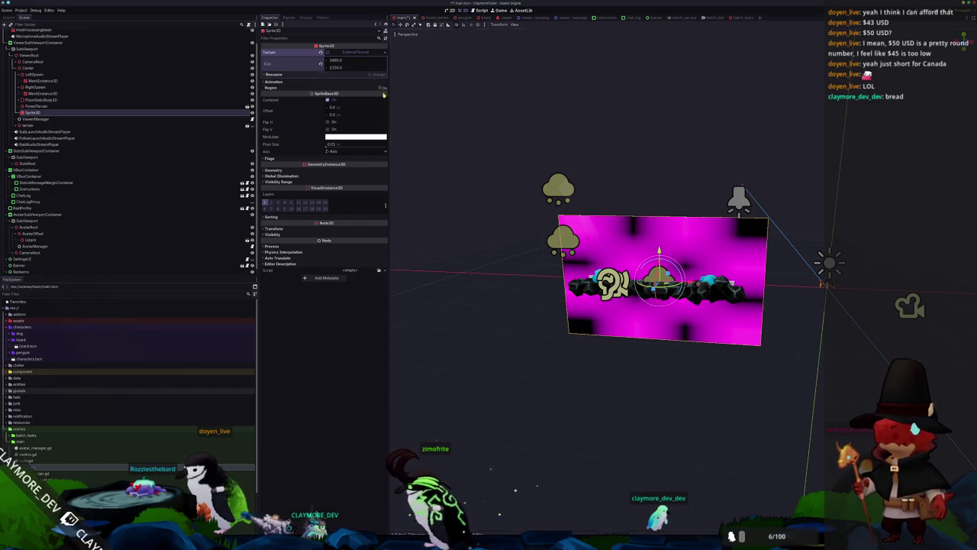
Raise the magenta sprite plane slightly above the terrain and switch to the 2D preview.
drag(578, 211, 627, 248)
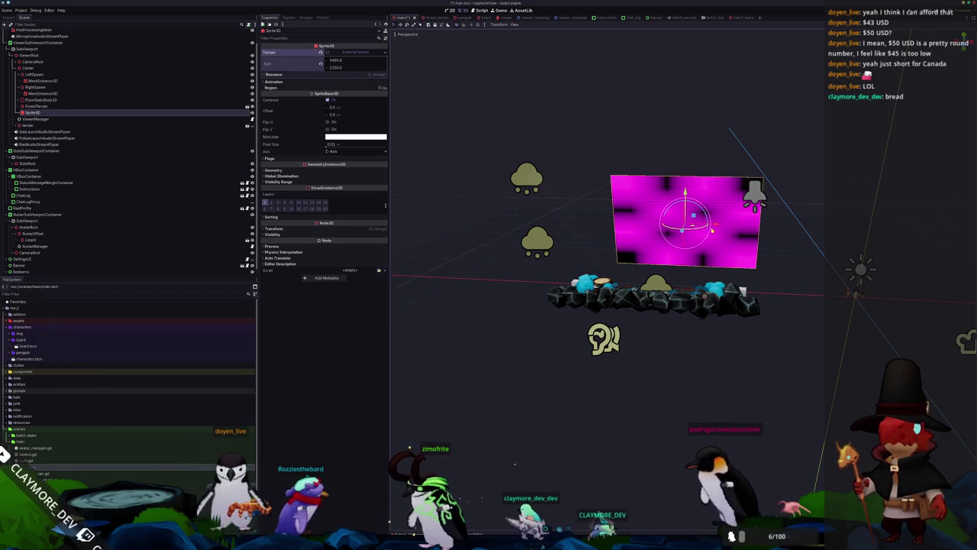
scroll(595, 163, up, 3)
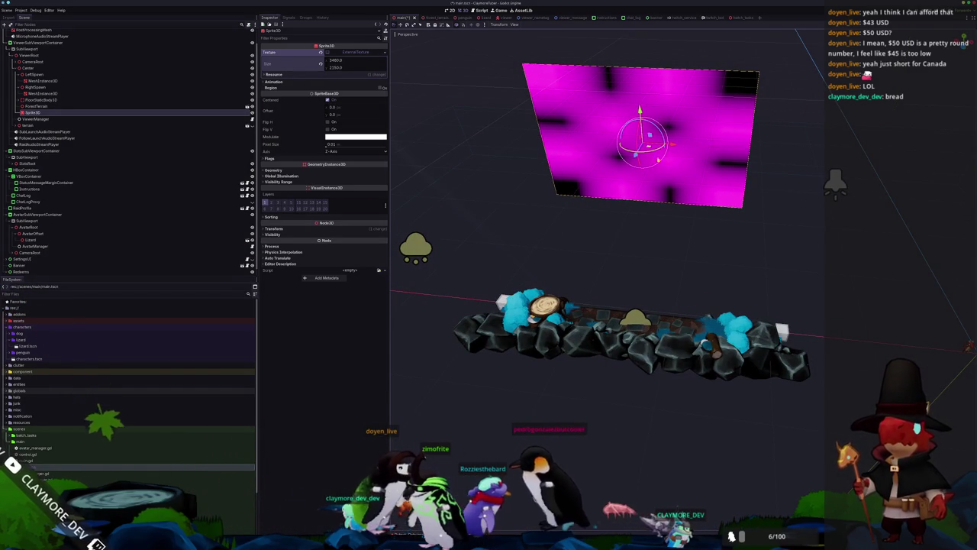
scroll(641, 229, down, 5)
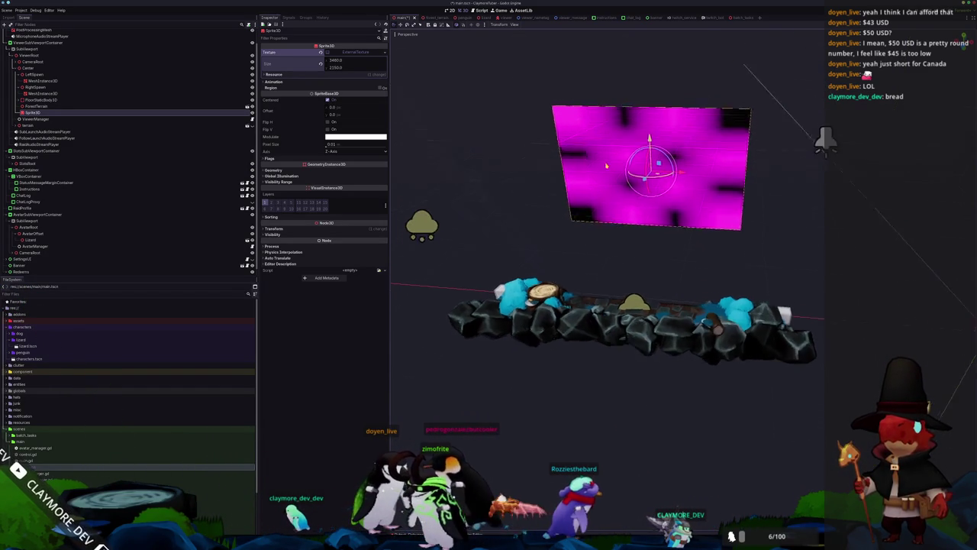
drag(652, 158, 651, 144)
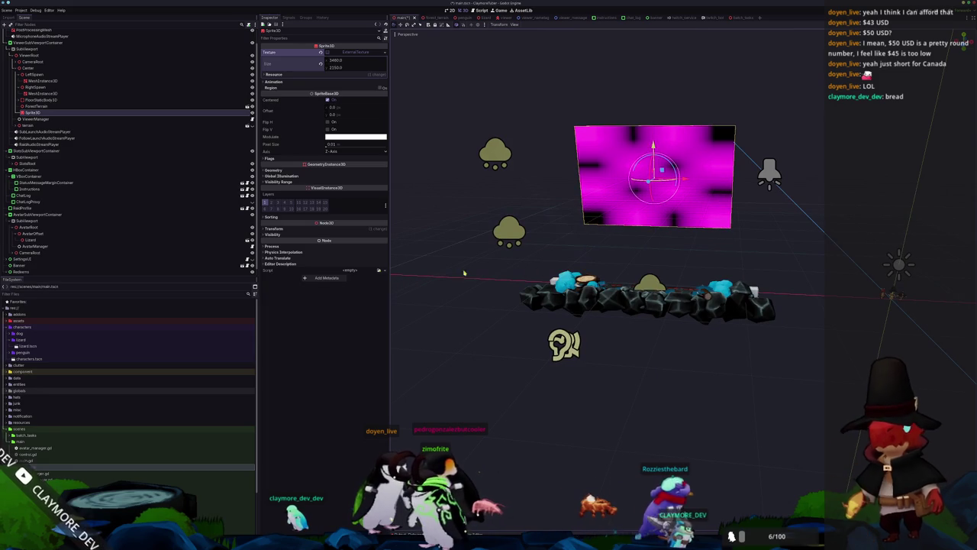
click(452, 10)
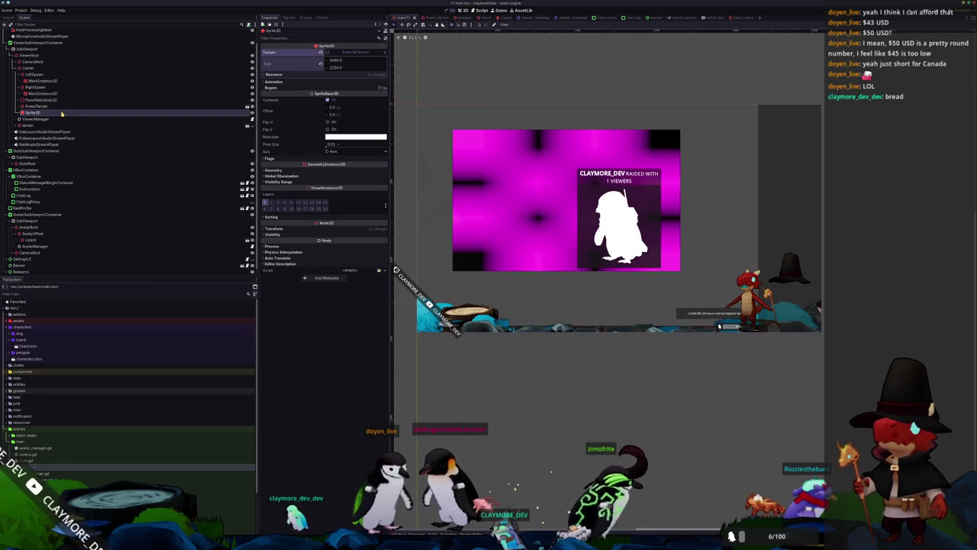
Reset the sprite's position, then push it back to about Z -19 and X -1.175.
click(371, 228)
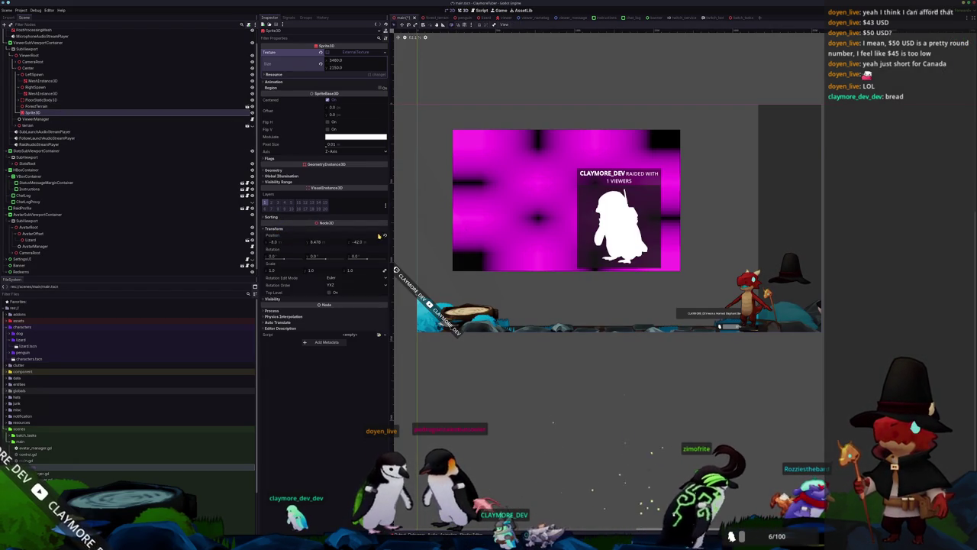
click(384, 235)
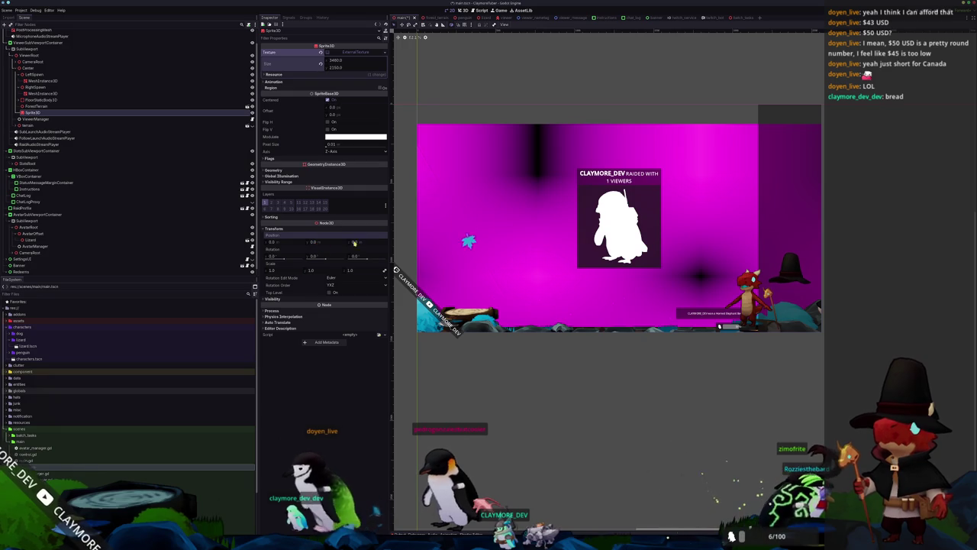
mouse_move(363, 242)
mouse_down()
mouse_move(300, 242)
mouse_move(356, 242)
mouse_move(326, 243)
mouse_move(345, 243)
mouse_up()
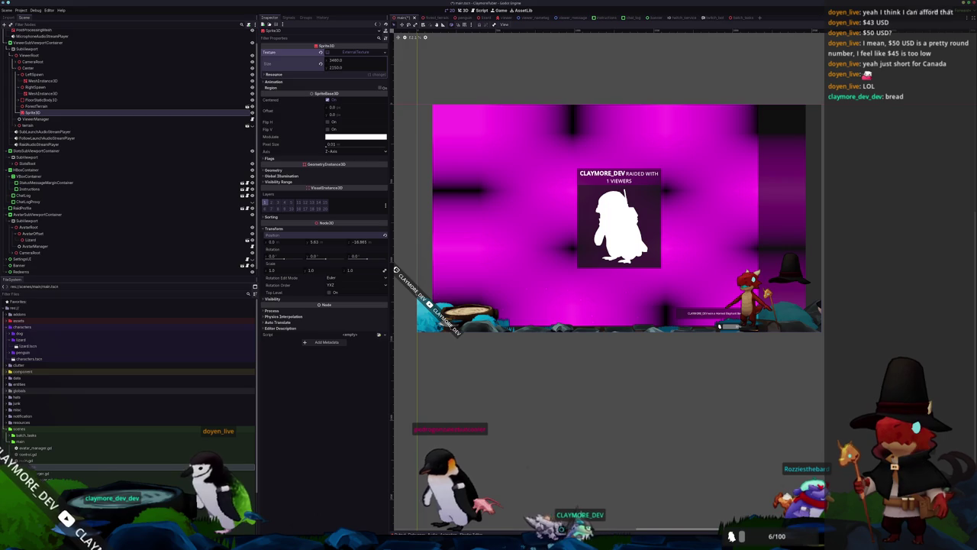
drag(273, 242, 263, 242)
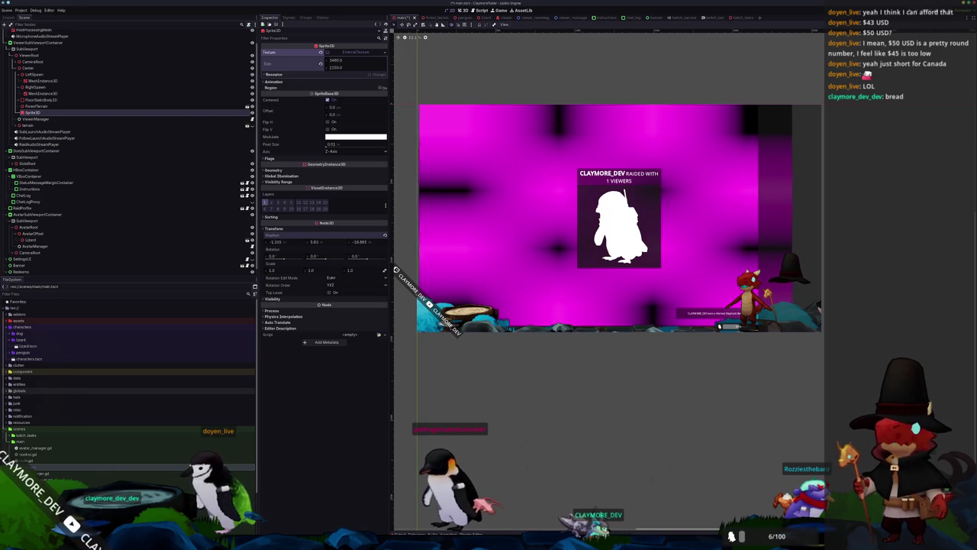
drag(356, 242, 266, 242)
Fine-tune the sprite to about X -2.885, Z -21.585 so it fills the background.
drag(357, 242, 353, 242)
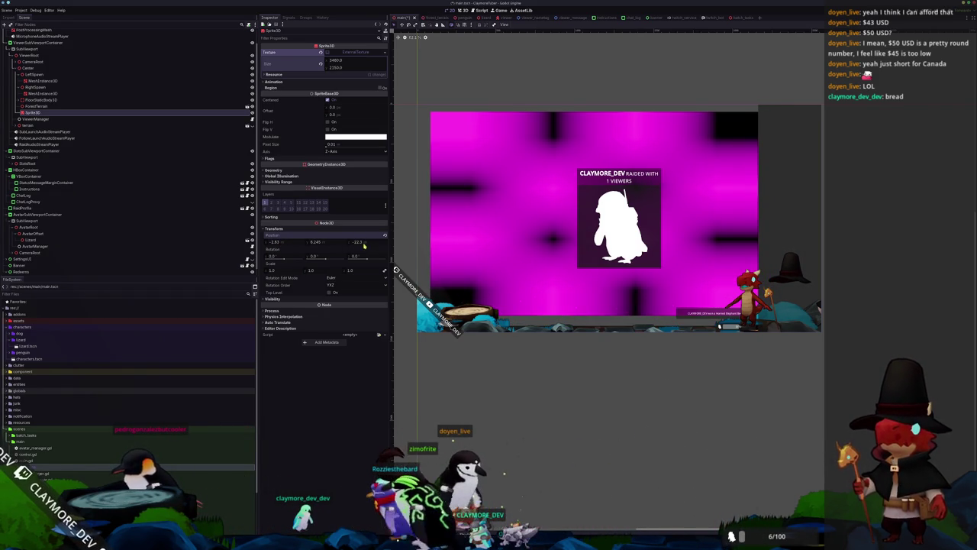
drag(272, 242, 269, 242)
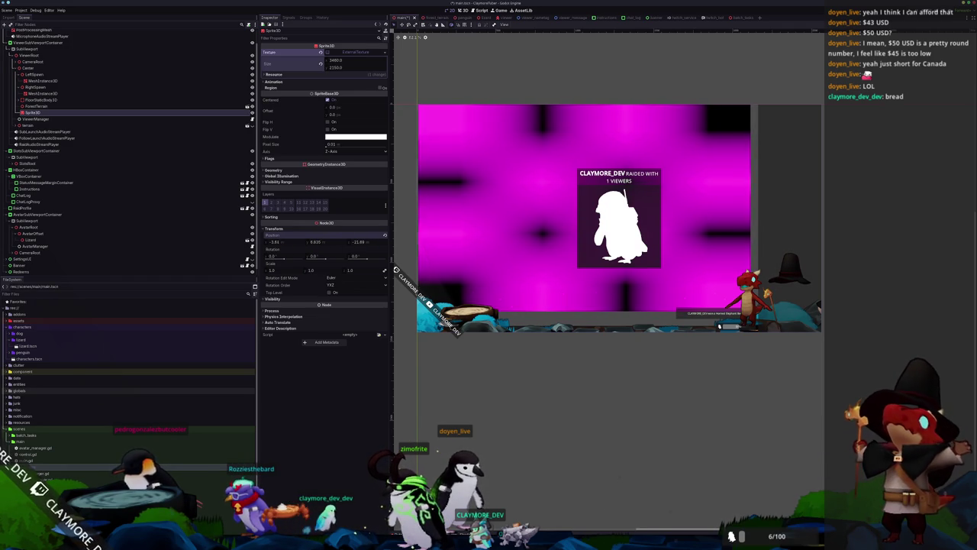
drag(273, 243, 276, 242)
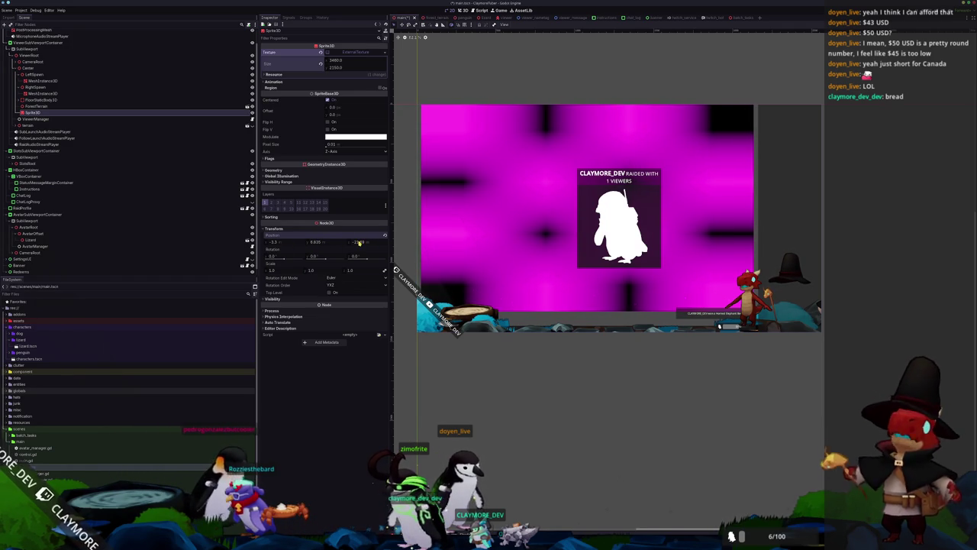
drag(359, 242, 355, 242)
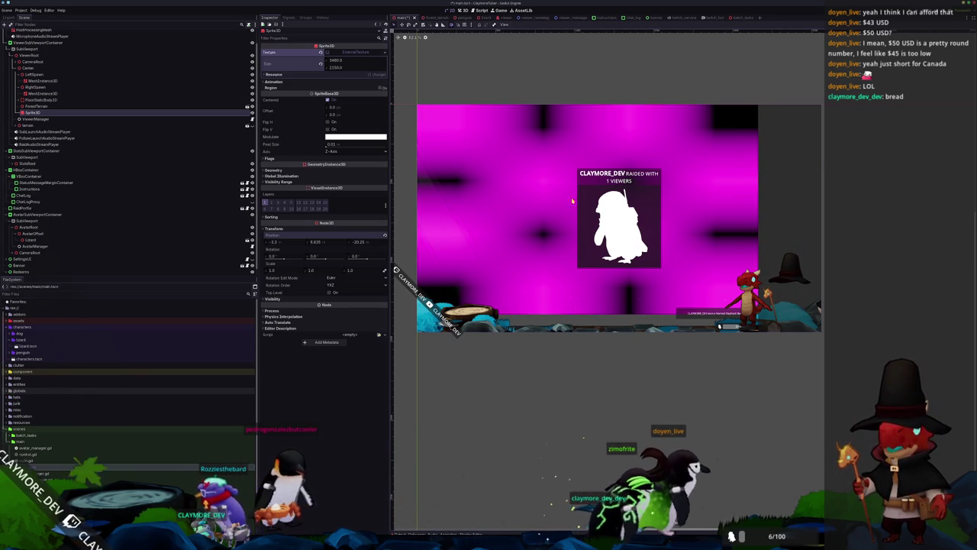
drag(278, 242, 283, 242)
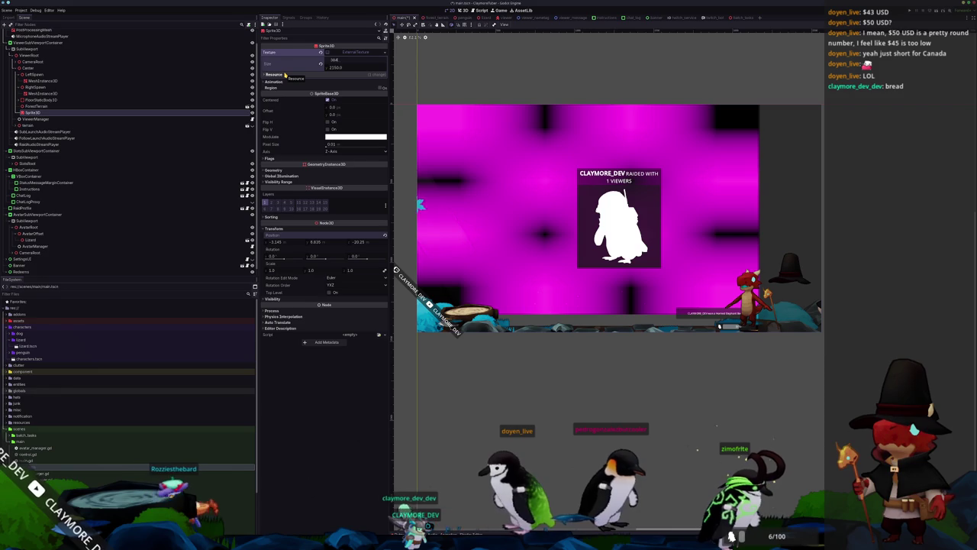
Set the sprite texture width to 3840 and move the sprite back to Z -27.32.
text(0)
key(Return)
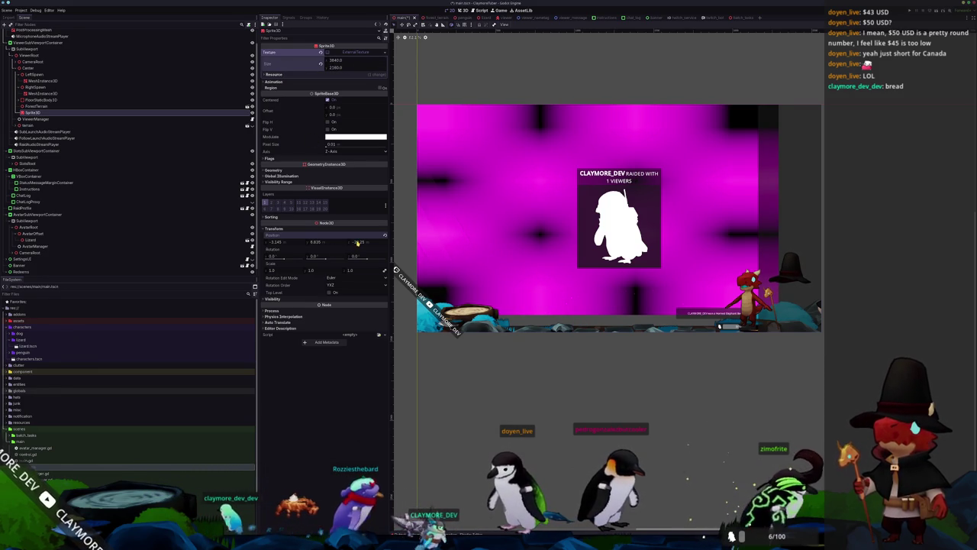
drag(357, 245, 281, 242)
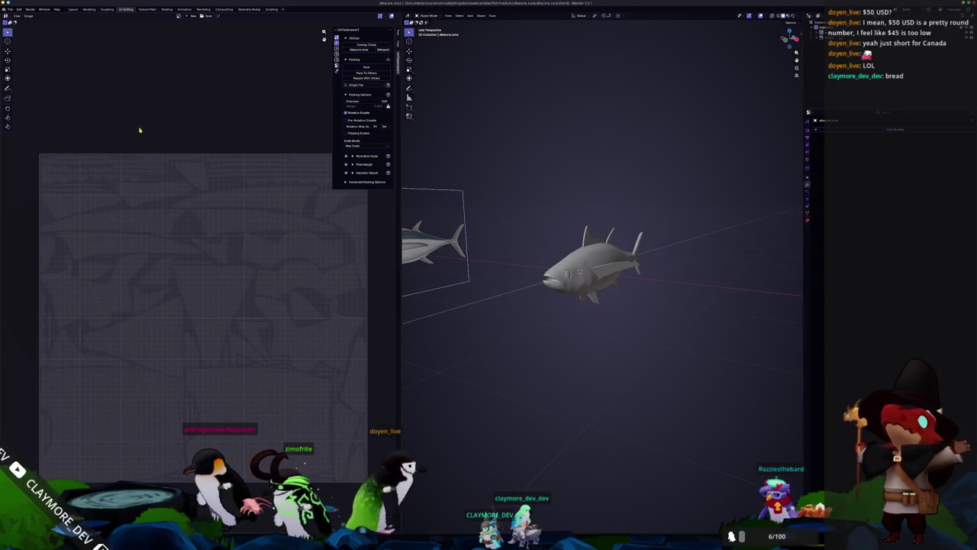
click(10, 8)
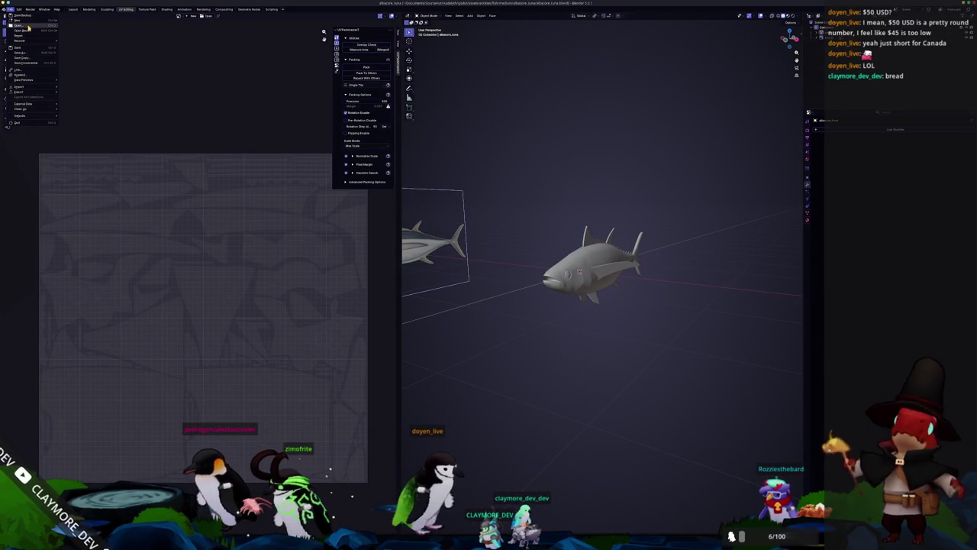
Open the terrain .blend file from the SourceHut project's forest_terrain folder.
click(25, 26)
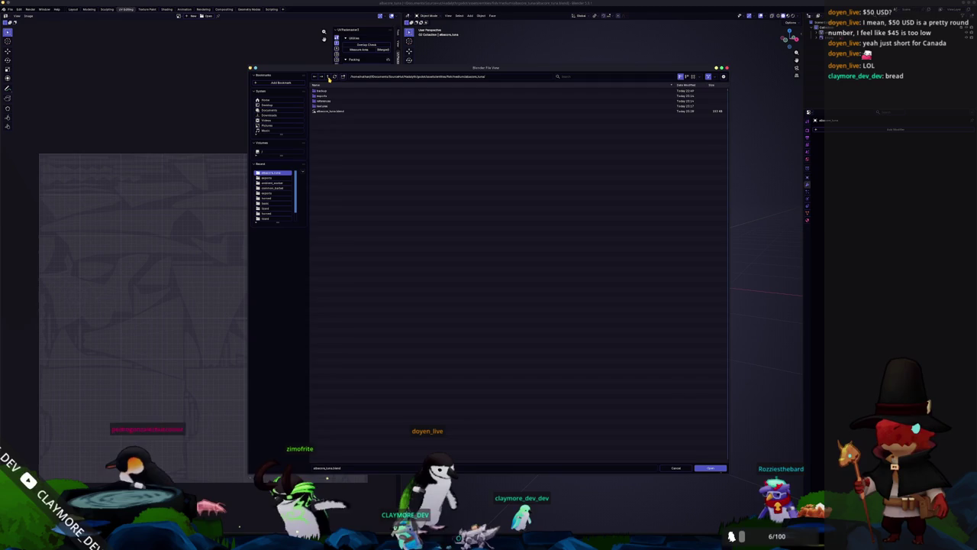
click(329, 79)
click(329, 79)
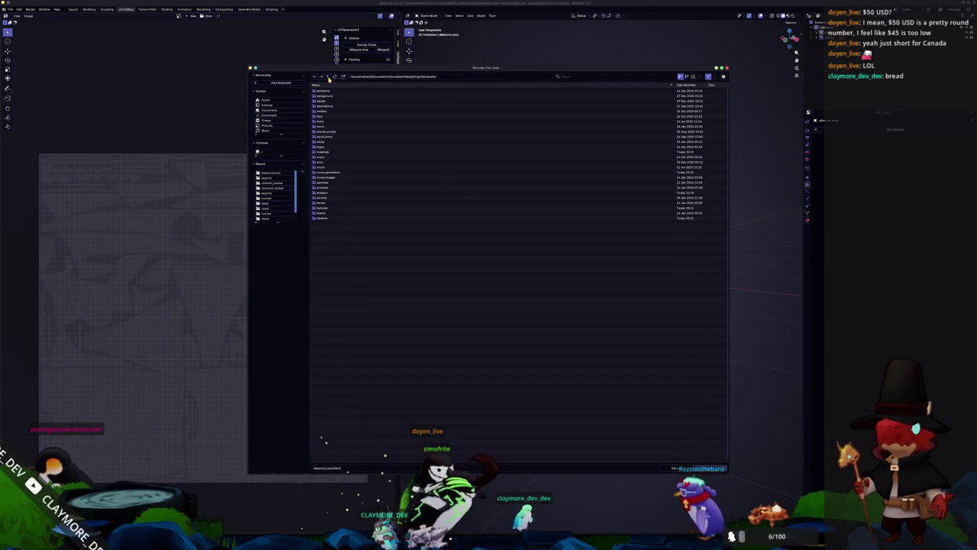
double_click(329, 79)
click(329, 78)
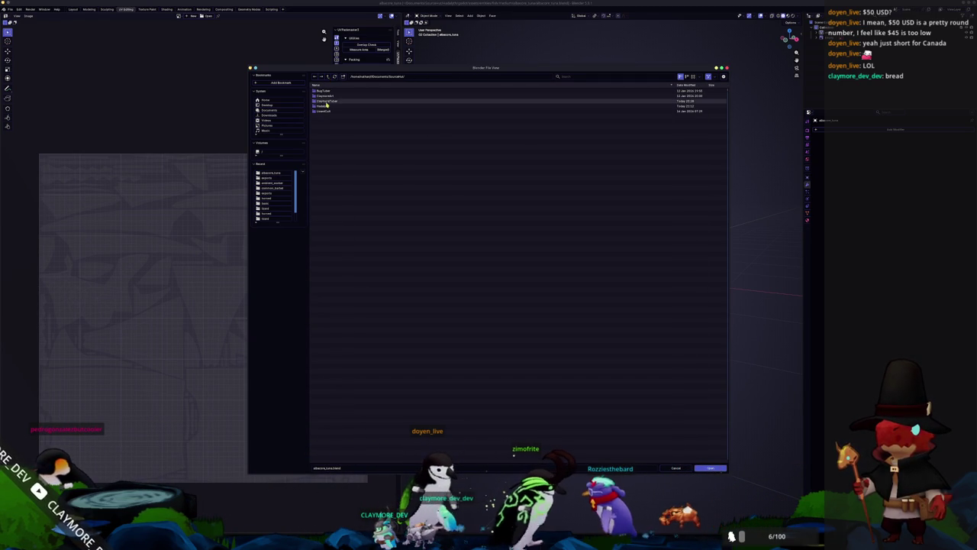
double_click(329, 101)
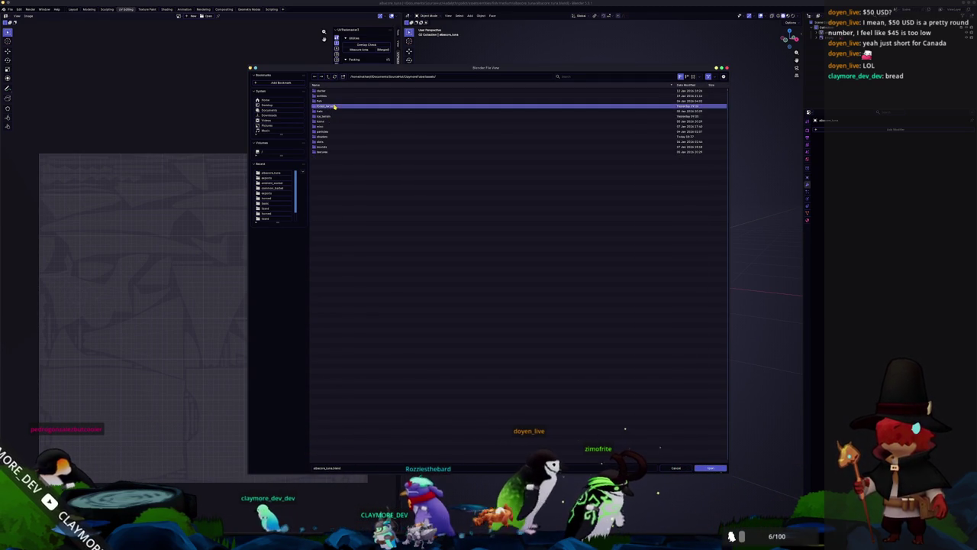
double_click(331, 106)
click(333, 112)
double_click(333, 112)
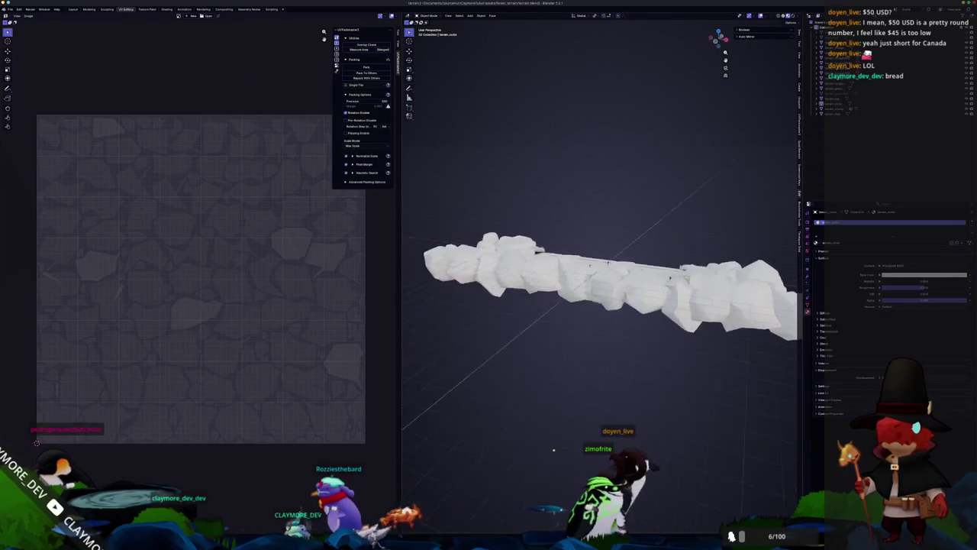
Add a Camera object to the terrain scene with Shift+A, then return to Godot.
scroll(668, 286, right, 10)
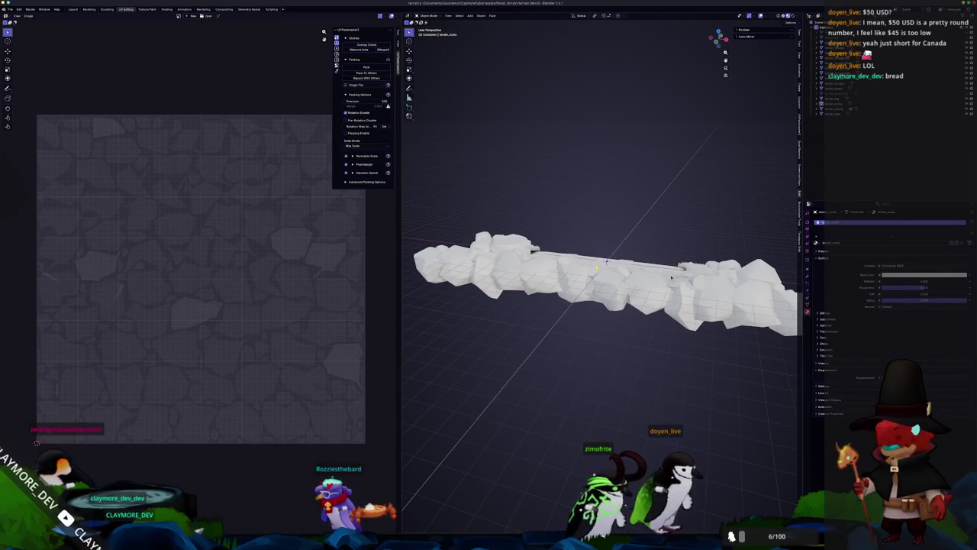
key(ctrl+z)
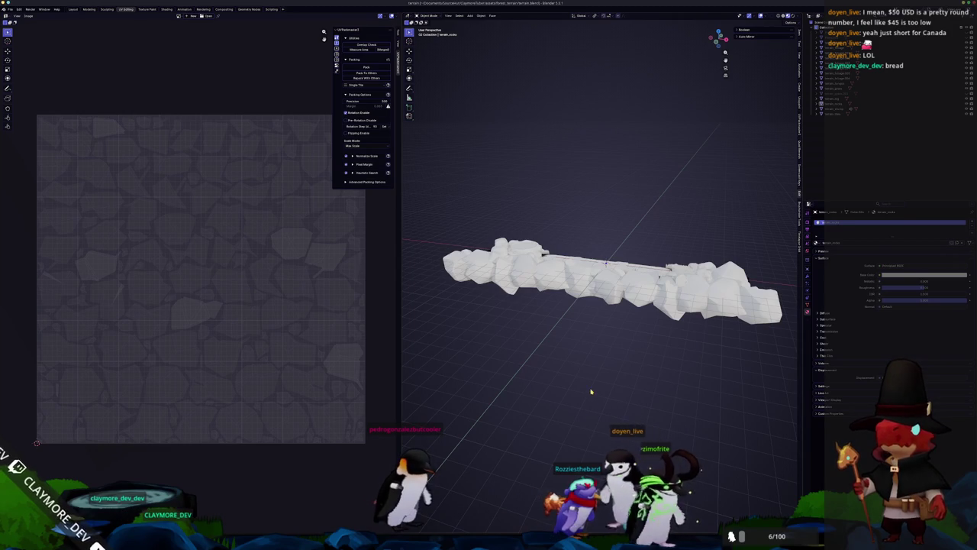
key(shift+a)
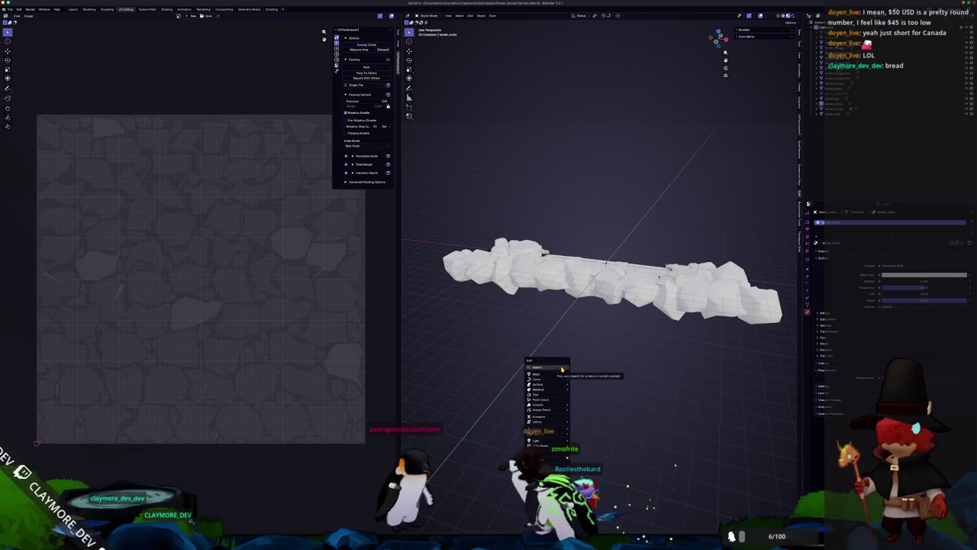
key(Escape)
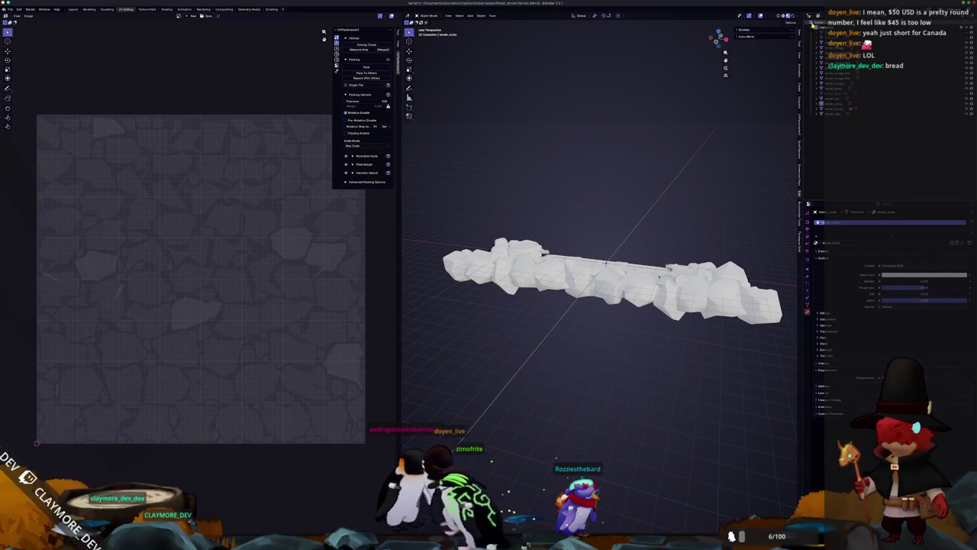
key(shift+a)
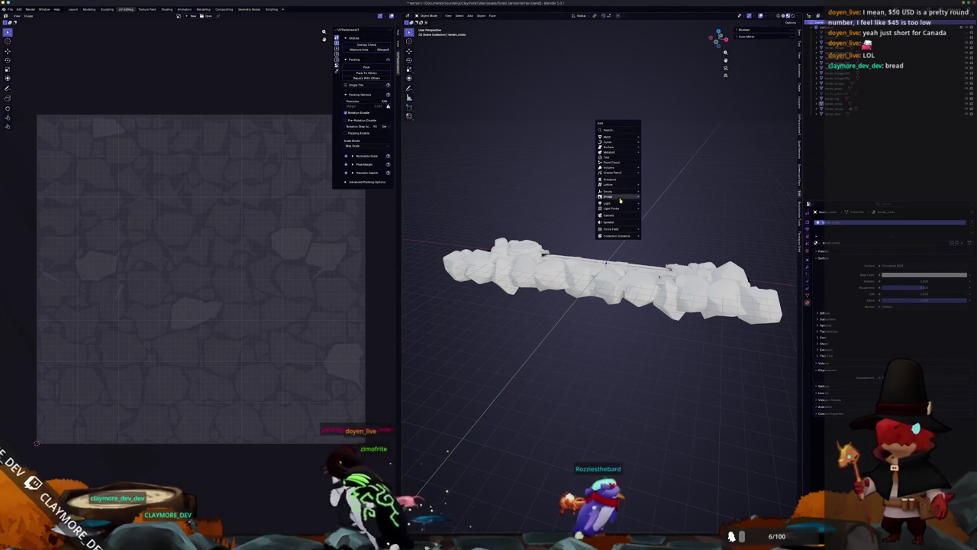
click(619, 217)
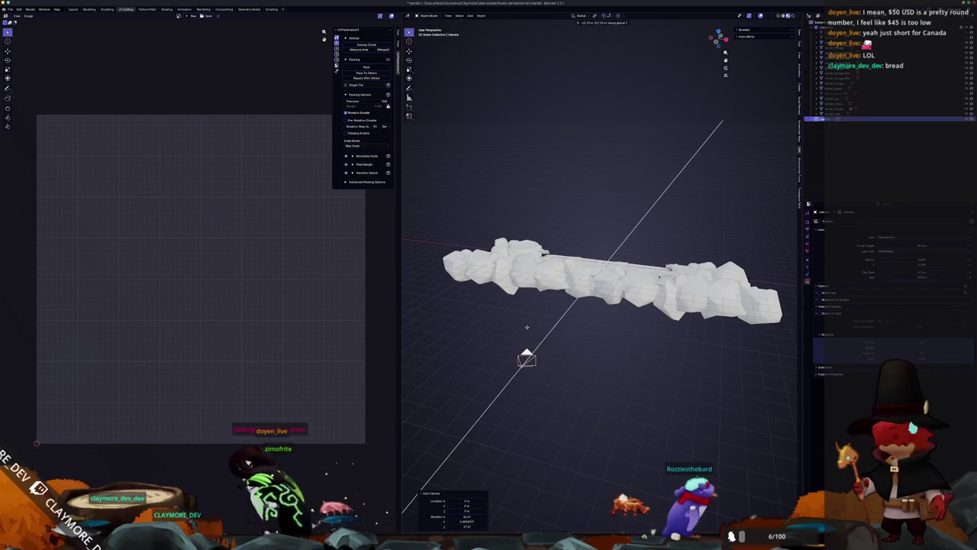
key(alt+Tab)
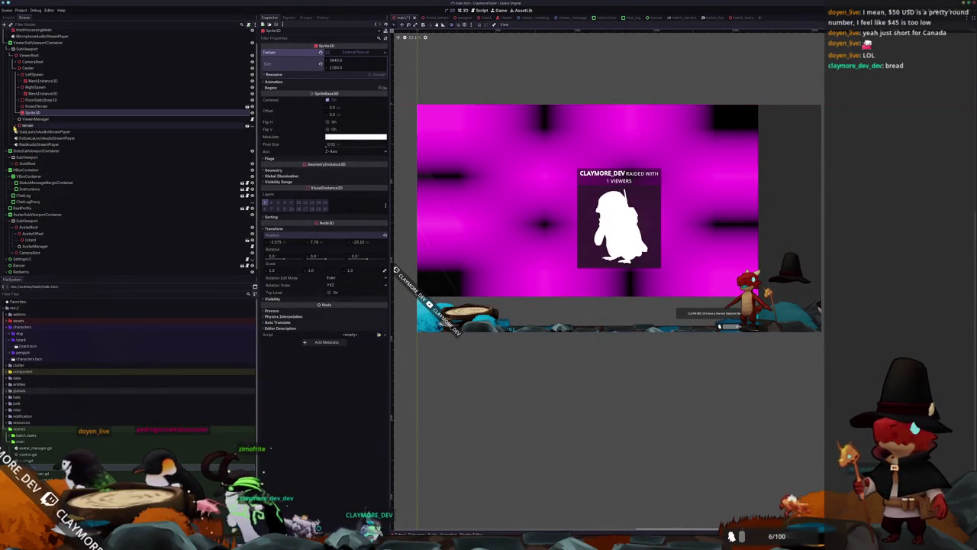
Expand CameraRoot and CameraPitch and select ViewerCamera to read its position and FOV.
click(17, 62)
click(20, 68)
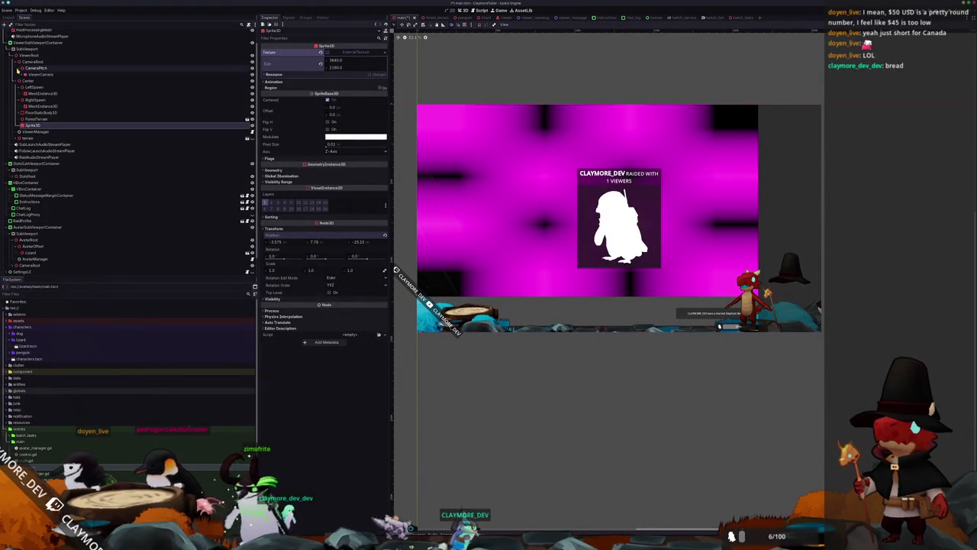
click(23, 75)
click(39, 75)
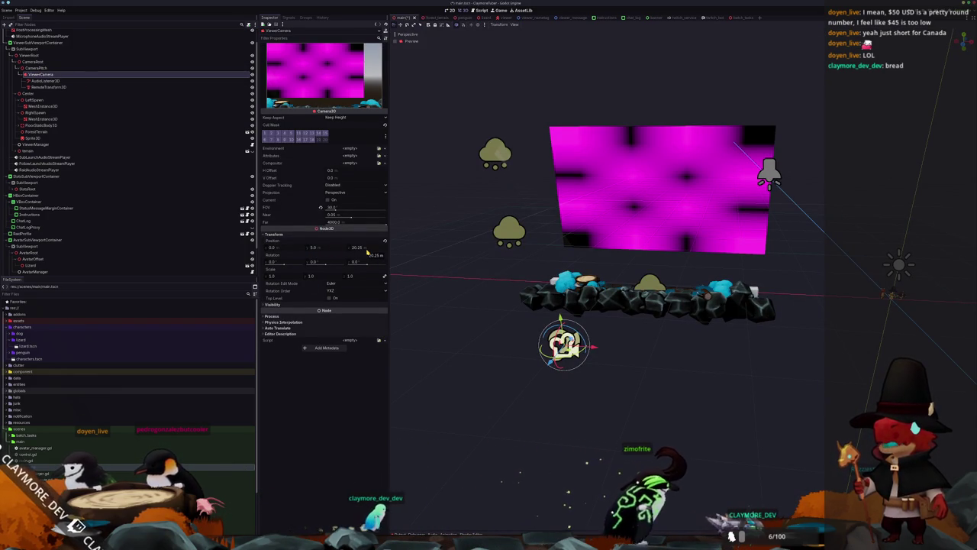
key(alt+Tab)
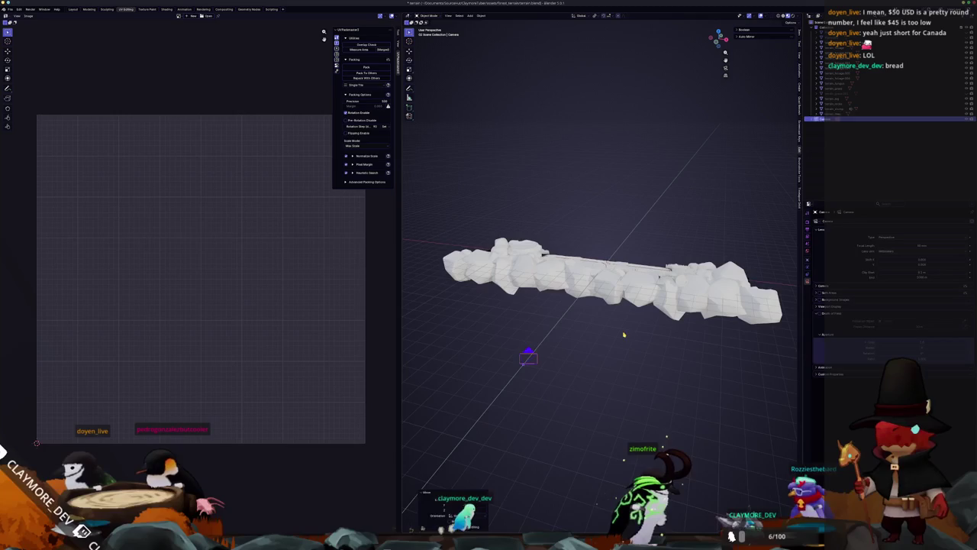
Add a Plain Axes empty in Blender and compare its placement with Godot's CameraRoot.
key(shift+a)
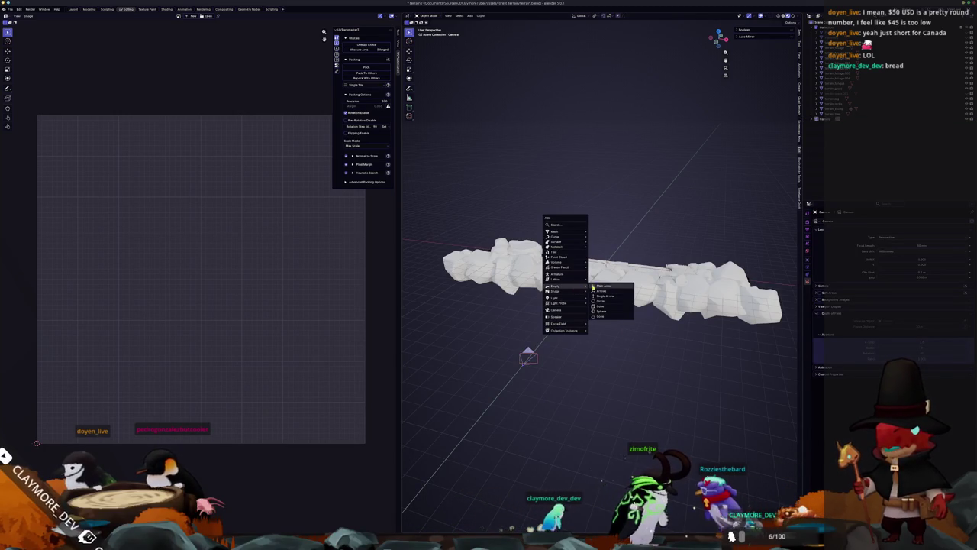
click(604, 286)
key(alt+Tab)
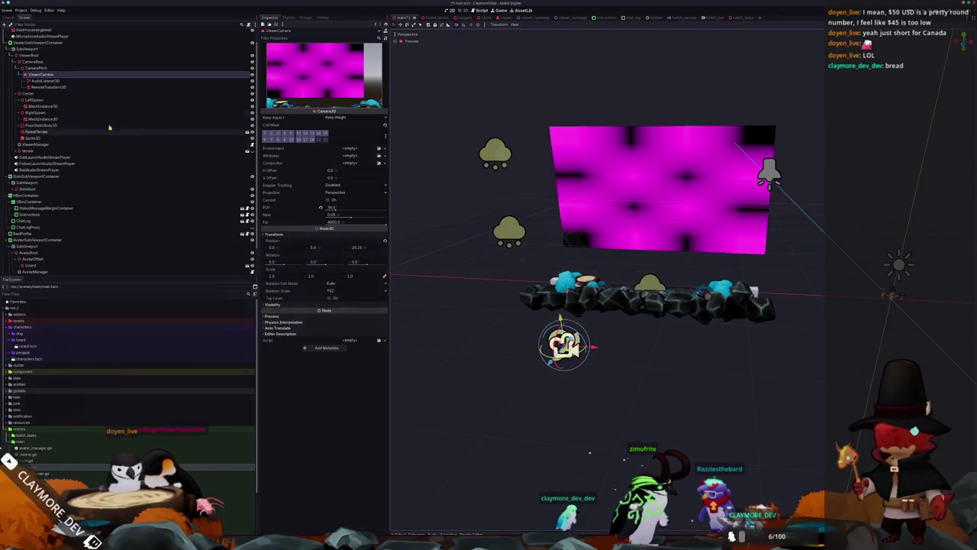
click(38, 61)
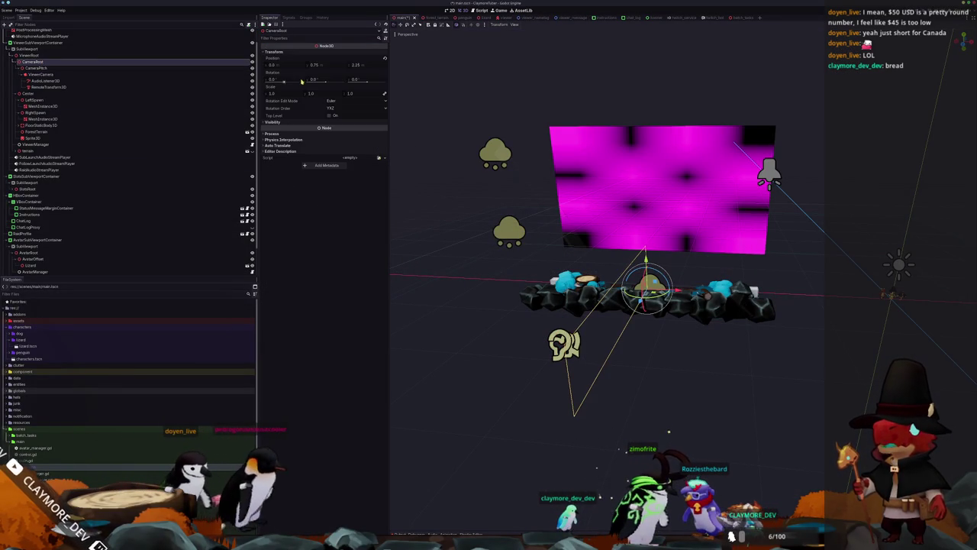
drag(397, 267, 494, 288)
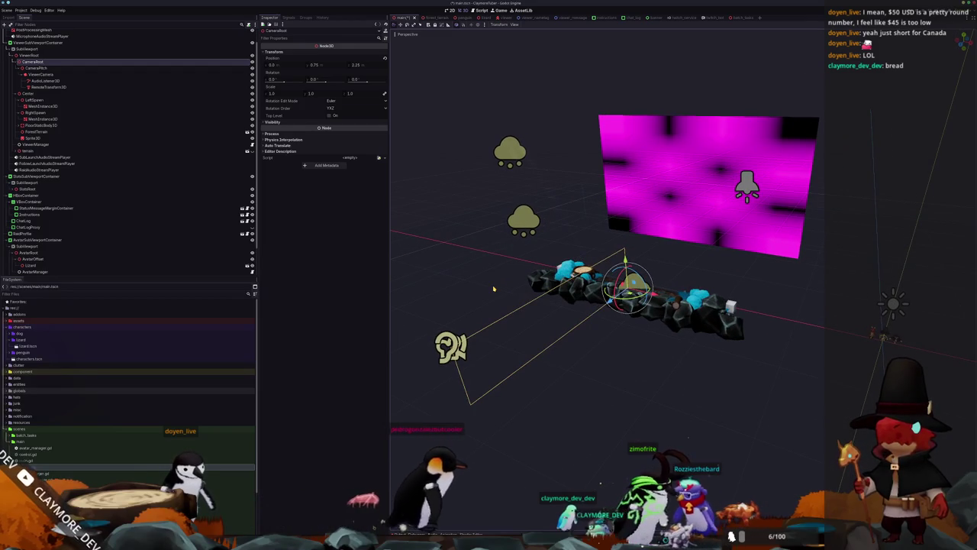
key(alt+Tab)
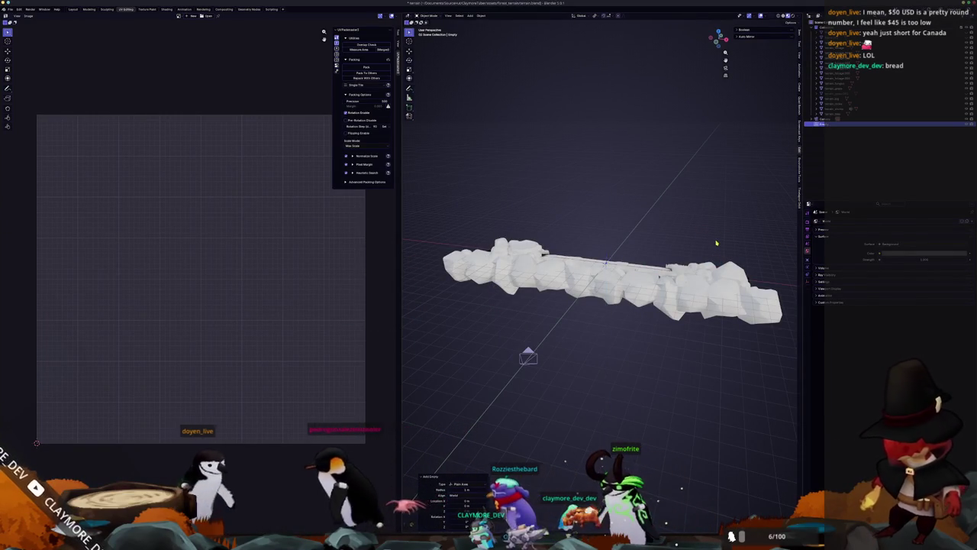
key(alt+Tab)
key(alt+Tab)
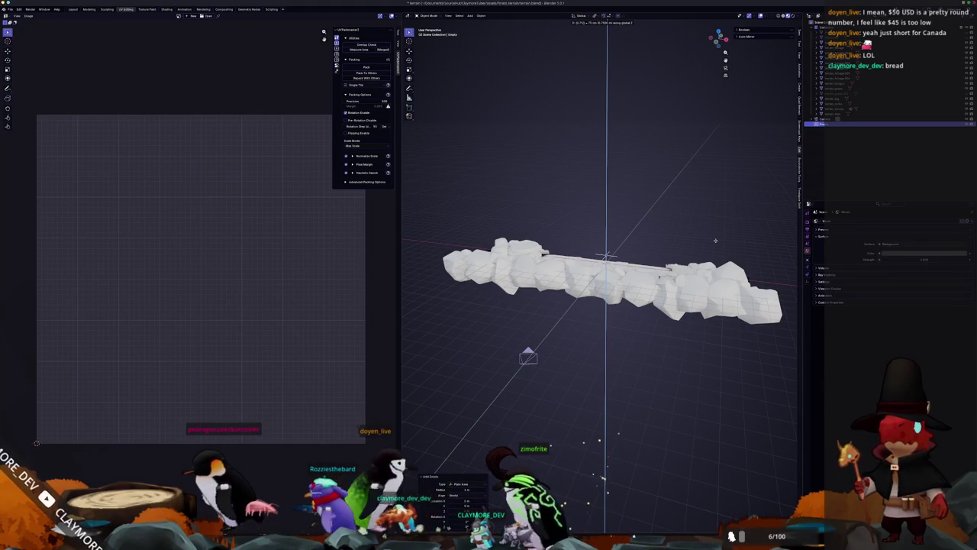
key(alt+Tab)
drag(660, 249, 649, 266)
scroll(650, 265, up, 2)
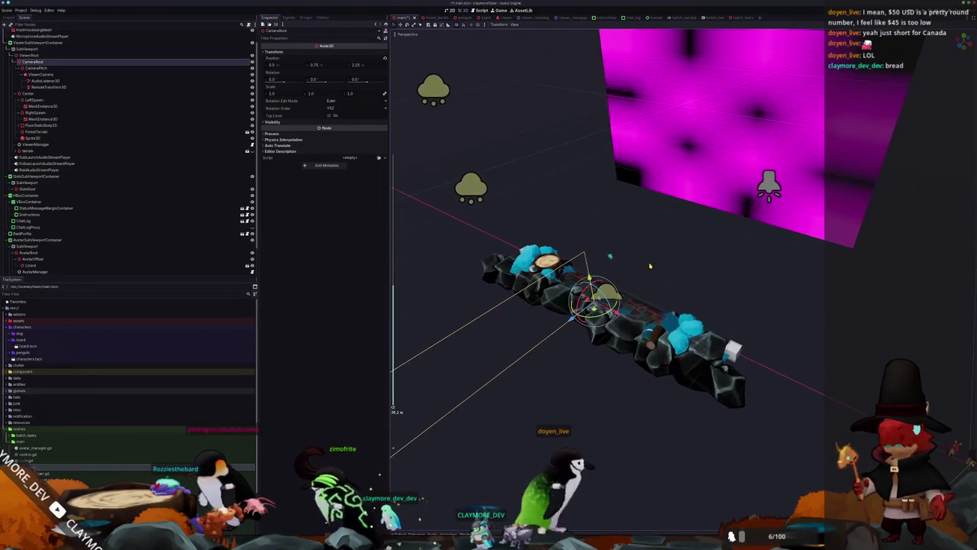
Add a second Plain Axes empty to the terrain scene and frame the view on it.
key(alt+Tab)
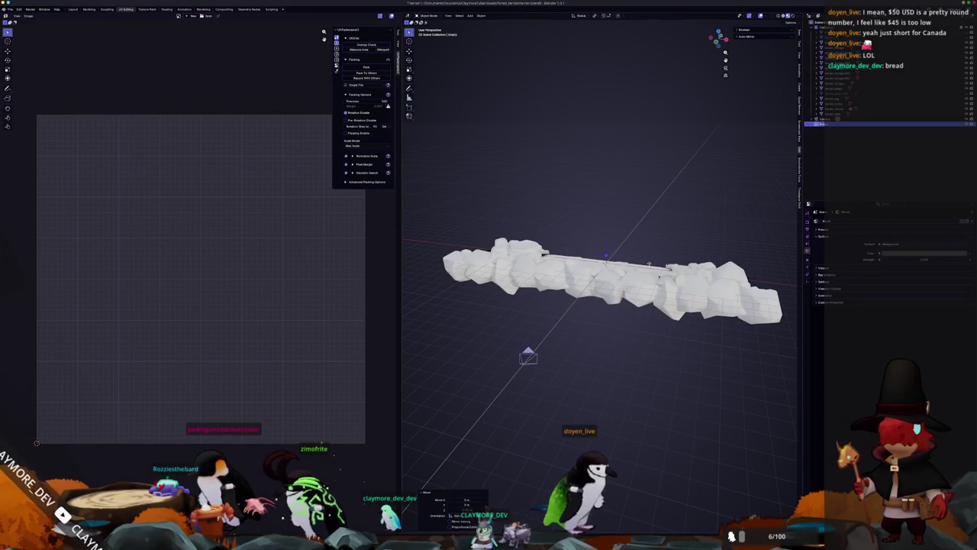
mouse_move(649, 265)
mouse_down()
mouse_move(617, 342)
mouse_move(558, 343)
mouse_move(562, 335)
mouse_up()
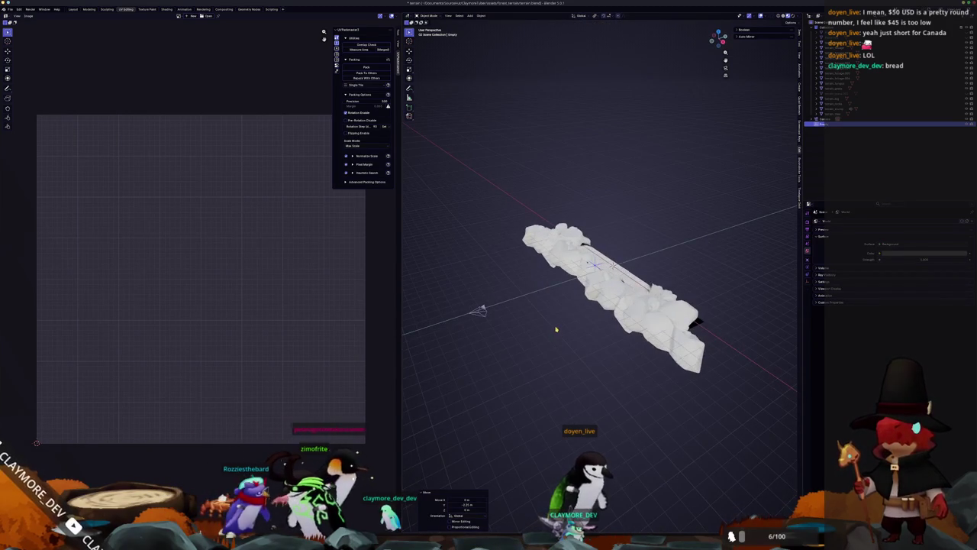
key(shift+a)
key(Escape)
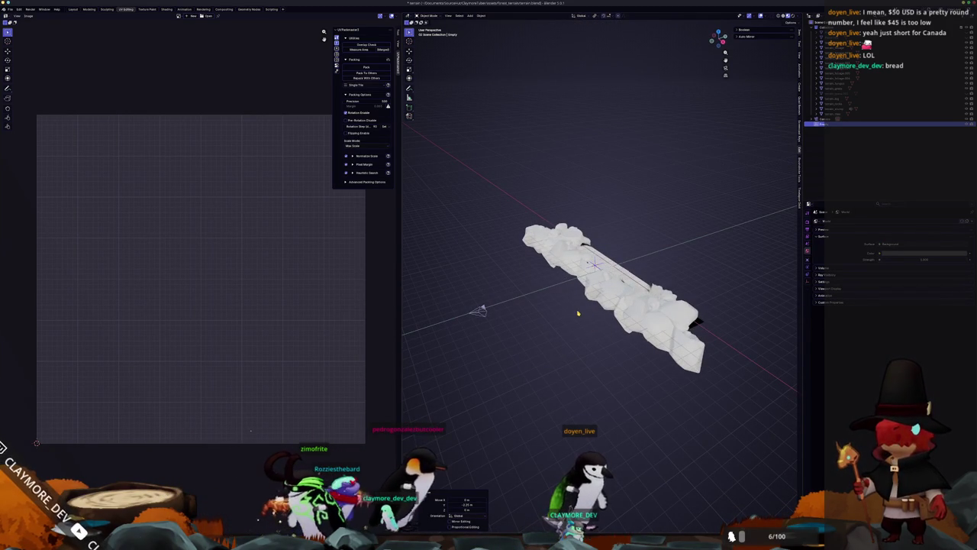
key(shift+a)
click(598, 313)
key(KP_Decimal)
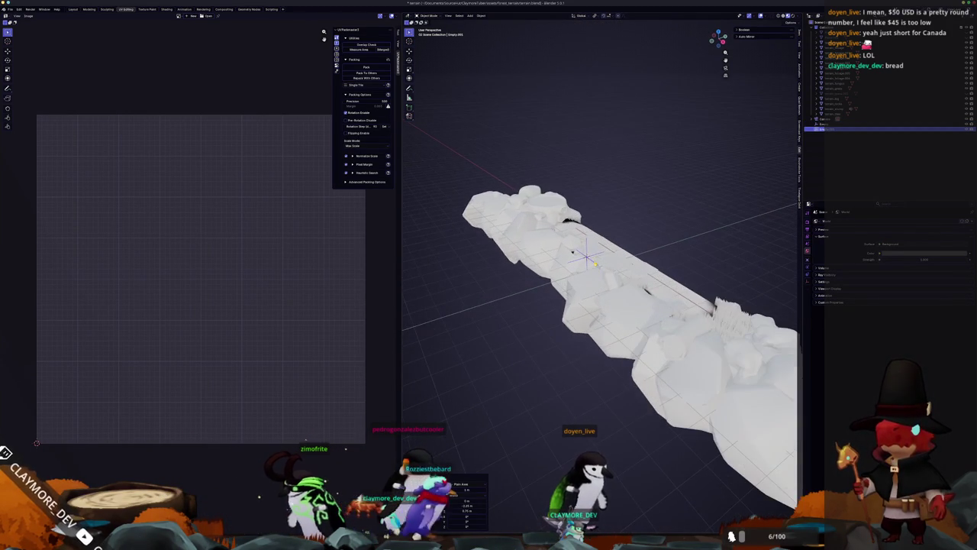
key(alt+Tab)
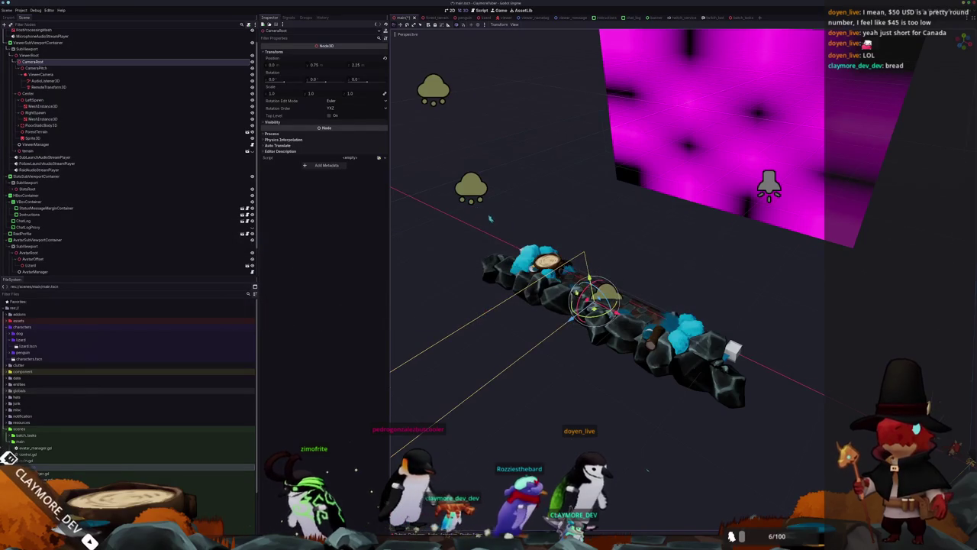
Inspect the CameraPitch and ViewerCamera transform values in Godot's Inspector.
click(66, 69)
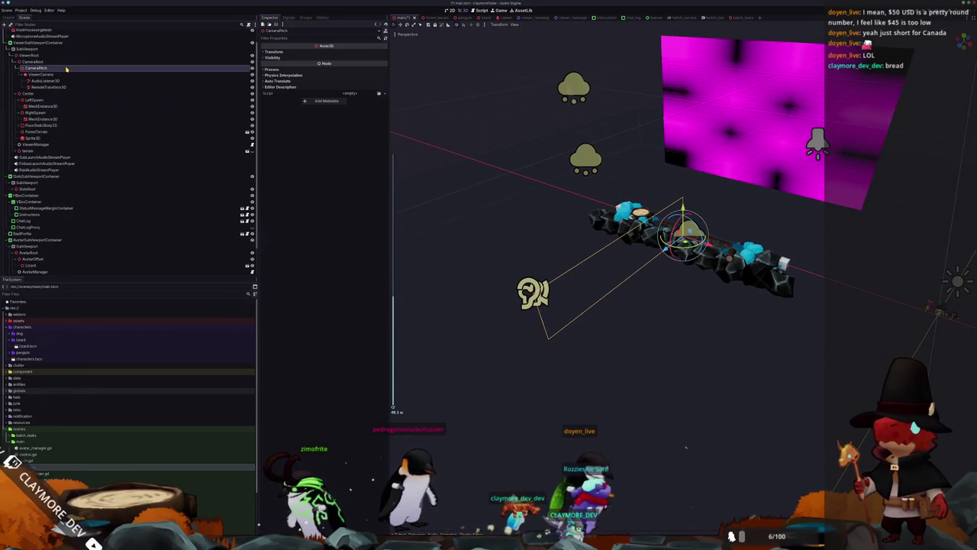
click(290, 53)
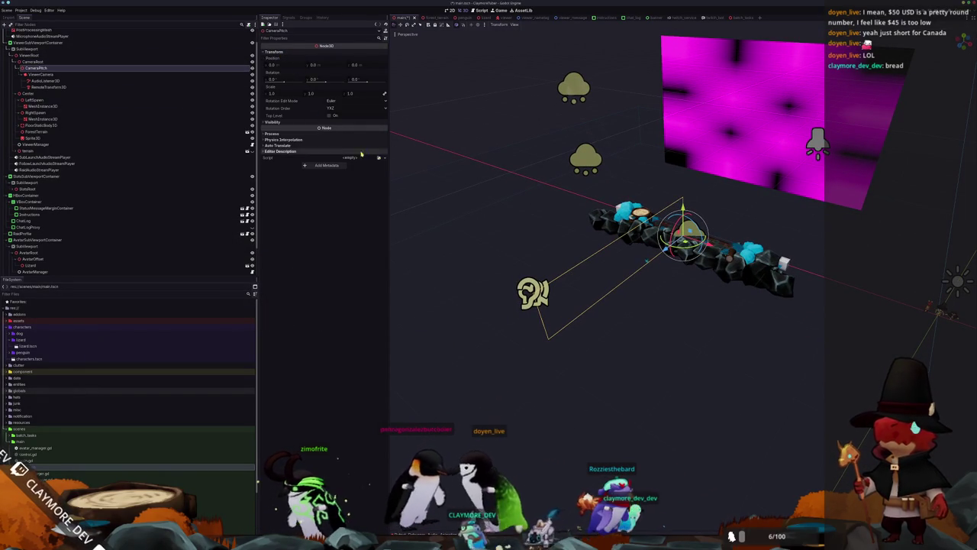
click(42, 74)
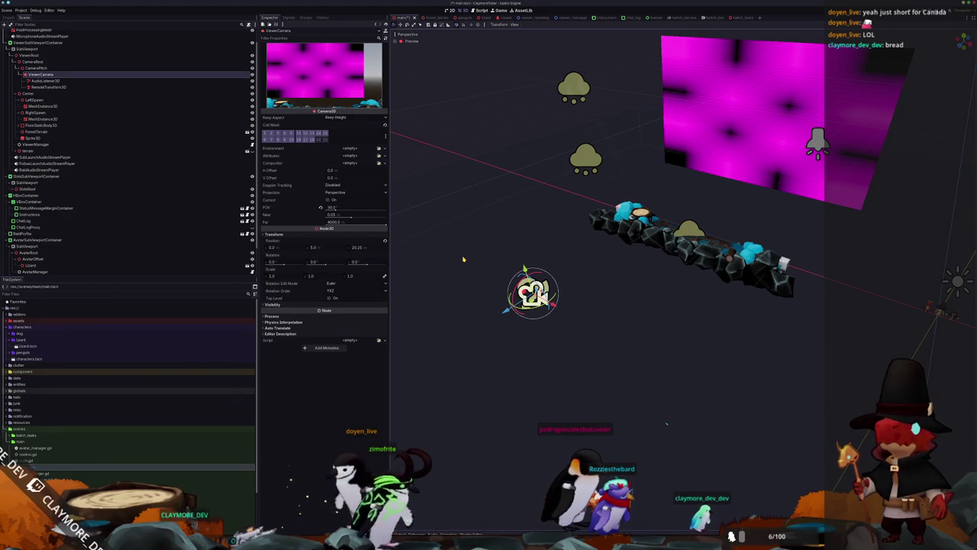
click(64, 68)
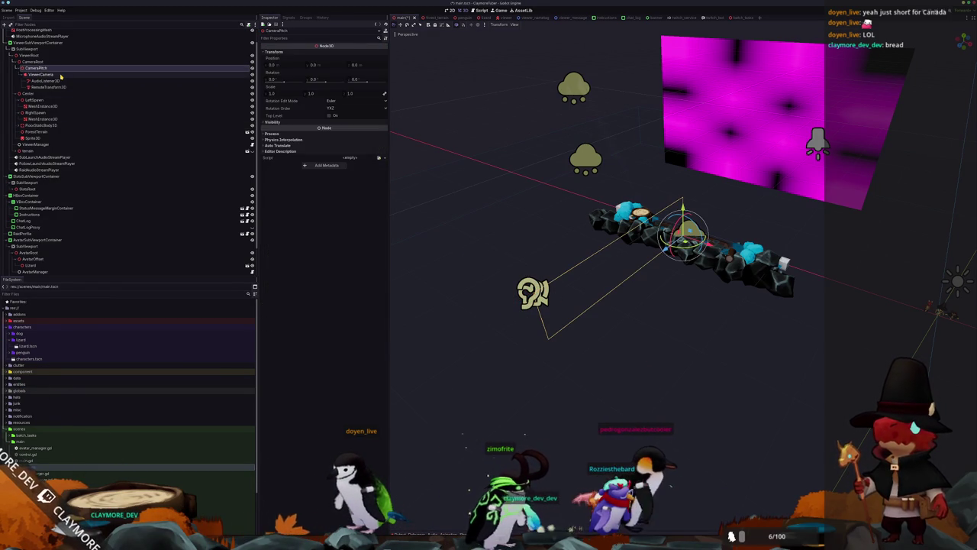
click(60, 76)
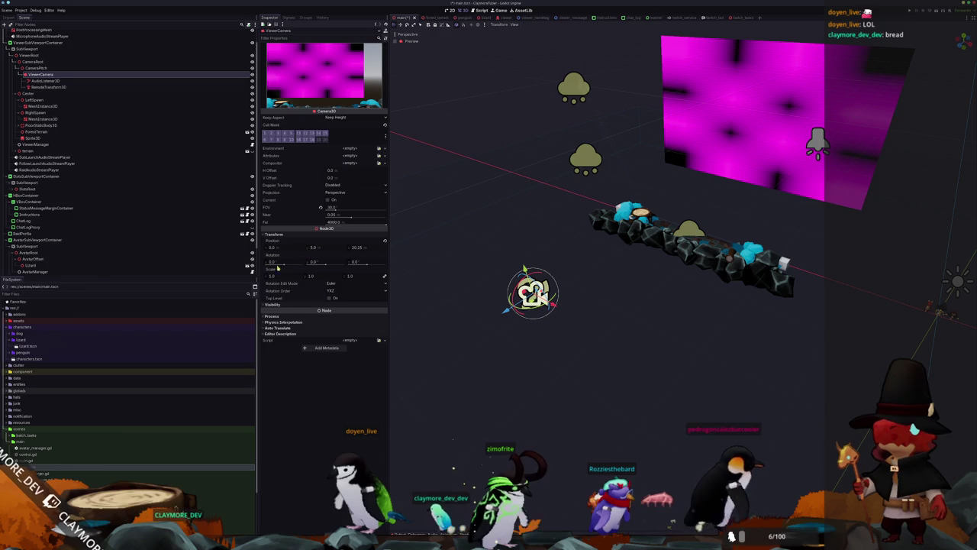
key(alt+Tab)
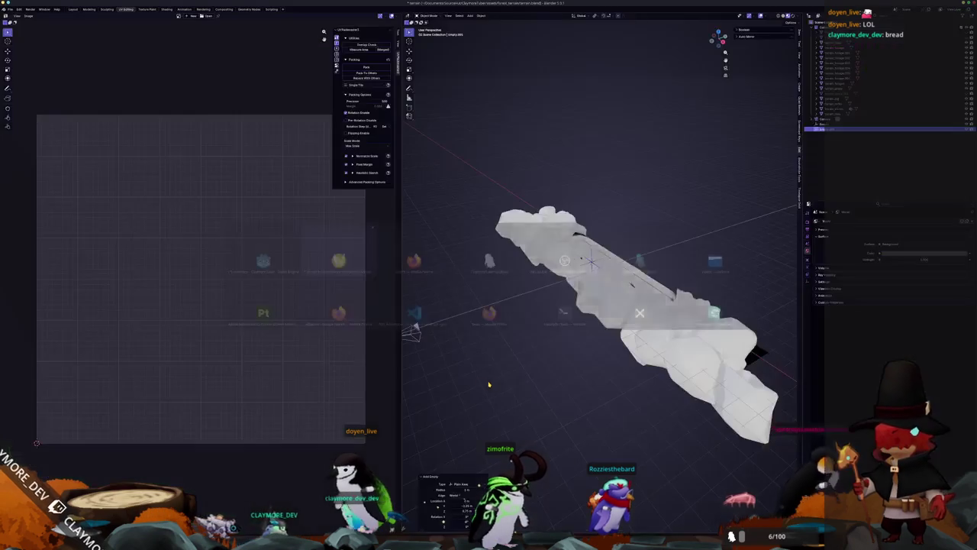
Snap the camera to the 3D cursor, rotate it 90° about X, and look through it.
scroll(687, 210, down, 1)
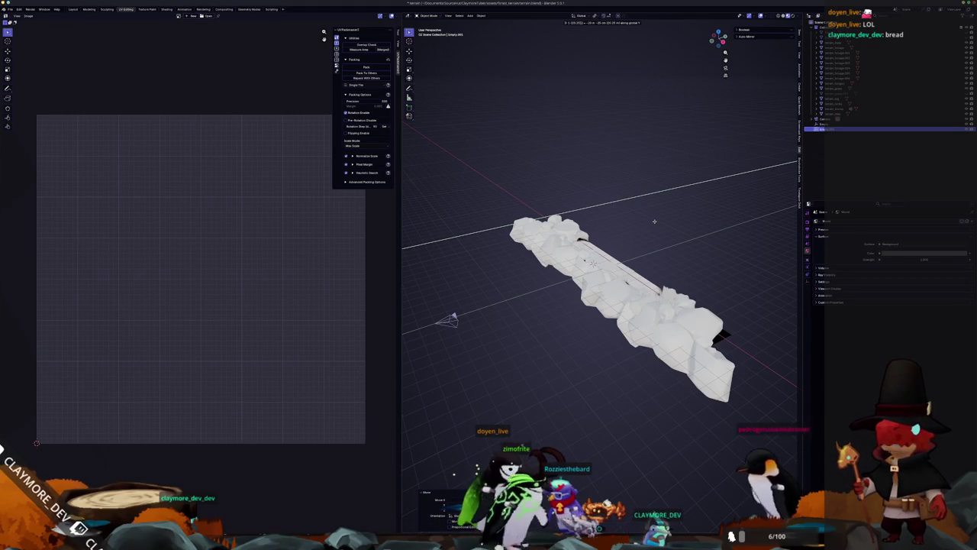
scroll(508, 290, down, 3)
scroll(565, 318, up, 3)
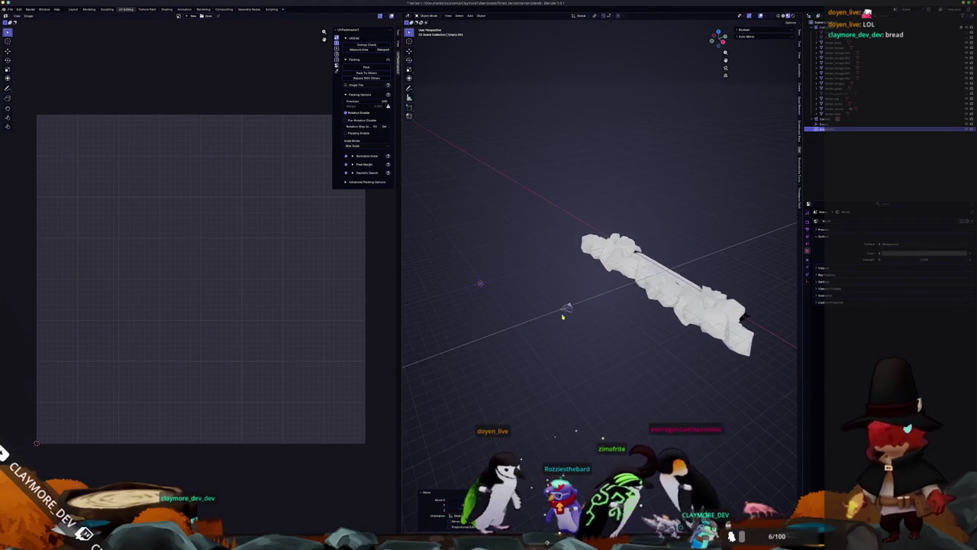
click(566, 308)
key(shift+s)
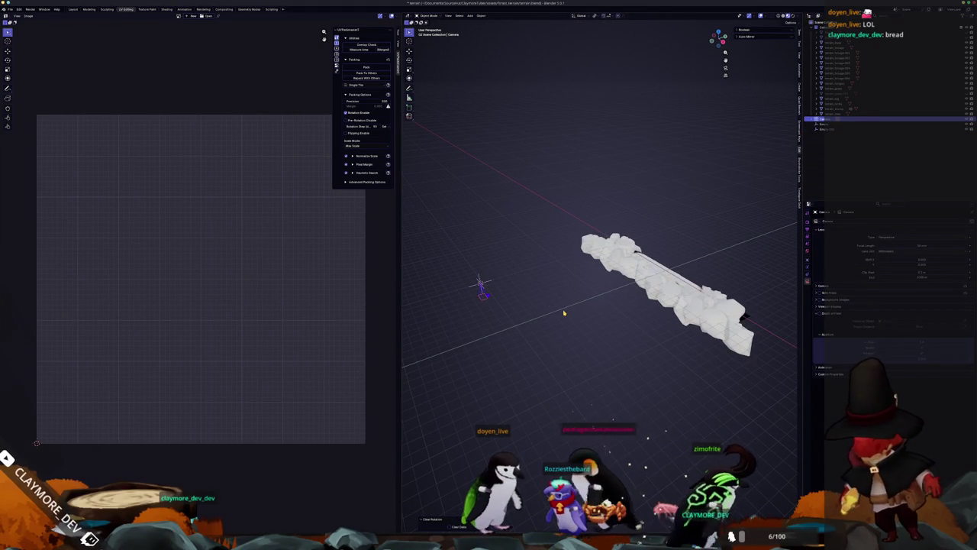
text(rx90)
key(Return)
key(KP_0)
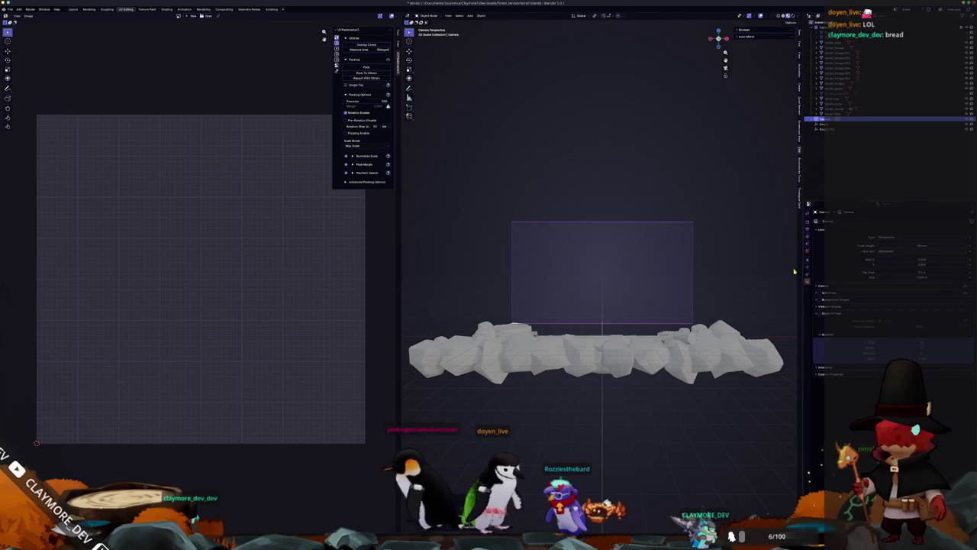
Set the camera lens to Field of View using Godot's ViewerCamera FOV value.
key(alt+Tab)
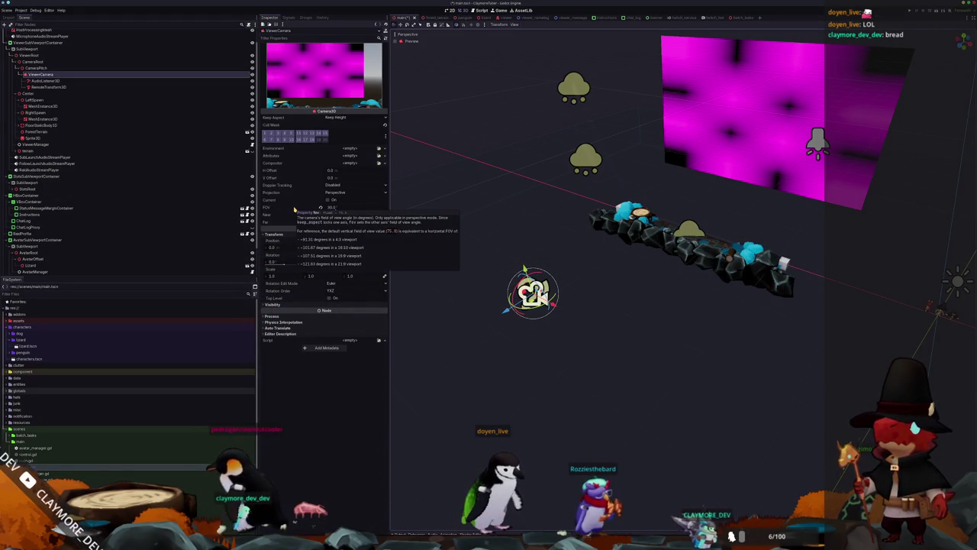
key(alt+Tab)
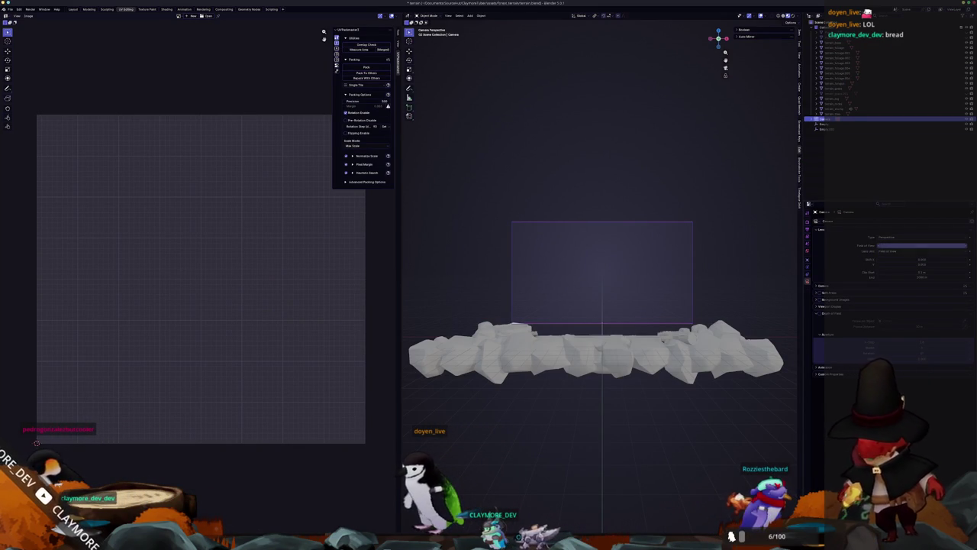
key(Return)
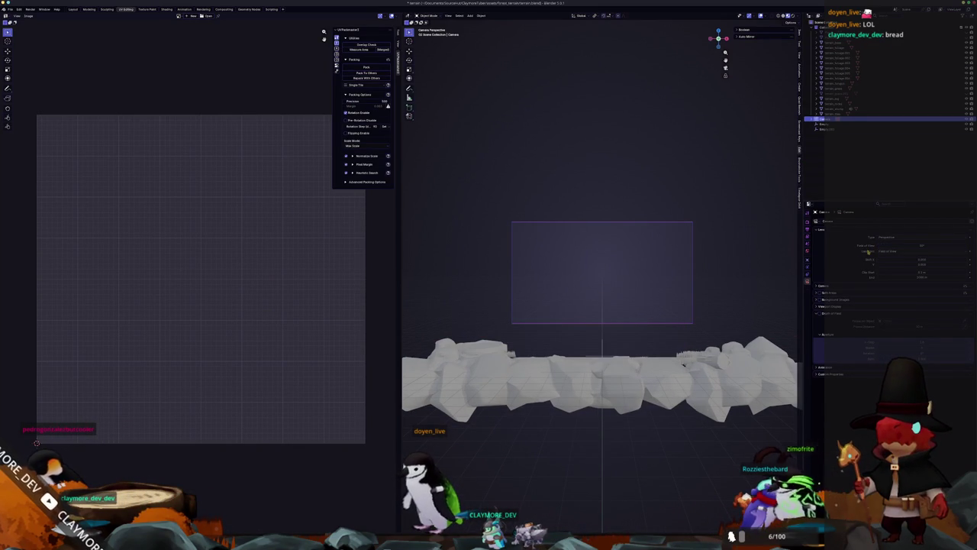
scroll(712, 347, down, 3)
mouse_move(712, 347)
mouse_down()
mouse_move(633, 305)
mouse_move(574, 336)
mouse_move(633, 339)
mouse_move(658, 297)
mouse_up()
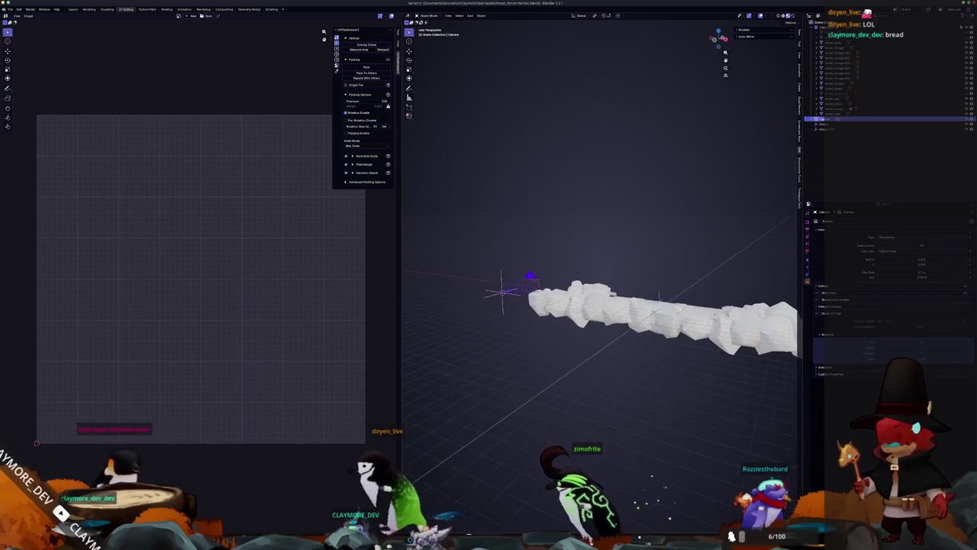
click(808, 228)
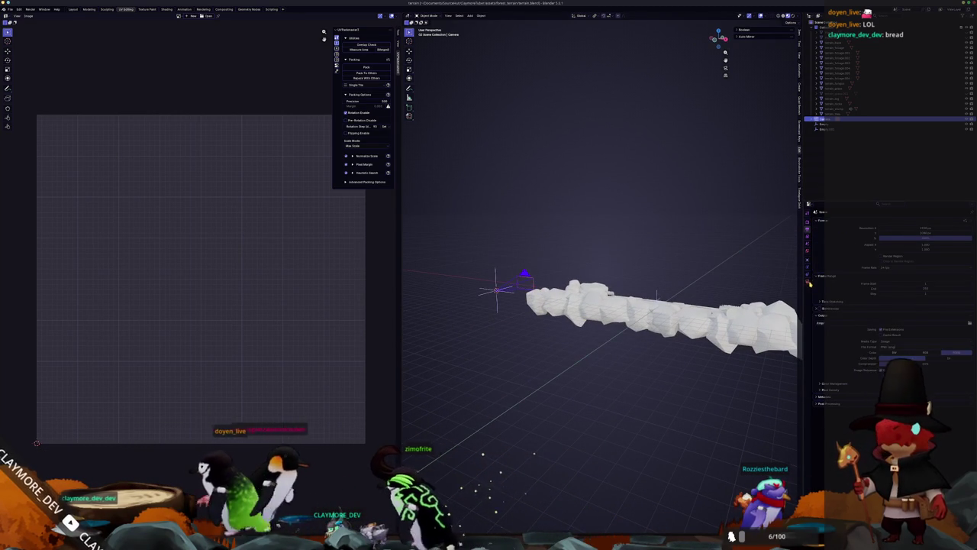
click(808, 282)
key(KP_0)
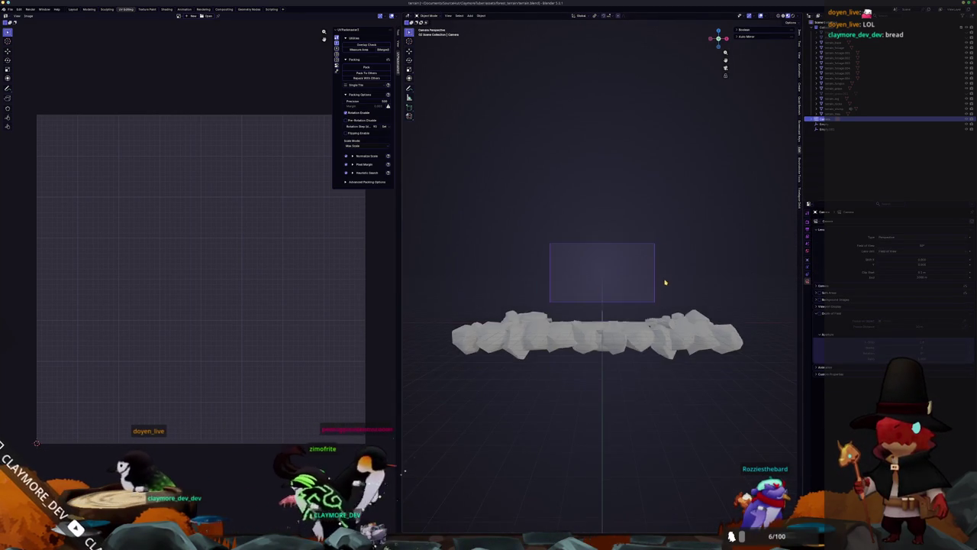
key(alt+Tab)
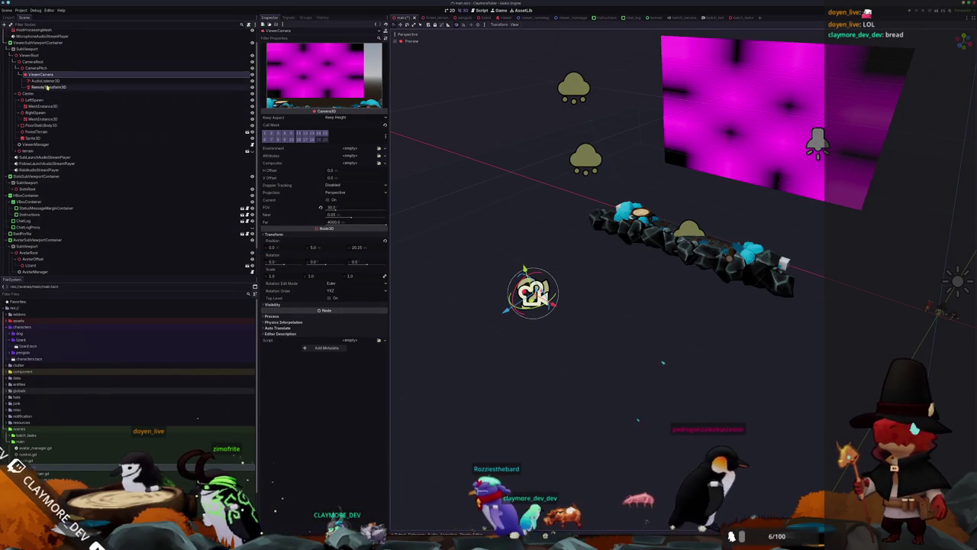
Reset the ForestTerrain node's Z position so it sits at 0, 0, 0.
click(51, 68)
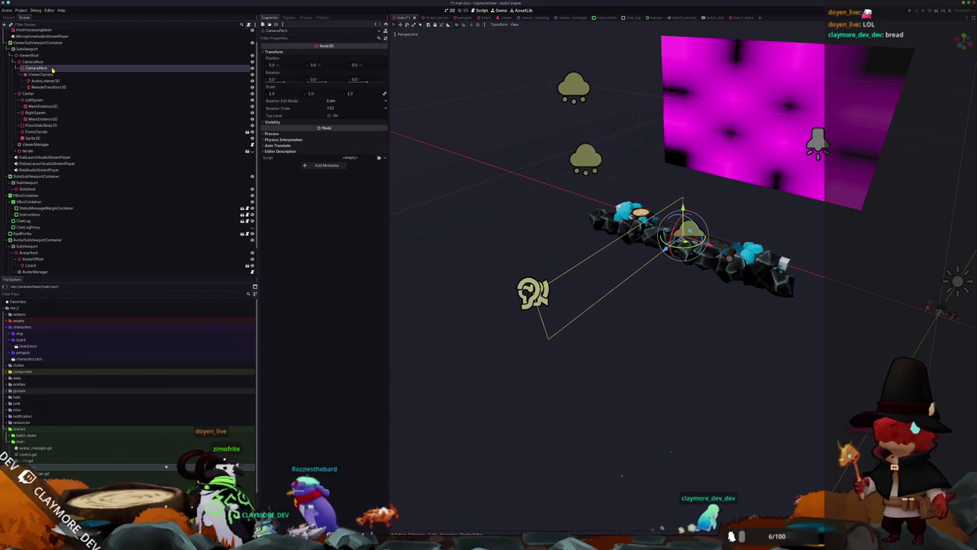
click(53, 62)
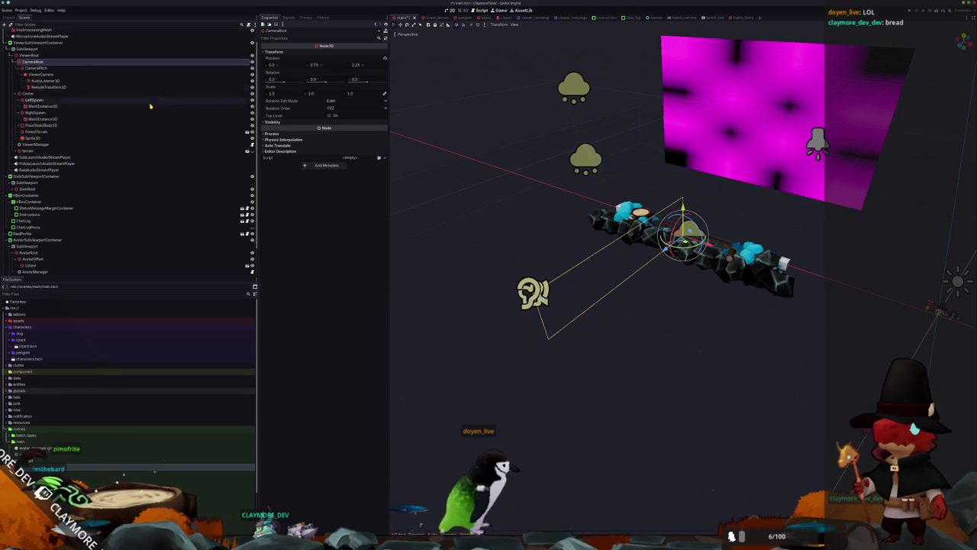
click(37, 132)
mouse_move(603, 271)
mouse_down()
mouse_move(537, 268)
mouse_move(394, 150)
mouse_up()
click(273, 52)
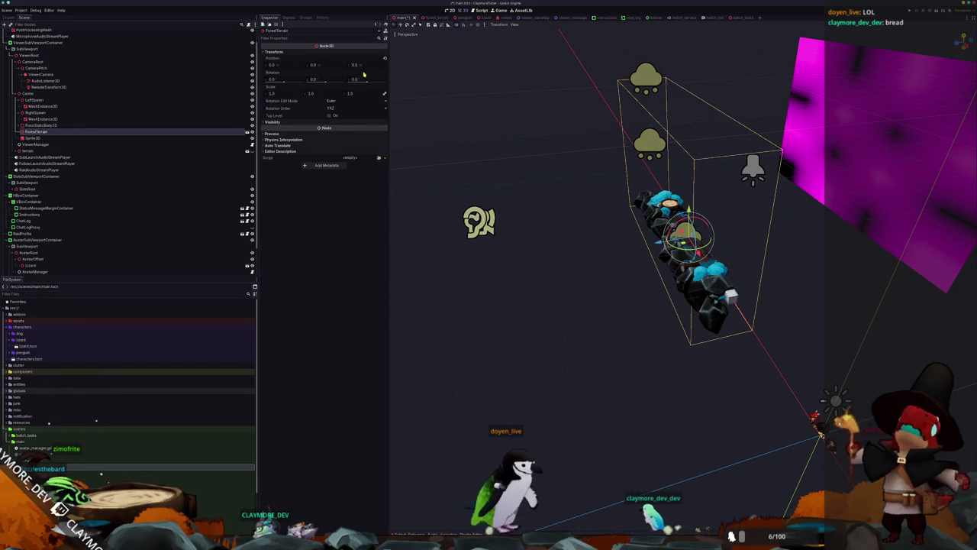
scroll(480, 124, up, 2)
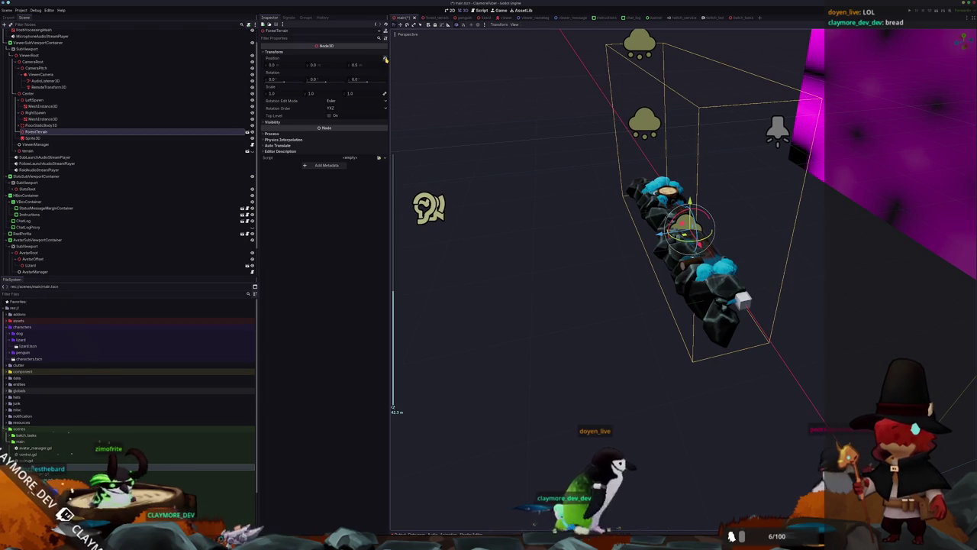
click(385, 58)
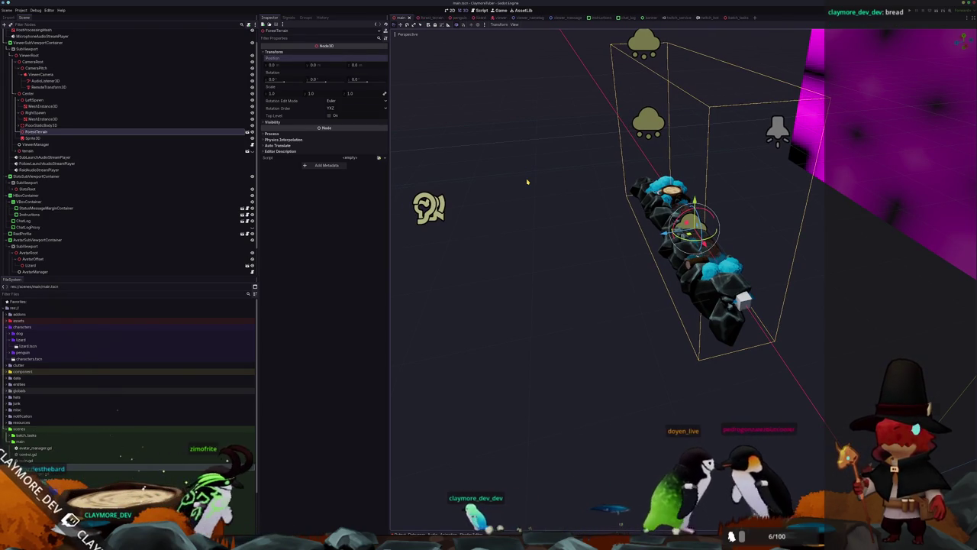
key(alt+Tab)
scroll(527, 193, up, 4)
scroll(527, 194, up, 1)
scroll(526, 193, down, 3)
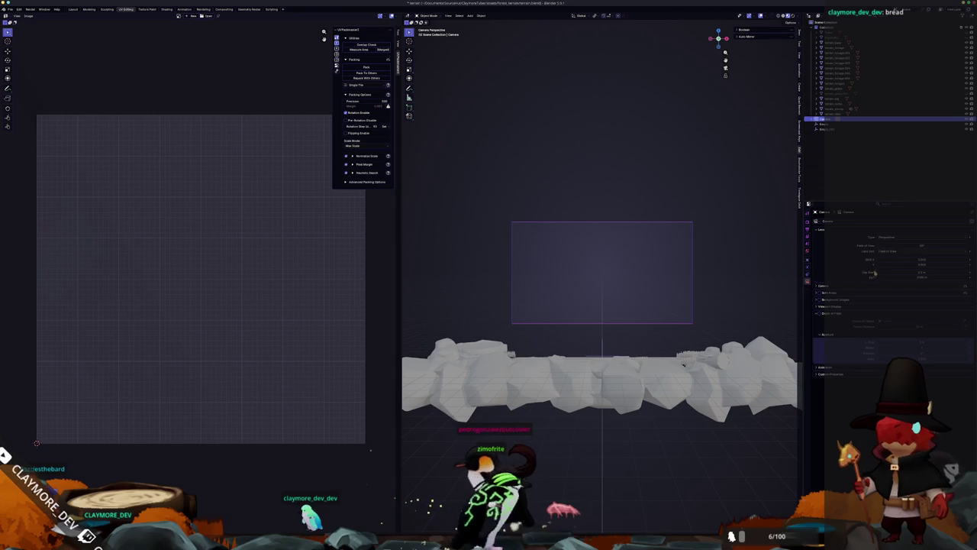
Try different Focal Length and Field of View values on the Blender camera.
drag(909, 245, 840, 245)
drag(908, 245, 878, 245)
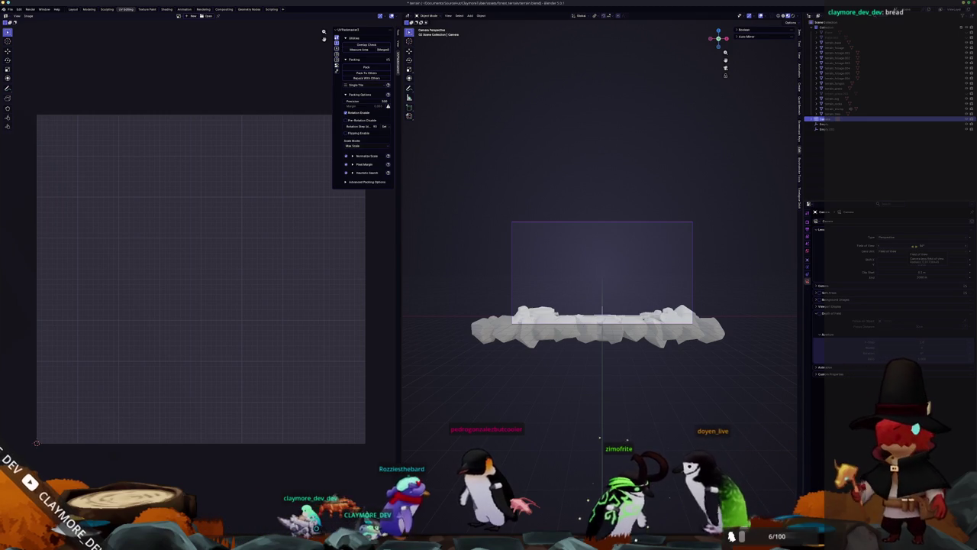
mouse_move(914, 245)
mouse_down()
mouse_move(870, 245)
mouse_move(913, 245)
mouse_up()
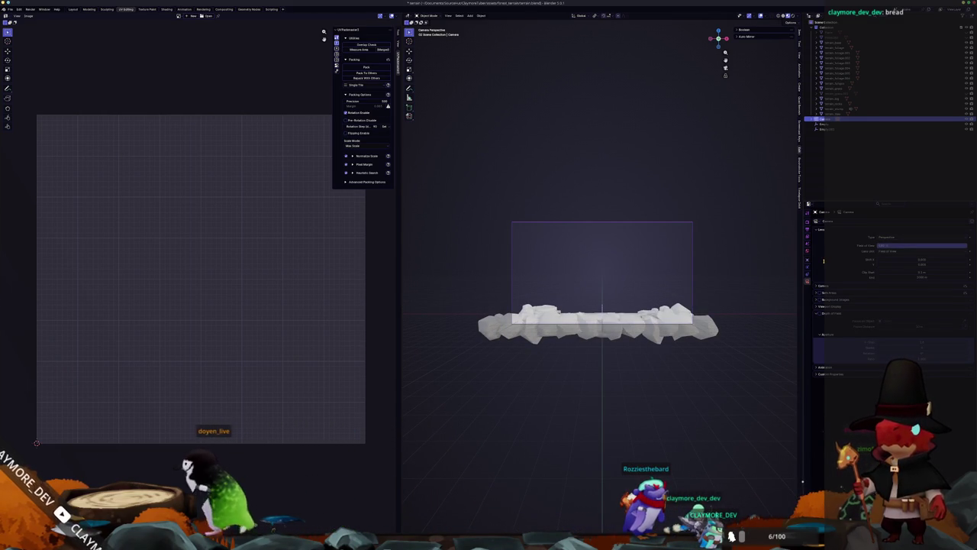
key(Return)
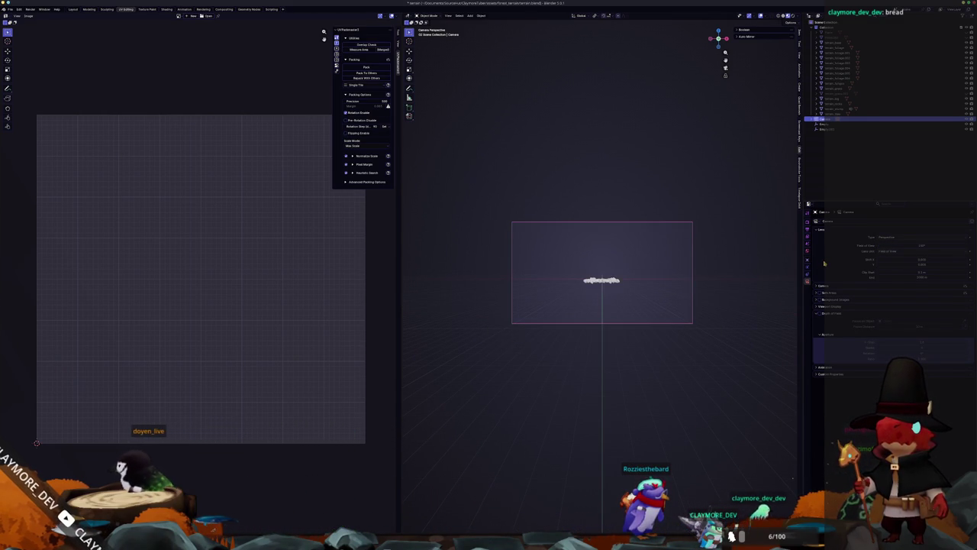
Undo the field of view change and return to Godot.
key(ctrl+z)
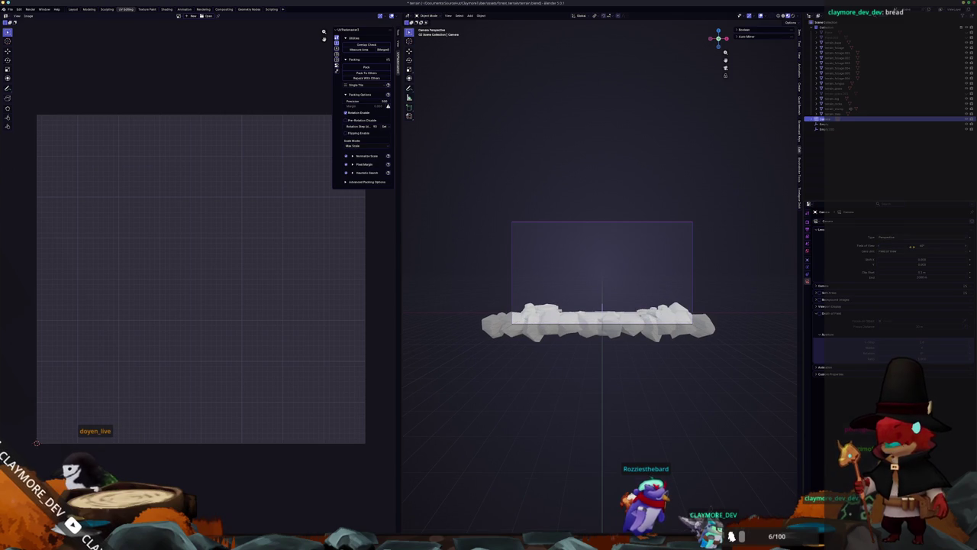
scroll(602, 290, up, 3)
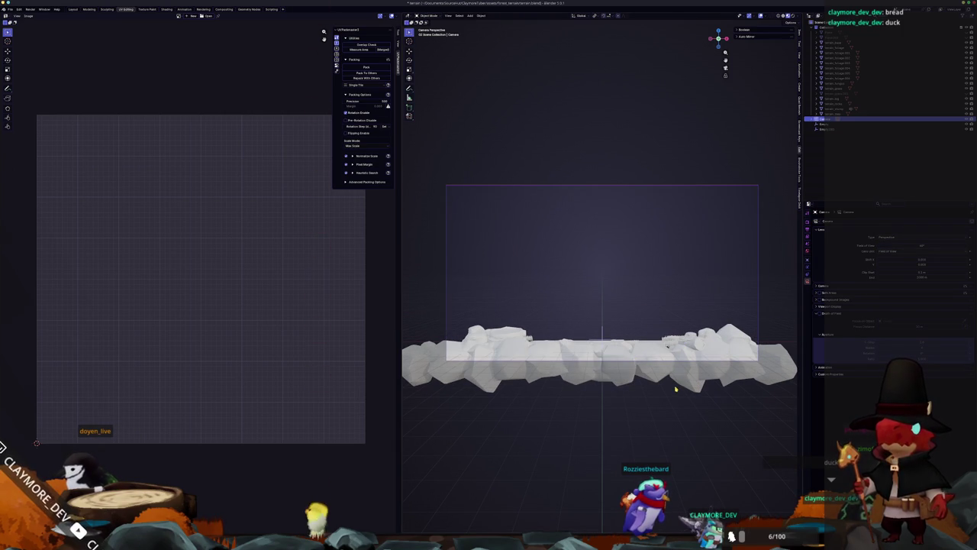
key(alt+Tab)
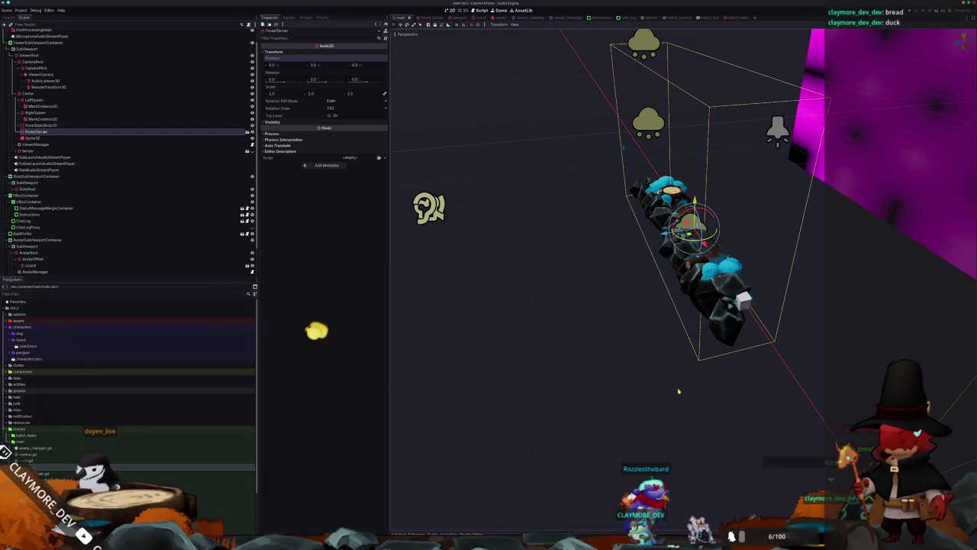
Select ViewerCamera in the Scene tree and inspect its FOV property.
key(alt+Tab)
key(alt+Tab)
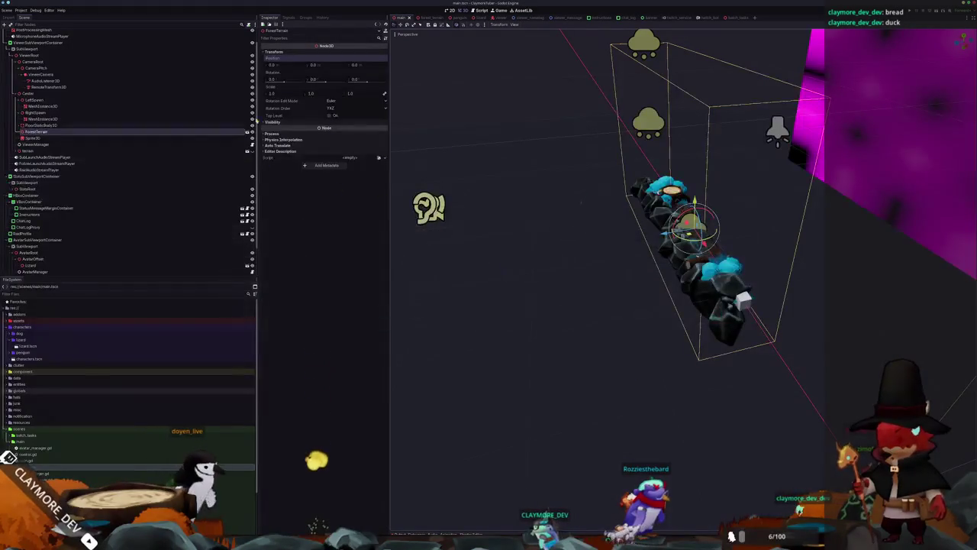
click(103, 88)
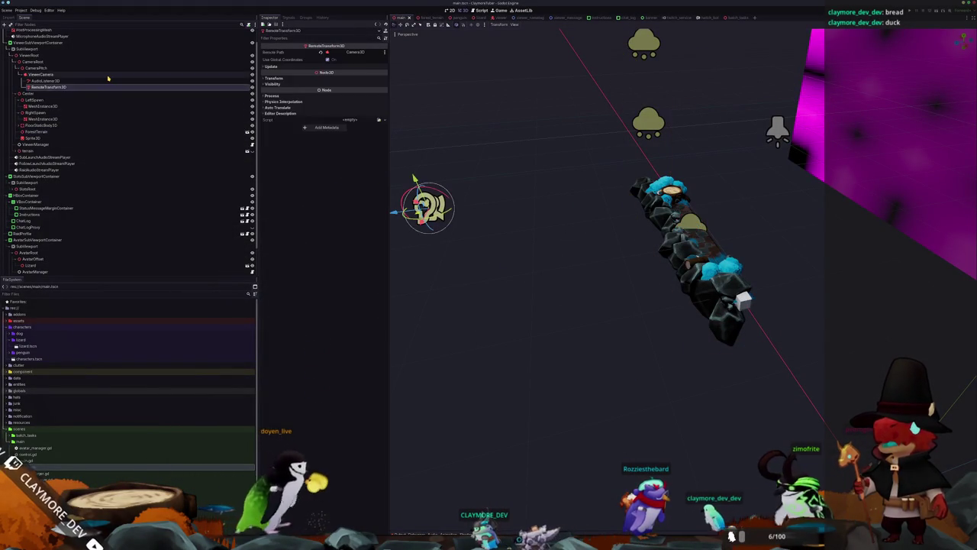
click(107, 74)
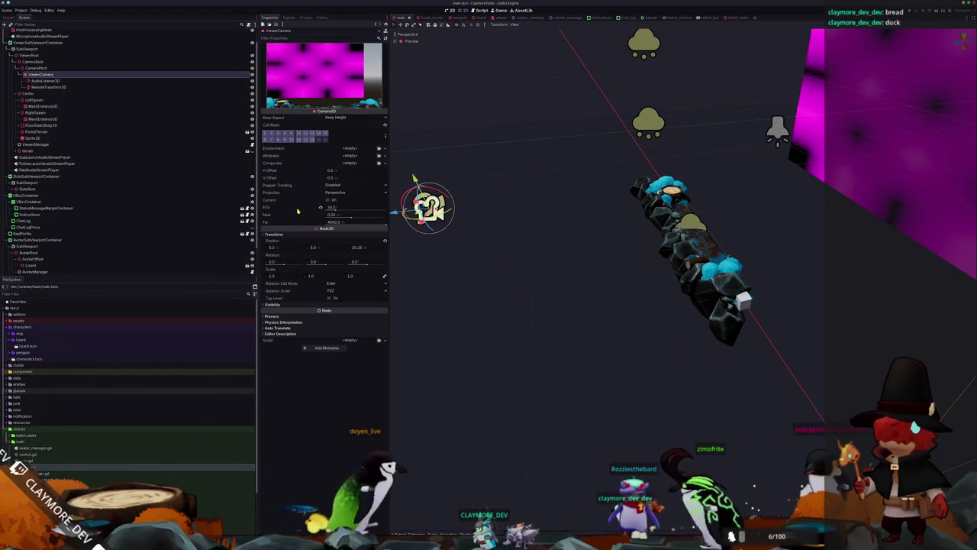
mouse_move(297, 210)
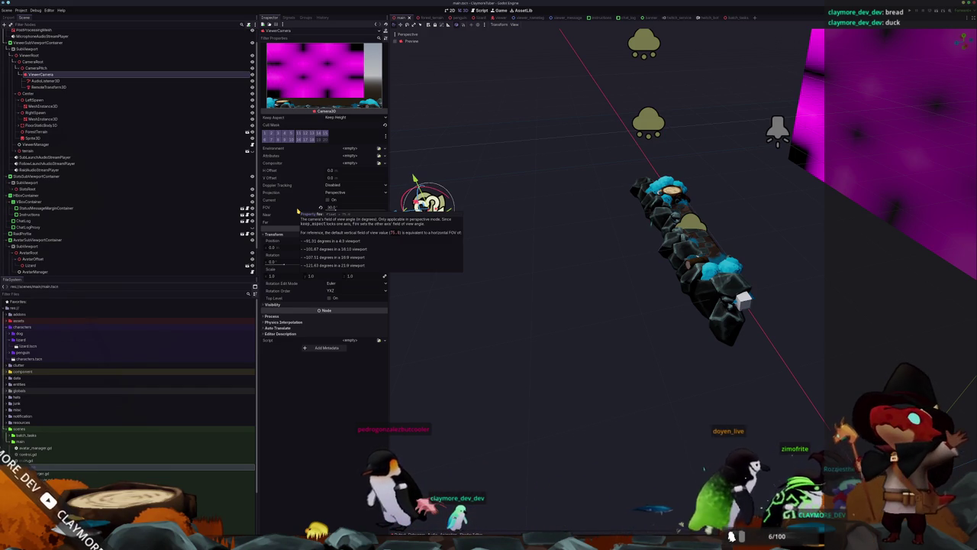
Launch the KCalc calculator from the application launcher.
key(super)
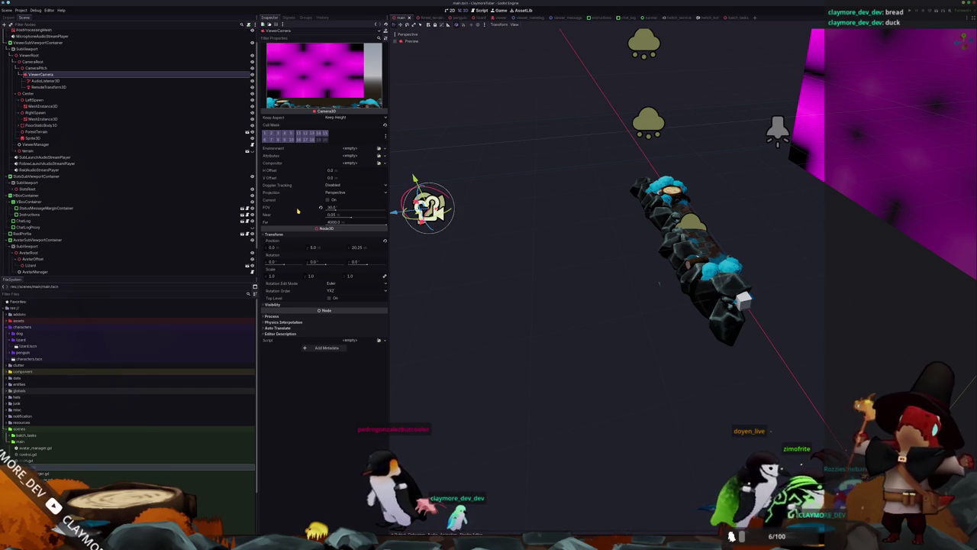
text(kcal)
key(Return)
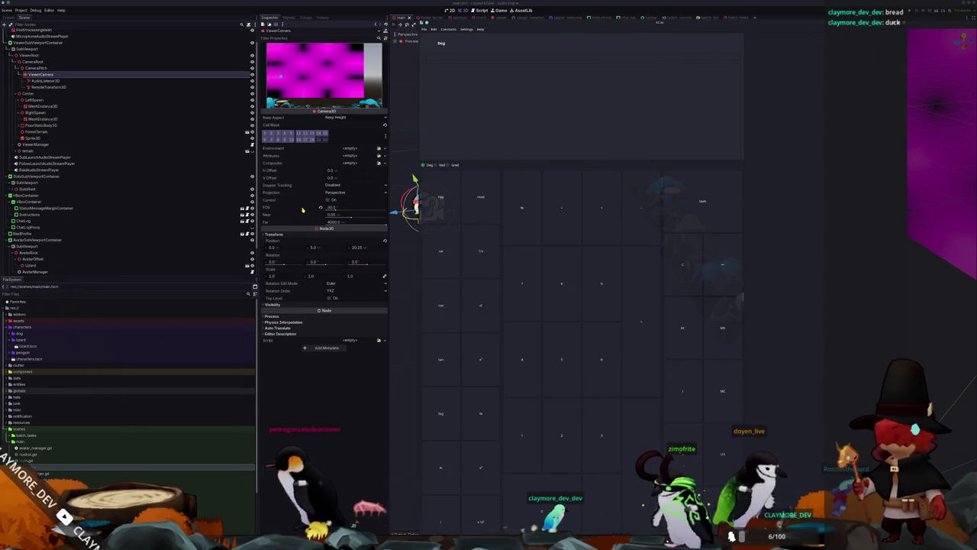
Calculate 4/3 × 75 in KCalc (99.9999999998), then close it and return to Godot.
mouse_move(302, 209)
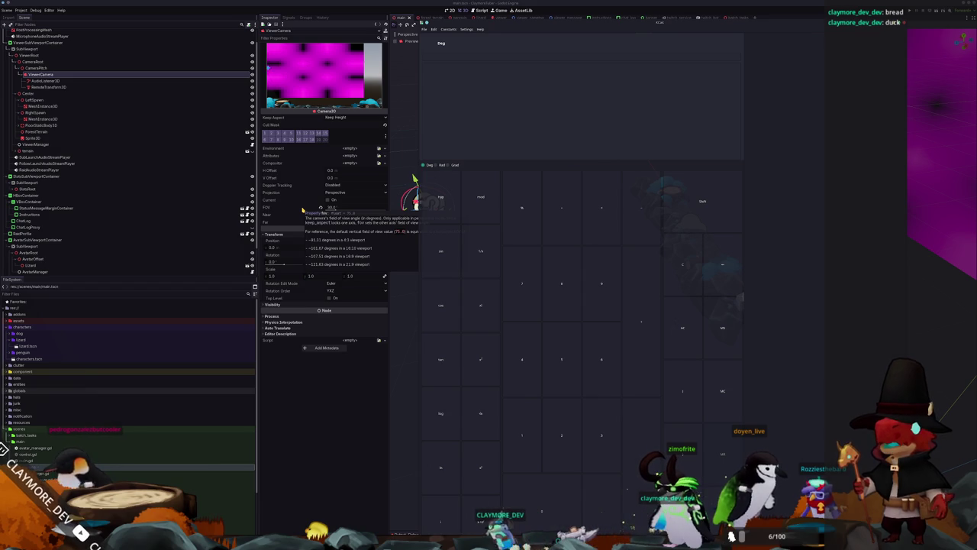
text(4/3)
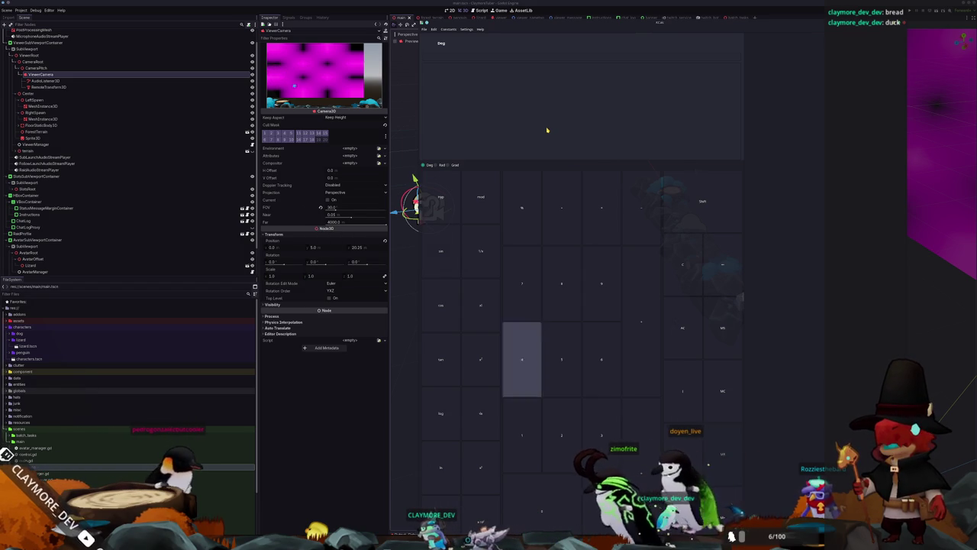
key(Return)
text(*75)
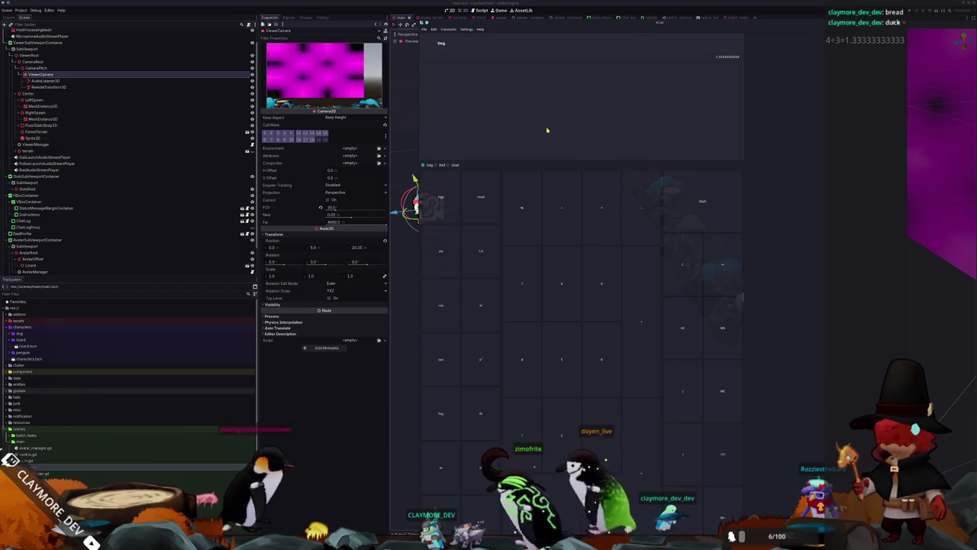
key(Return)
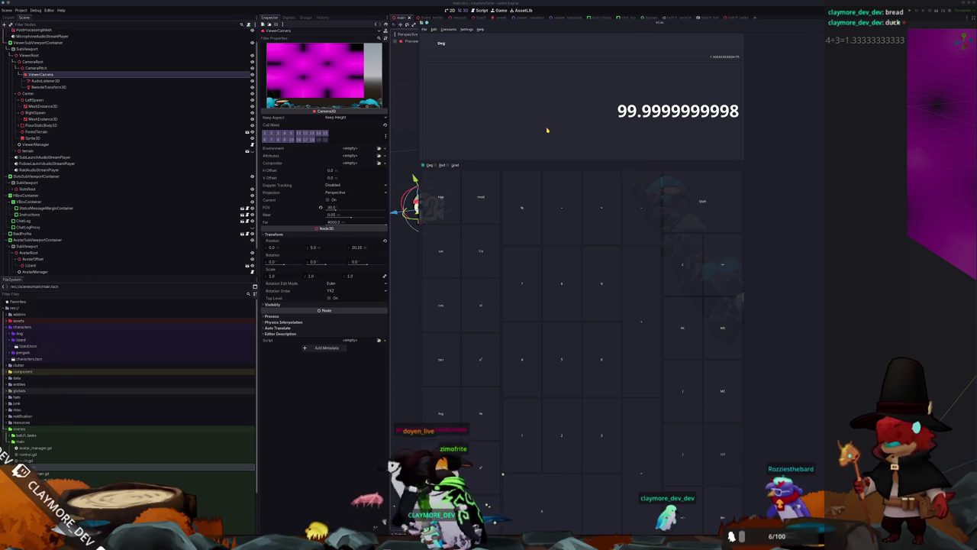
key(alt+F4)
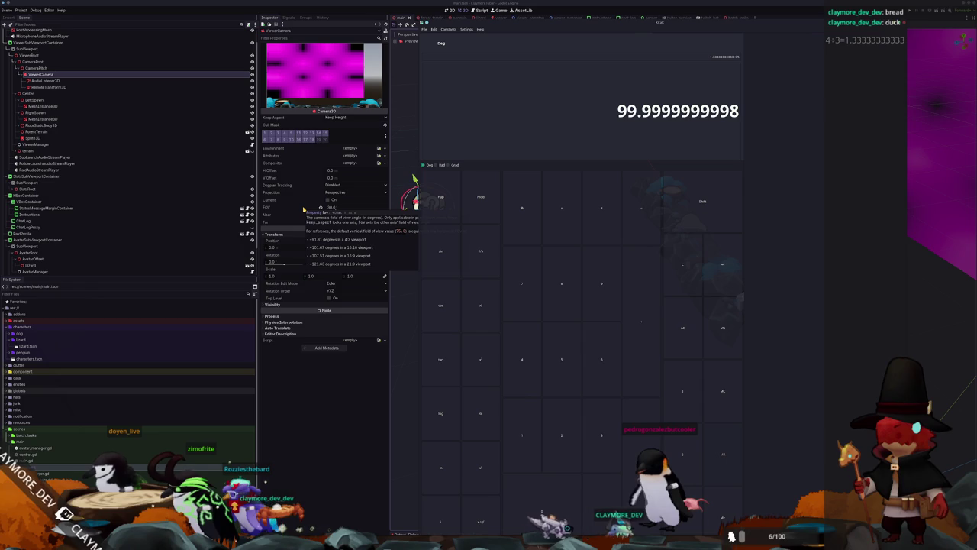
key(alt+Tab)
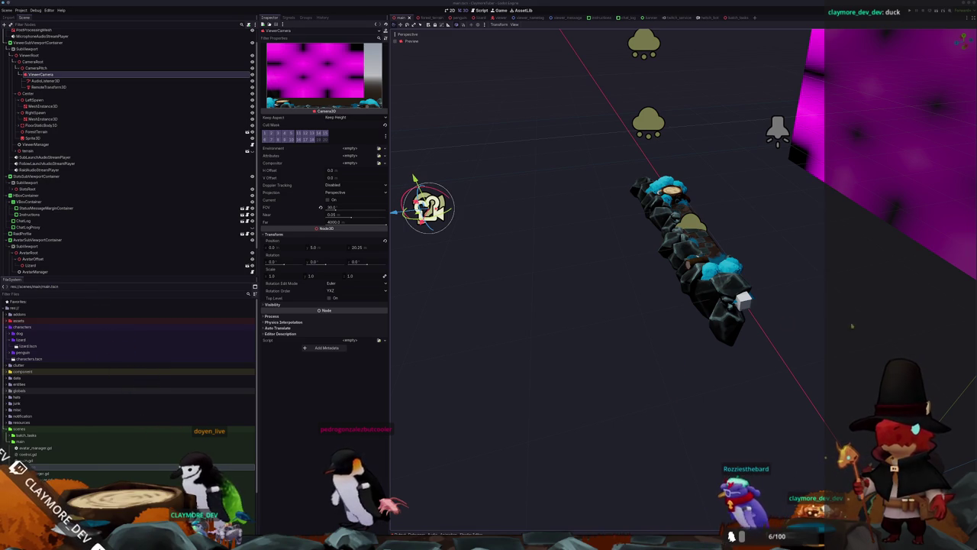
Orbit Godot's 3D viewport toward the magenta wall, then bring Blender to the front.
scroll(620, 271, up, 3)
mouse_move(620, 272)
mouse_down()
mouse_move(641, 257)
mouse_move(690, 309)
mouse_up()
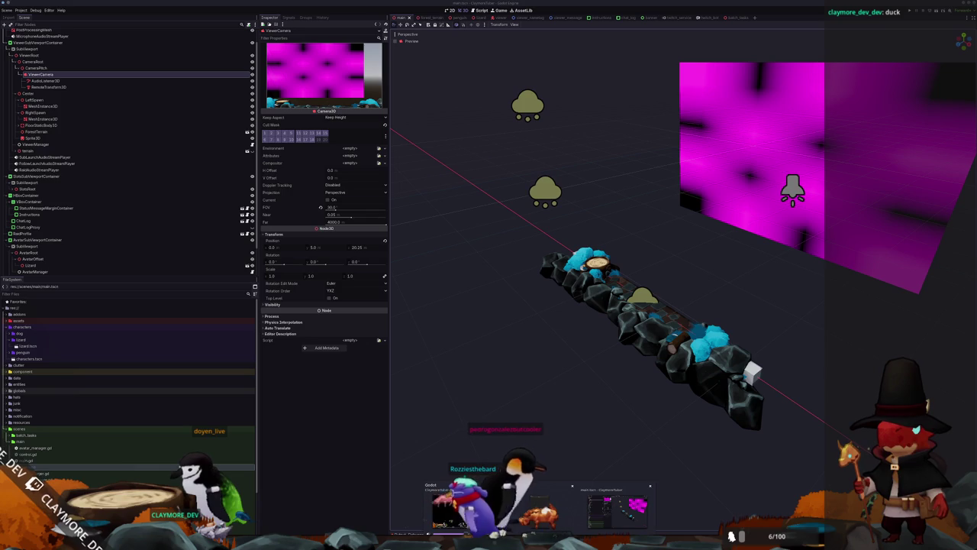
key(alt+Tab)
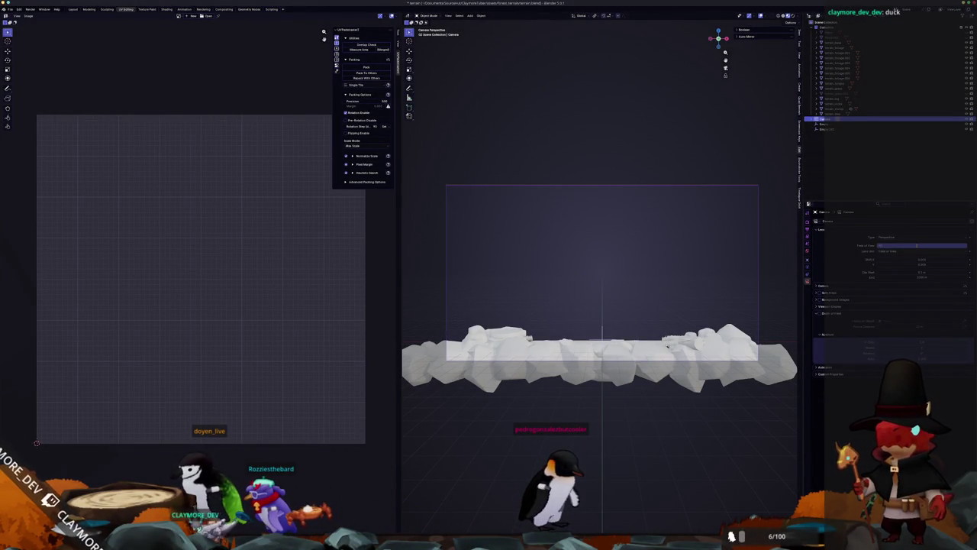
Select the Blender scene camera and adjust its Field of View value.
key(Return)
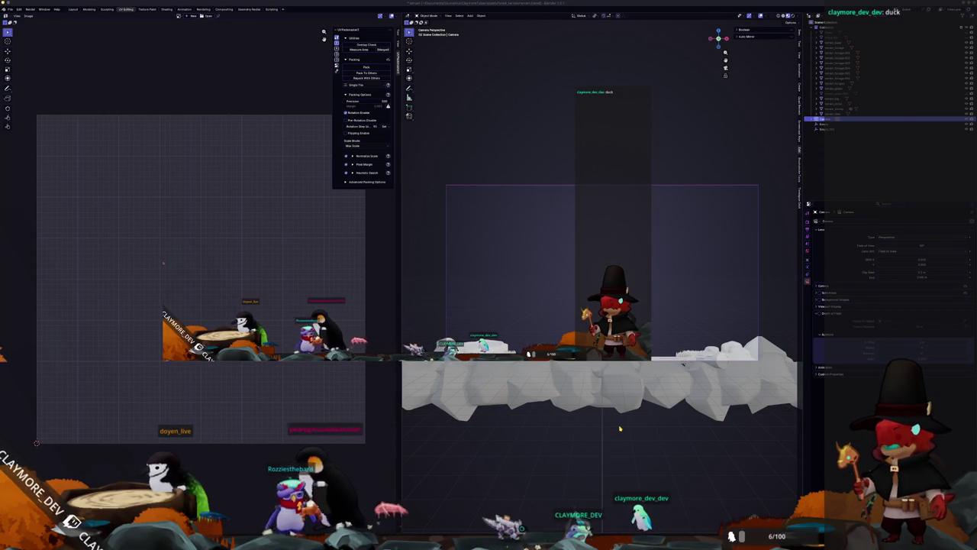
click(758, 342)
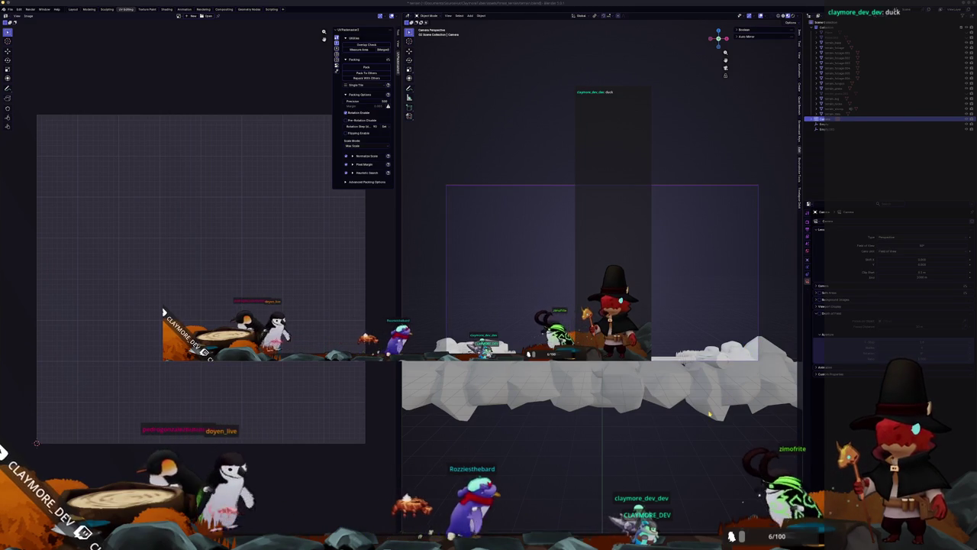
click(926, 245)
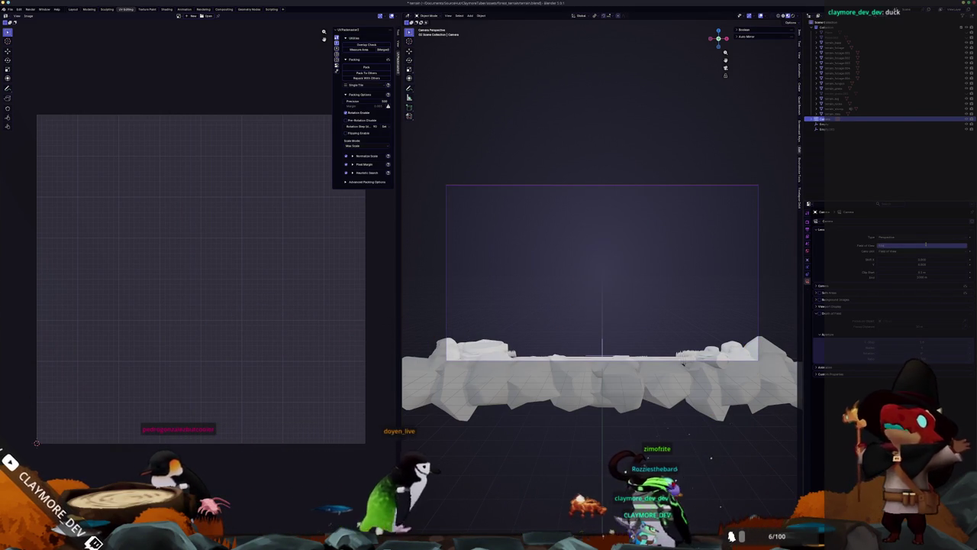
drag(926, 245, 924, 245)
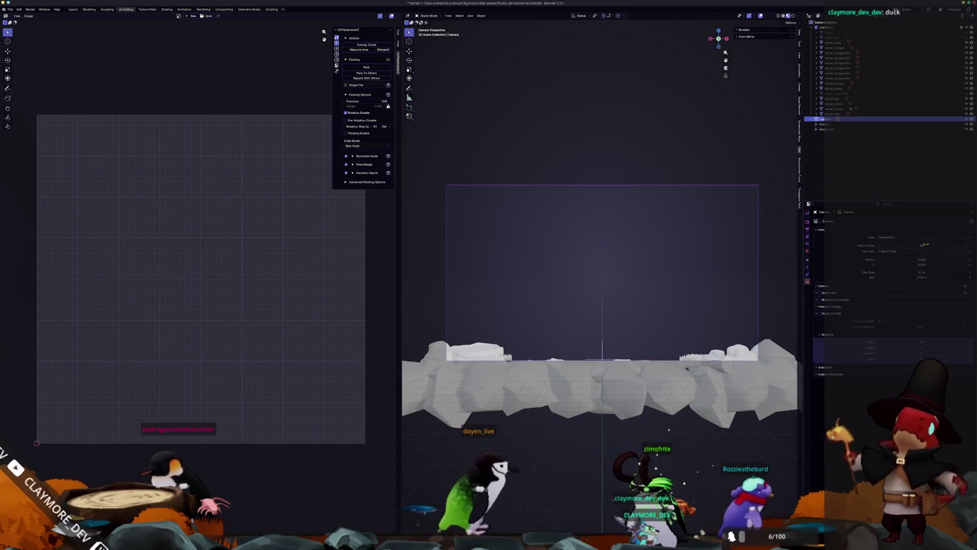
Orbit out to see the camera object and display its location and rotation settings.
mouse_move(694, 314)
mouse_down()
mouse_move(658, 328)
mouse_move(620, 320)
mouse_move(705, 313)
mouse_up()
mouse_move(630, 309)
mouse_down()
mouse_move(602, 312)
mouse_move(654, 319)
mouse_move(556, 326)
mouse_up()
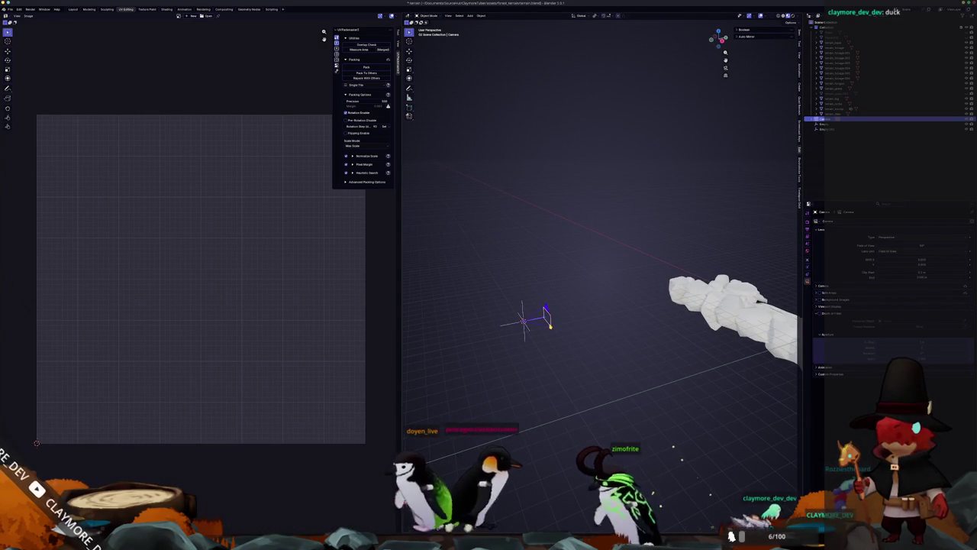
click(807, 252)
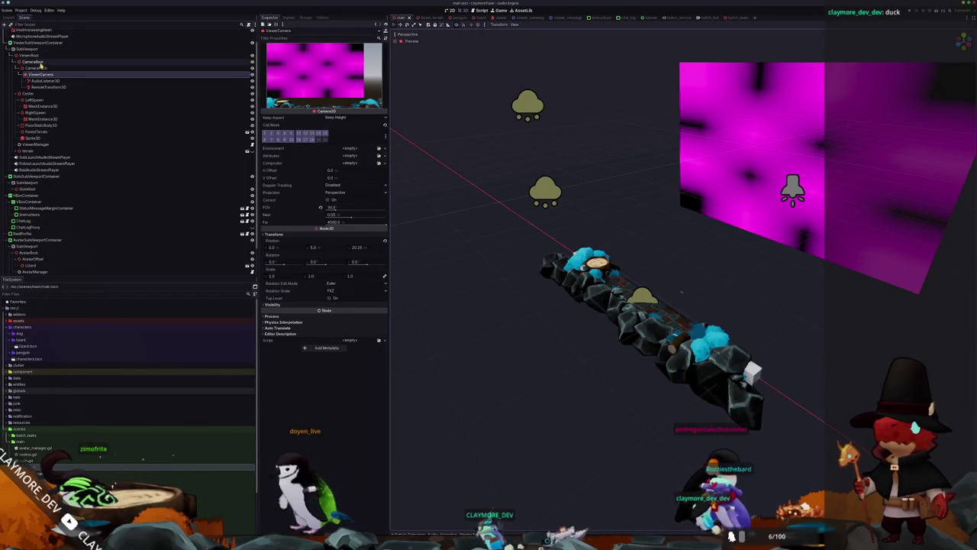
Delete the CameraPitch node from the scene tree.
click(35, 68)
key(f)
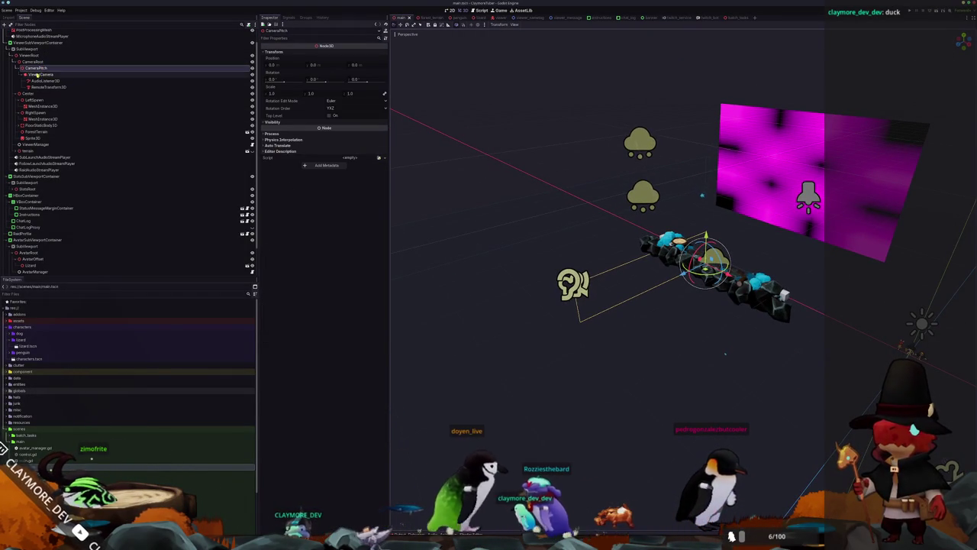
click(33, 75)
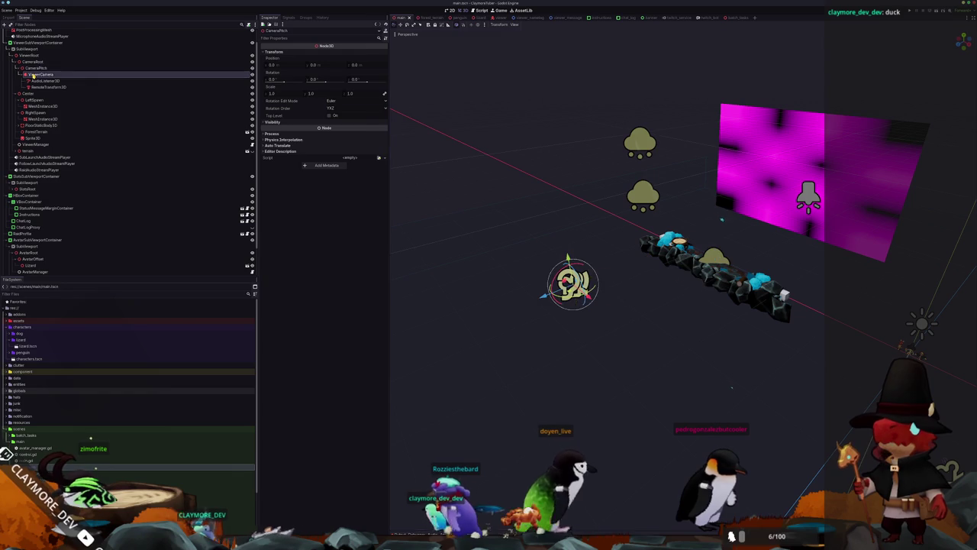
click(37, 68)
key(Delete)
key(Return)
Raise ViewerCamera's Y position to 7.25.
scroll(461, 178, up, 2)
mouse_move(462, 177)
mouse_down()
mouse_move(448, 181)
mouse_move(483, 155)
mouse_up()
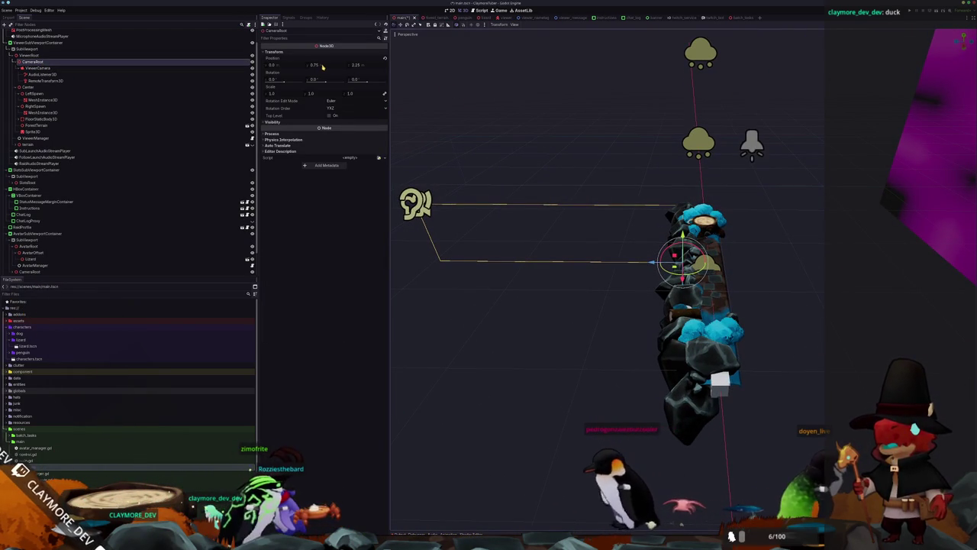
click(61, 68)
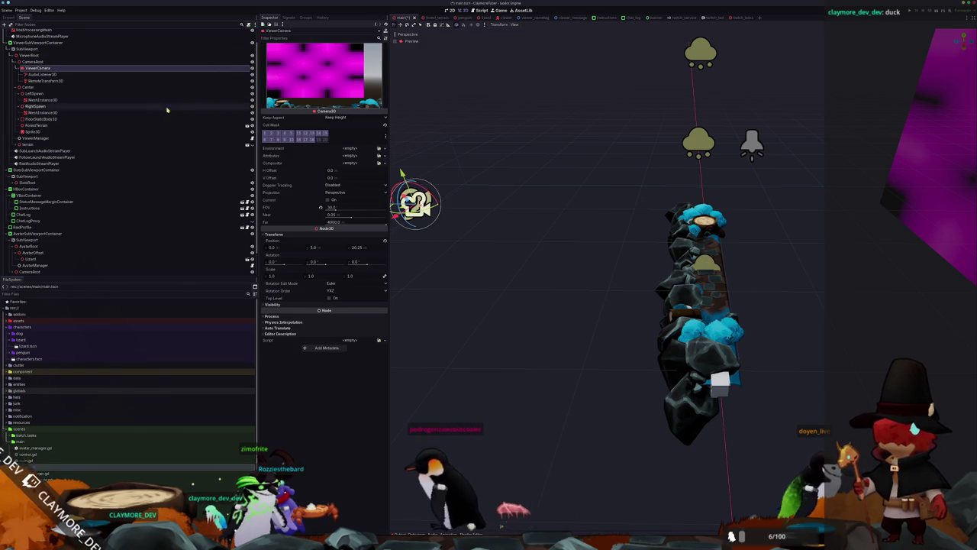
click(332, 247)
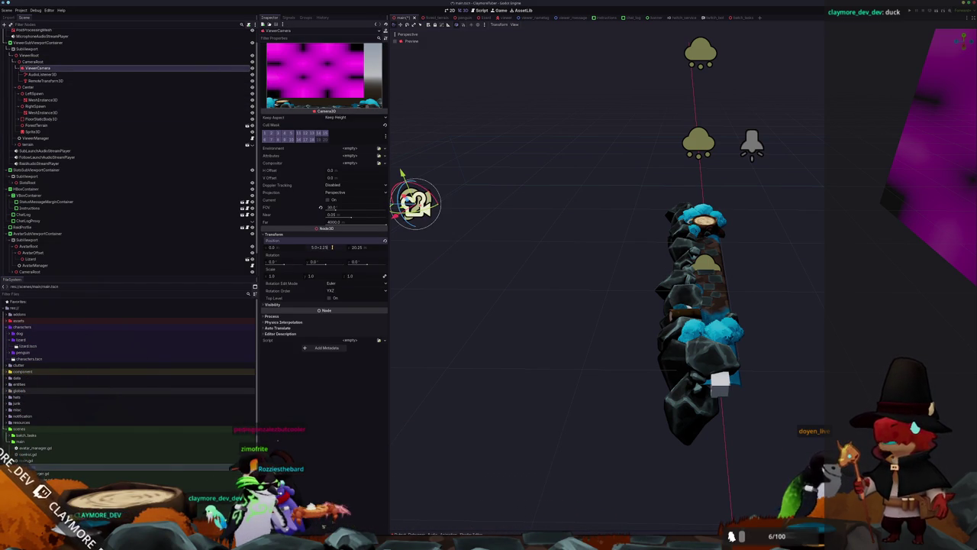
key(Return)
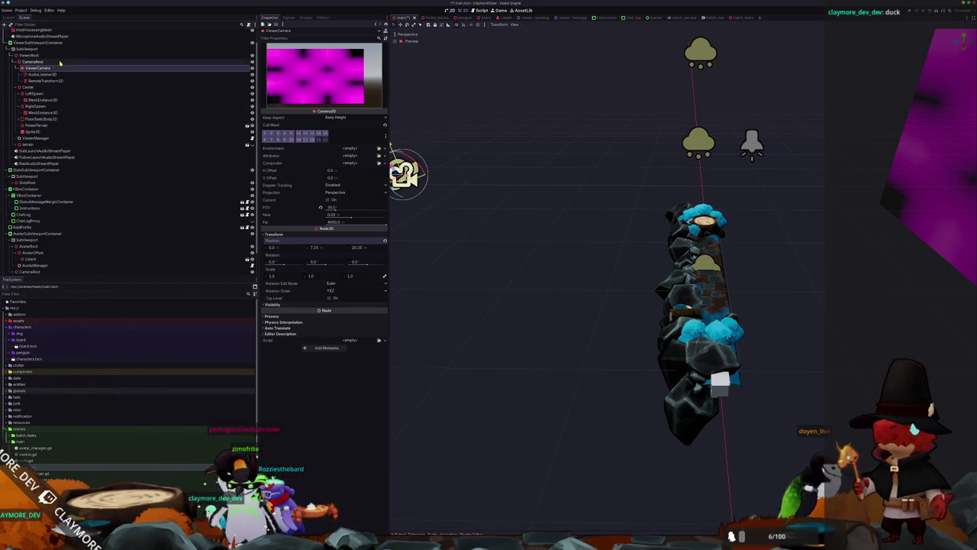
Set CameraRoot's Y position to 0 and re-edit ViewerCamera's Y value.
click(64, 62)
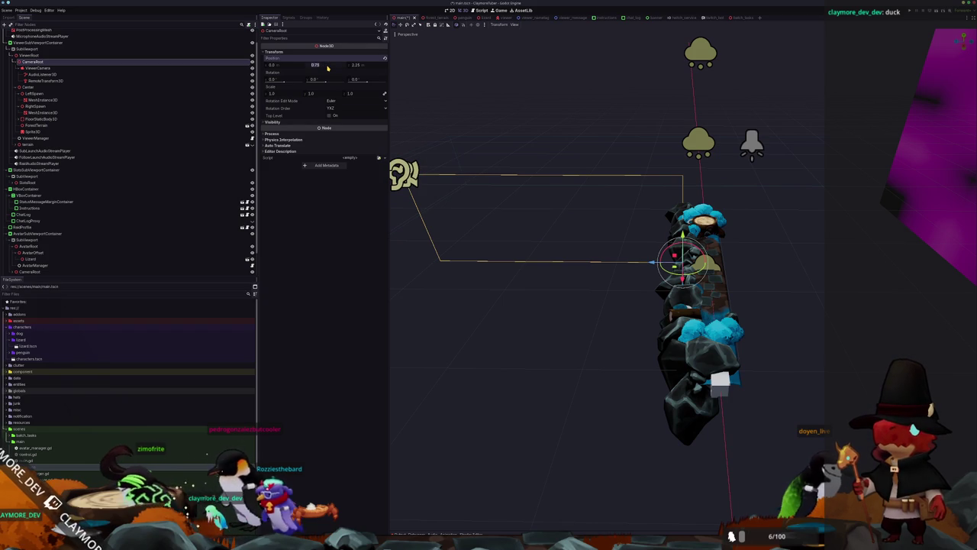
text(0)
key(Return)
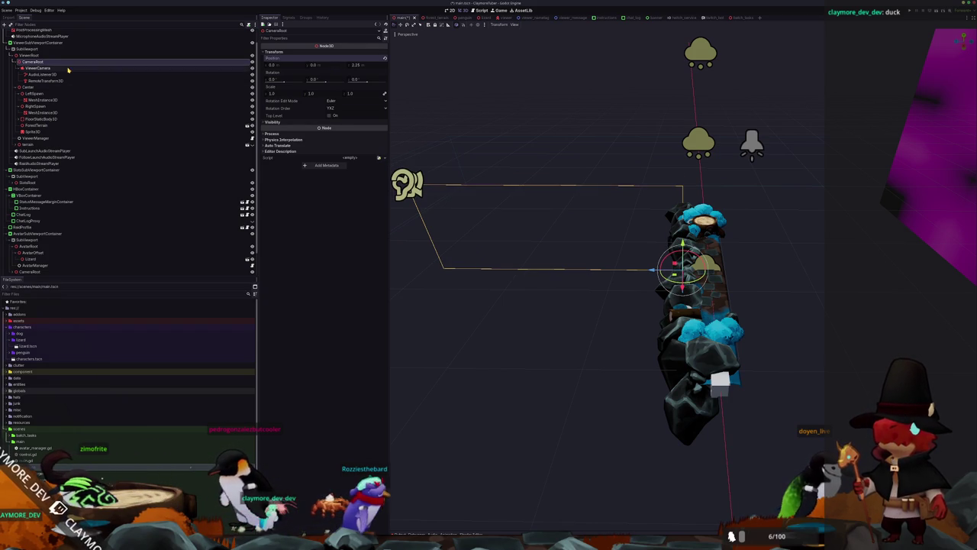
click(66, 68)
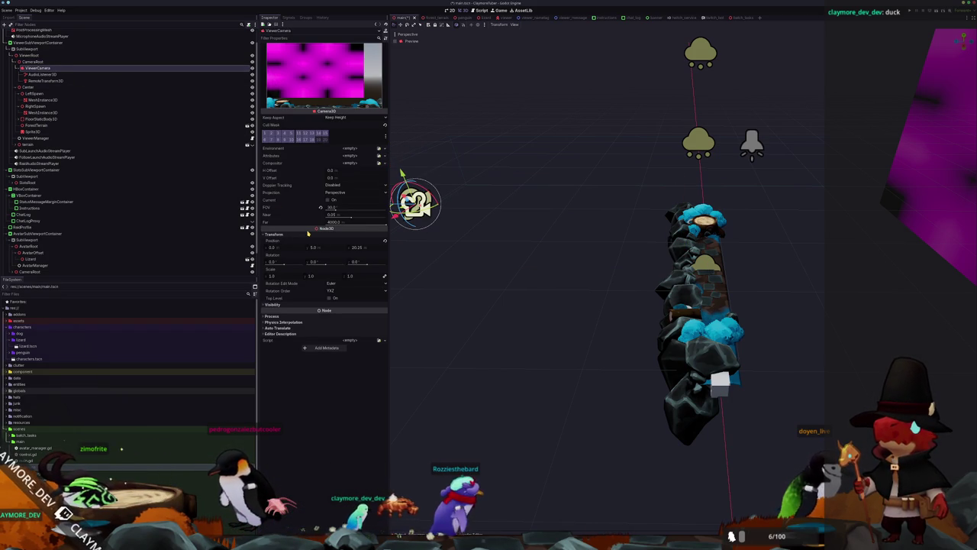
click(324, 248)
text(+0)
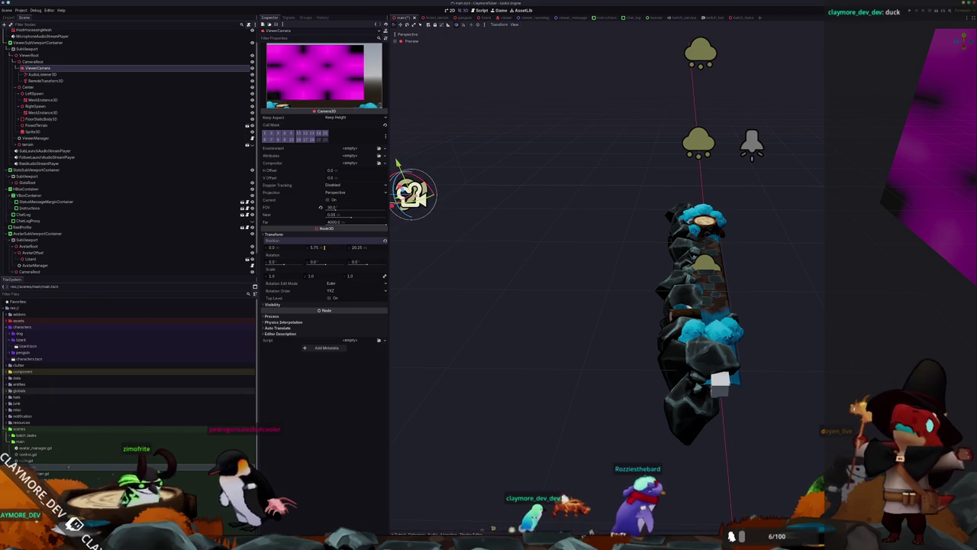
Set CameraRoot's Y and Z position offsets to 0.
click(195, 63)
click(321, 66)
text(0)
key(Return)
click(368, 66)
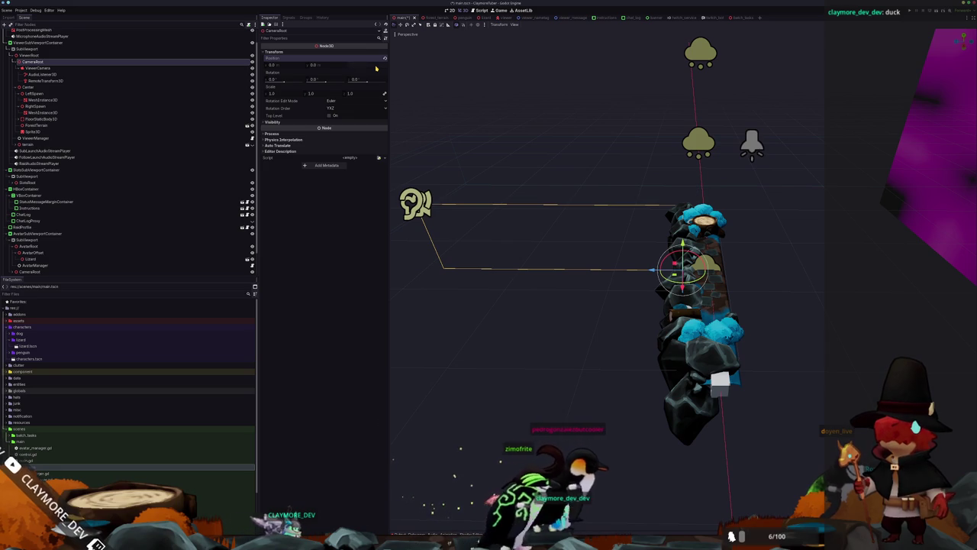
text(0)
key(Return)
Set ViewerCamera's Z position to 22.5 and check the camera against the terrain.
click(79, 68)
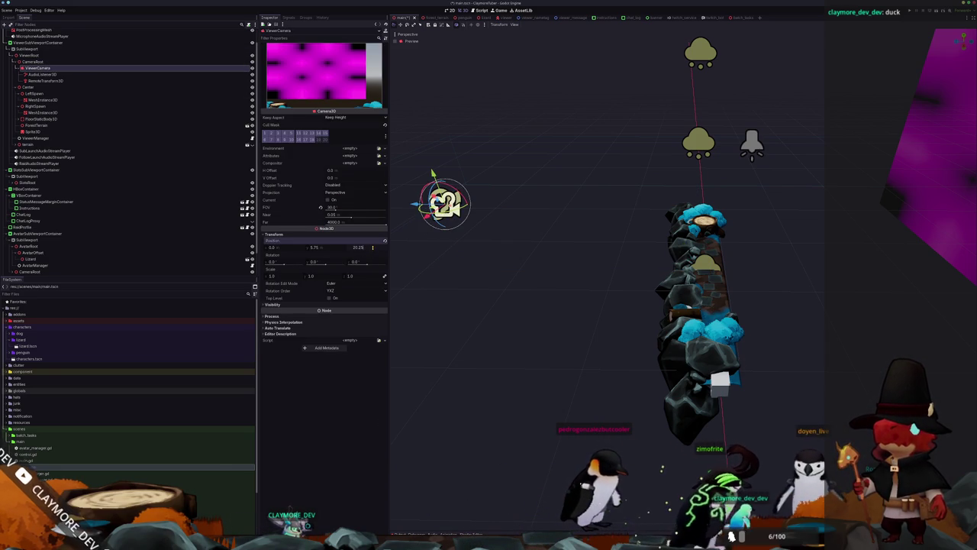
key(Return)
mouse_move(399, 175)
mouse_down()
mouse_move(530, 262)
mouse_move(546, 244)
mouse_move(581, 250)
mouse_move(576, 242)
mouse_move(482, 262)
mouse_up()
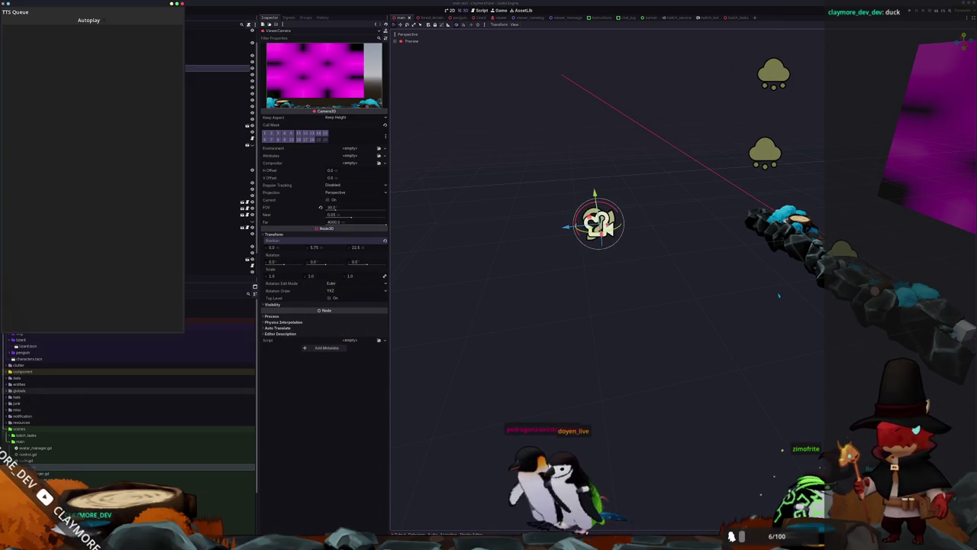
key(alt+Tab)
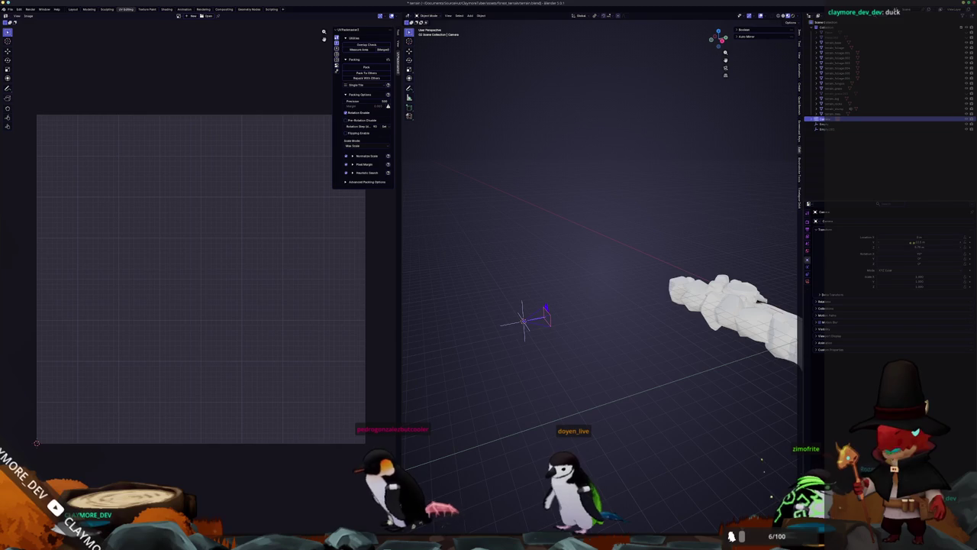
Show the camera's lens settings and view the terrain through the scene camera.
click(808, 281)
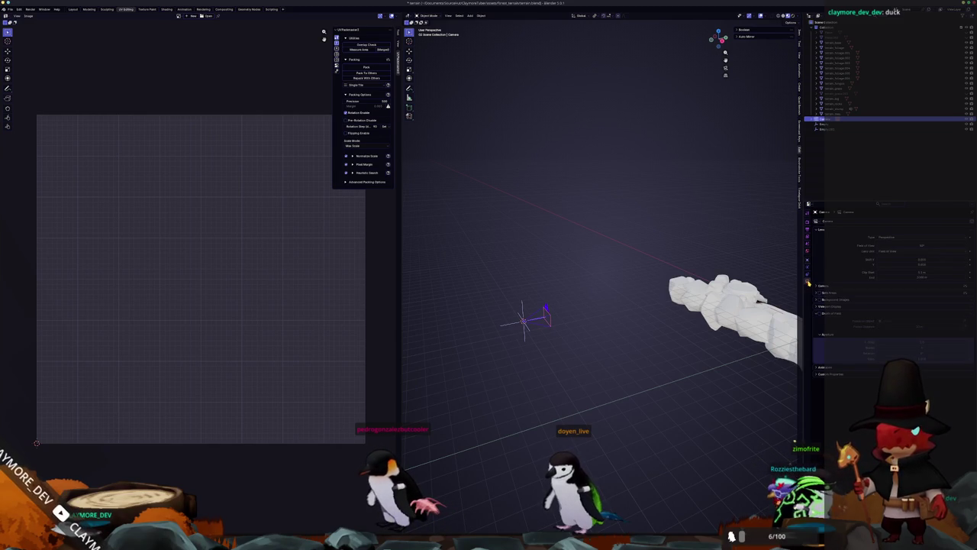
key(KP_0)
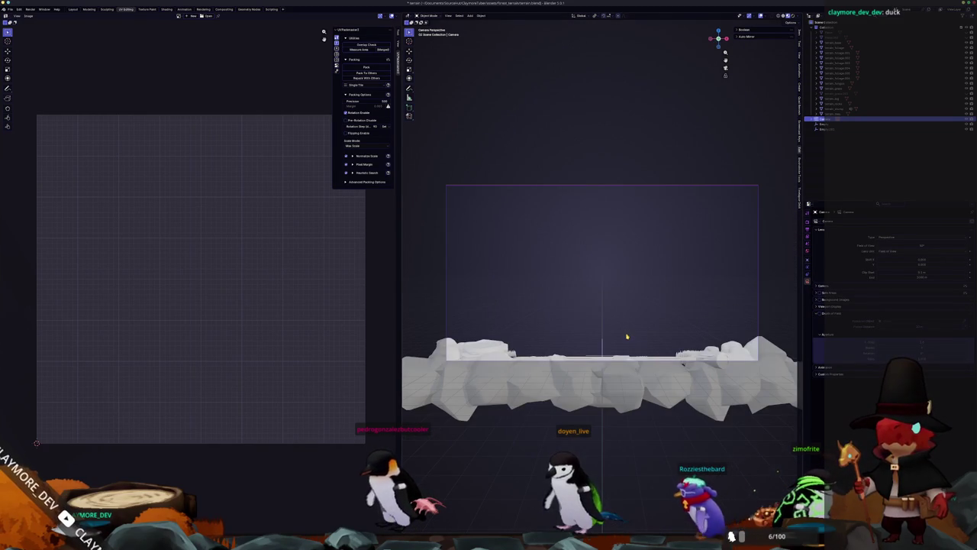
scroll(625, 332, up, 2)
click(635, 404)
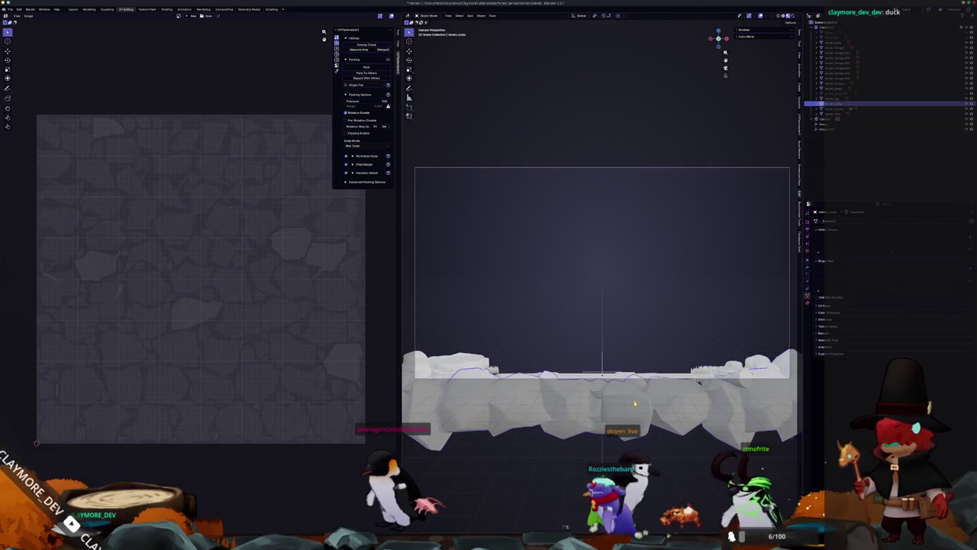
scroll(634, 403, down, 10)
scroll(561, 350, up, 5)
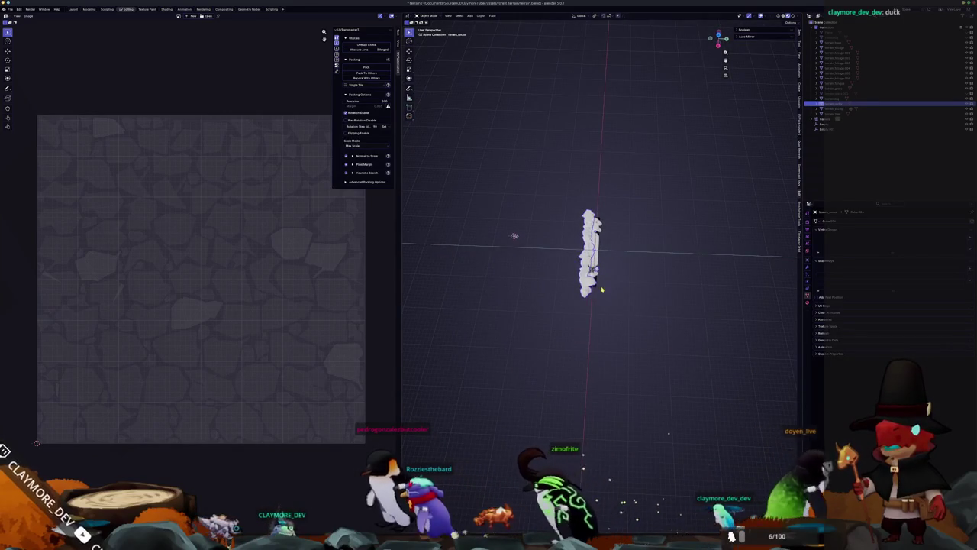
scroll(602, 283, up, 4)
scroll(585, 310, down, 4)
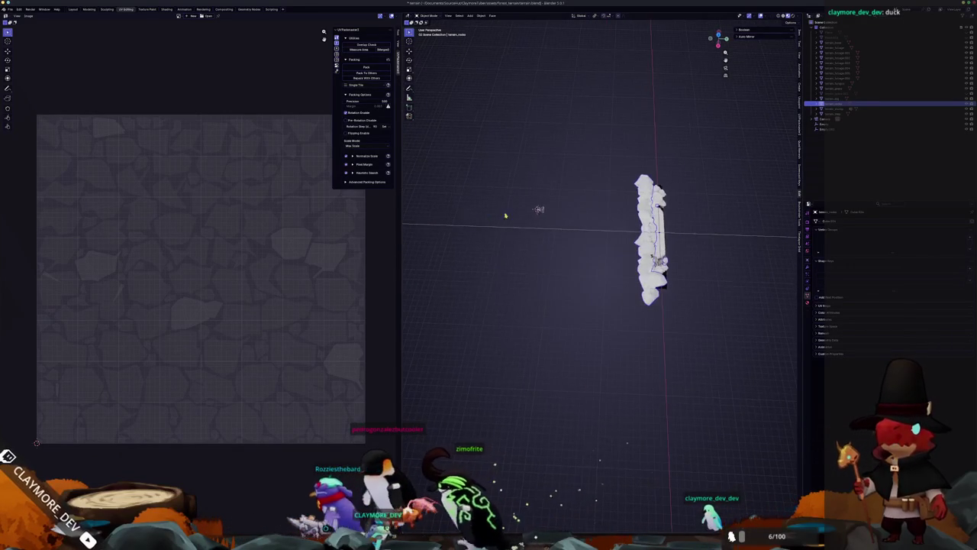
Frame the selected camera and look through it in the Layout workspace.
click(539, 210)
key(KP_Decimal)
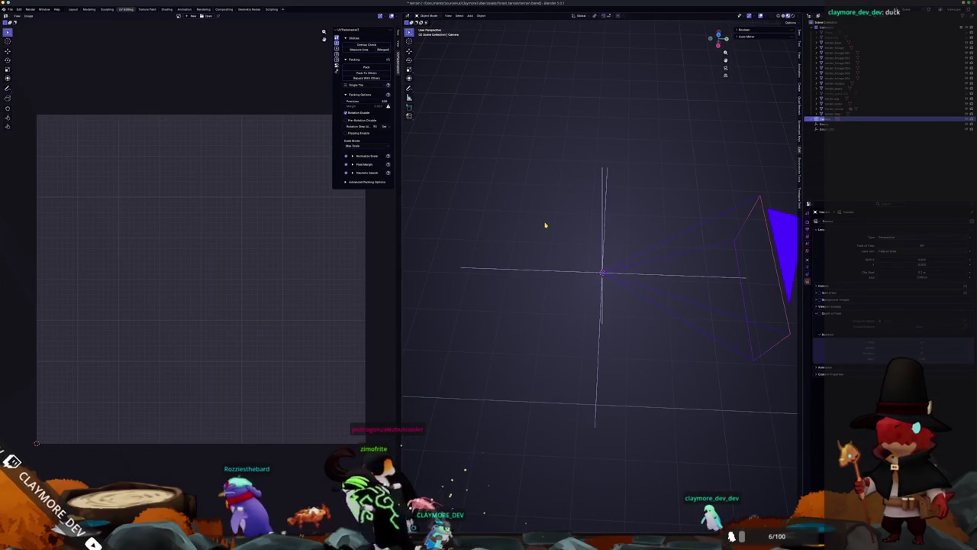
key(KP_0)
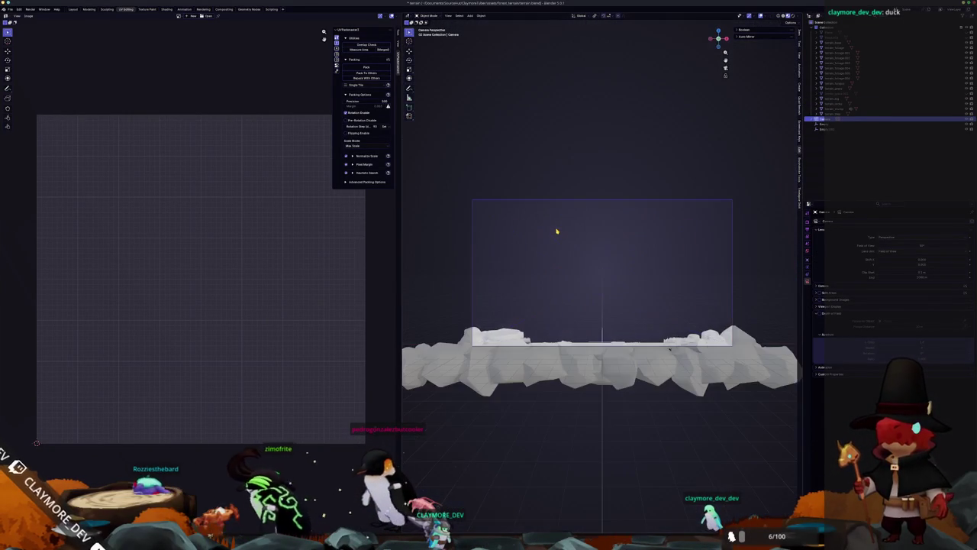
scroll(613, 253, up, 3)
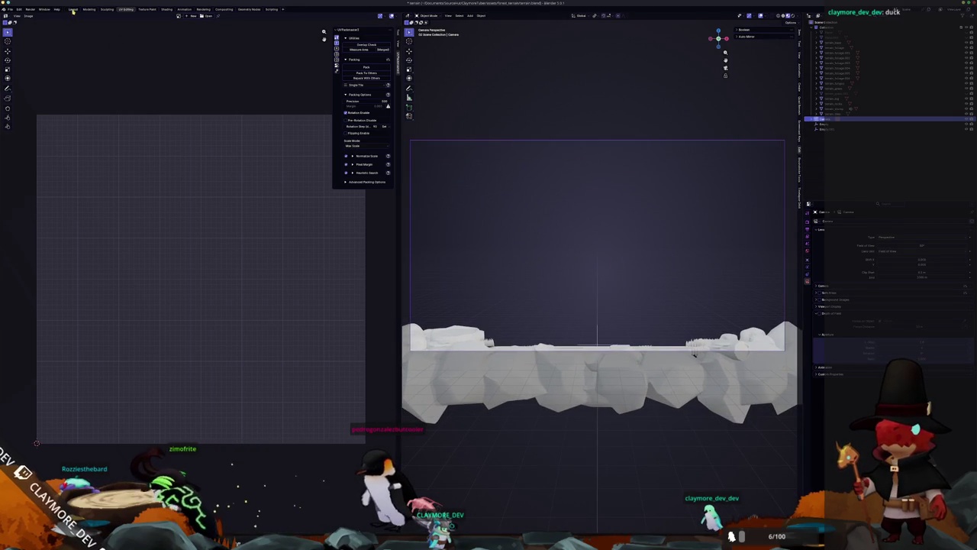
click(73, 10)
key(KP_0)
scroll(479, 246, up, 3)
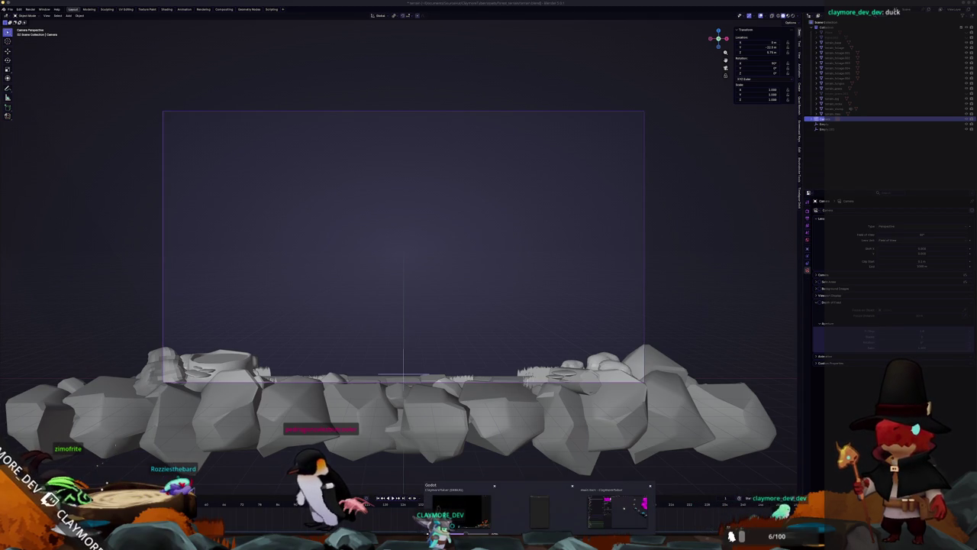
click(583, 496)
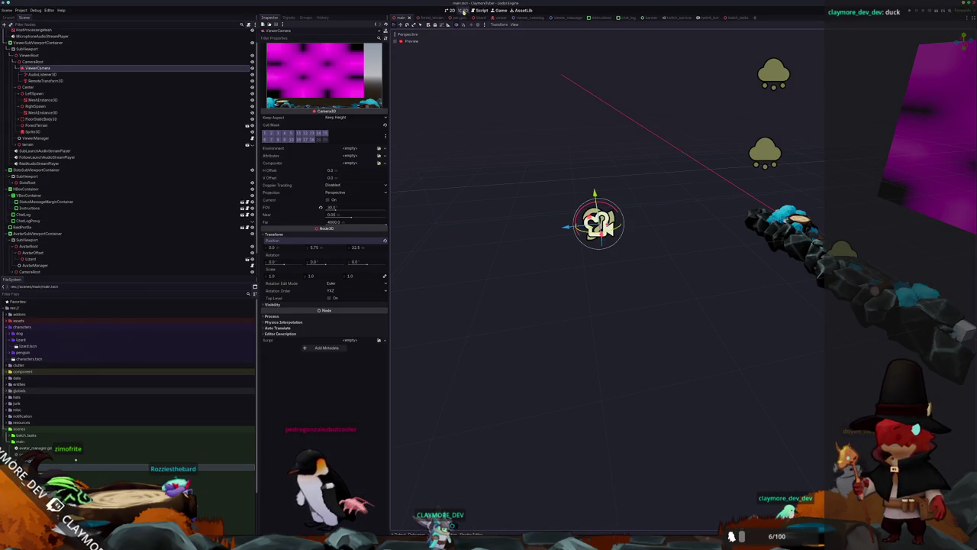
Show the 2D scene view zoomed in and read ViewerCamera's FOV tooltip.
click(451, 10)
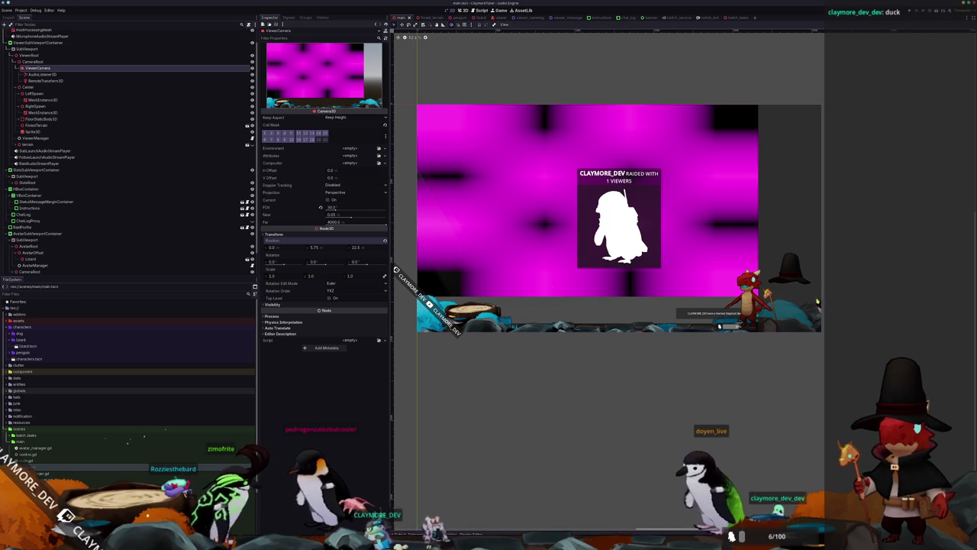
scroll(610, 475, up, 1)
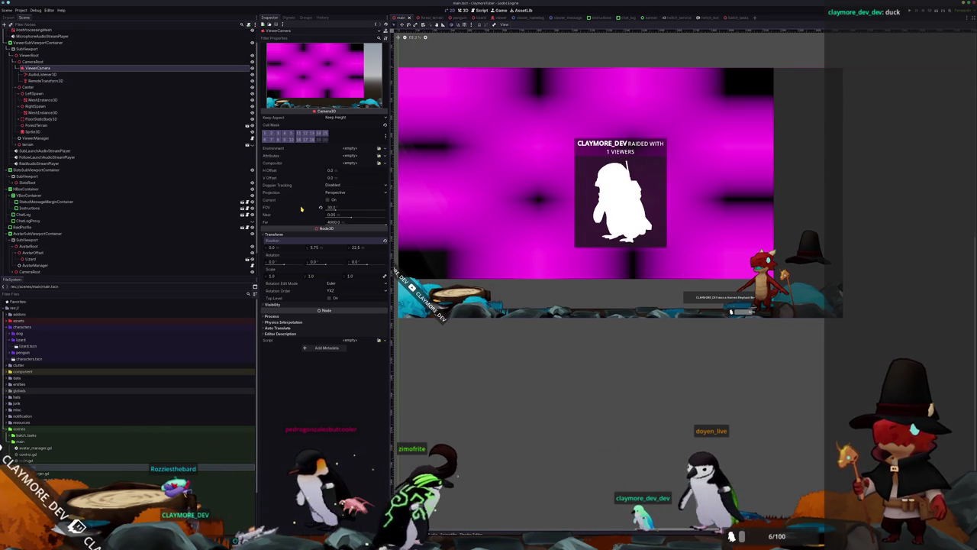
mouse_move(300, 209)
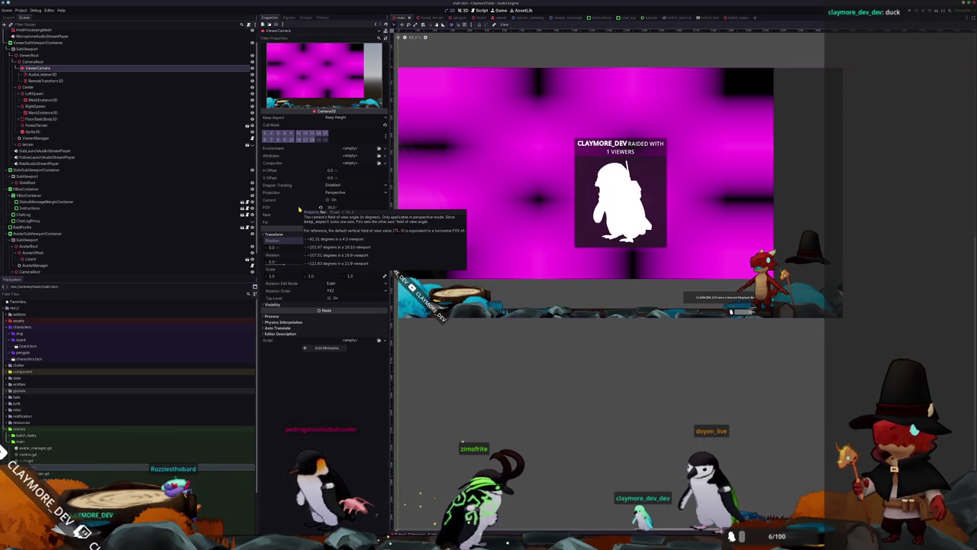
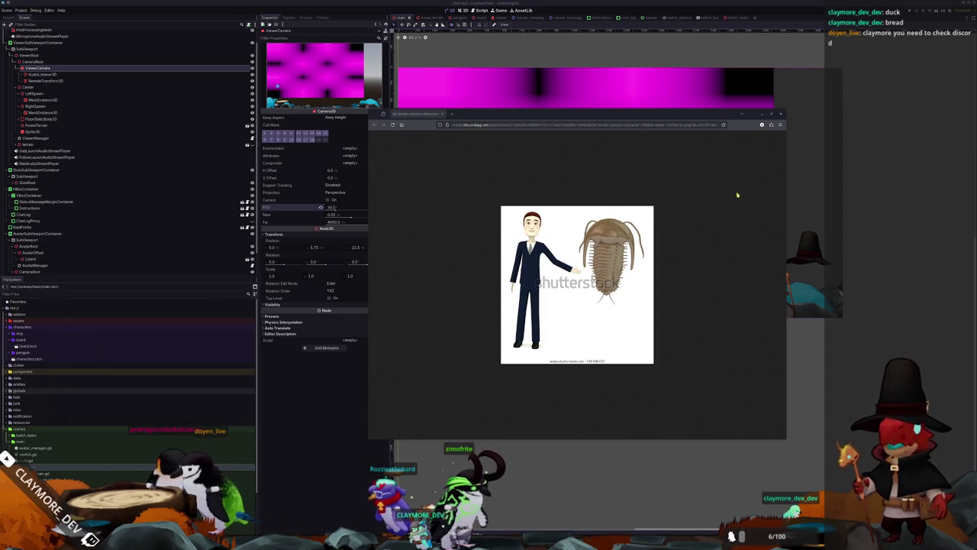
Close the browser popup and switch ViewerCamera to Frustum projection with size 0.001.
middle_click(424, 114)
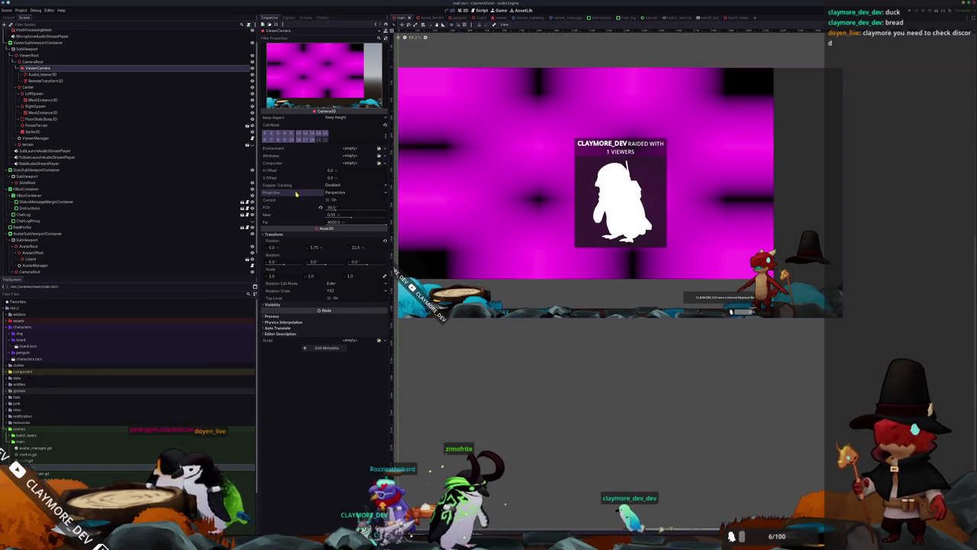
click(345, 192)
click(342, 212)
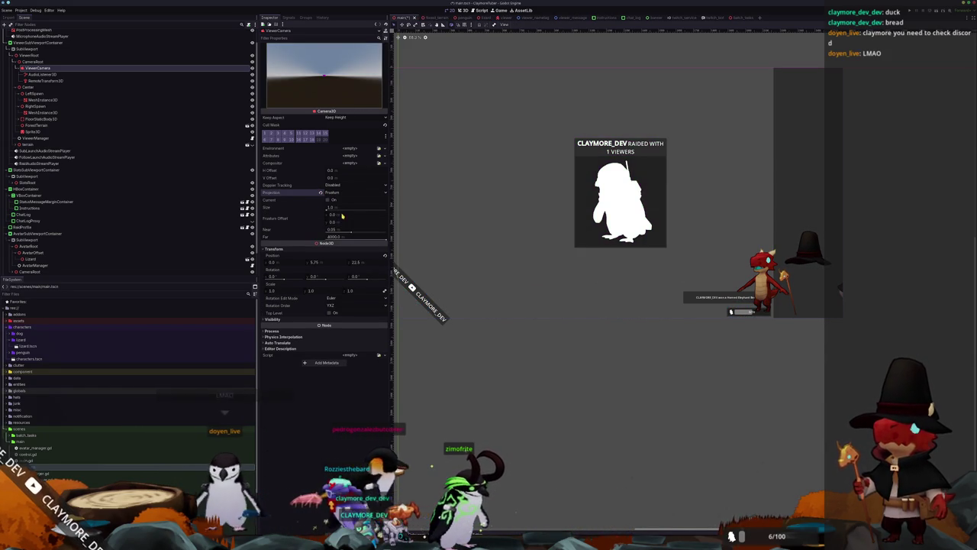
drag(338, 212, 328, 210)
Set ViewerCamera projection back to Perspective and switch over to Blender.
click(330, 192)
click(331, 203)
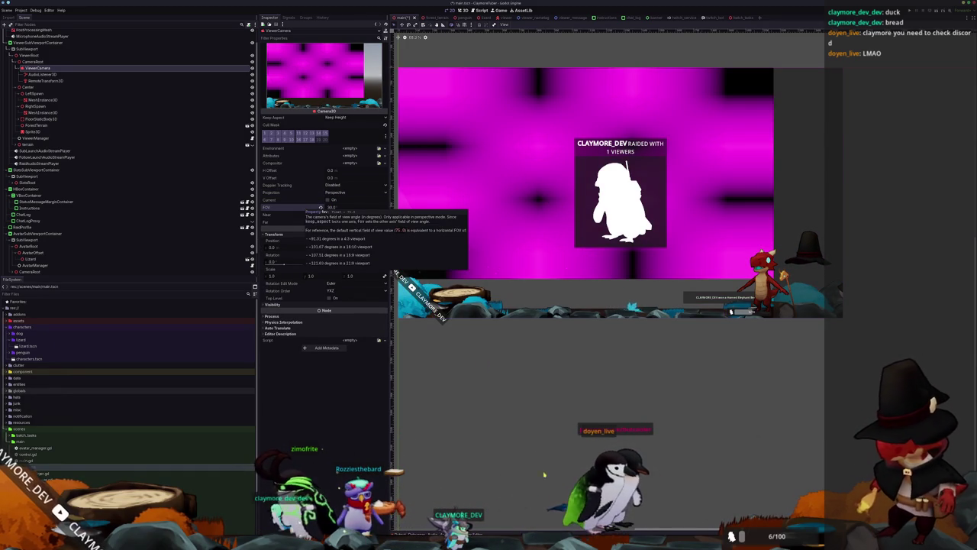
key(alt+Tab)
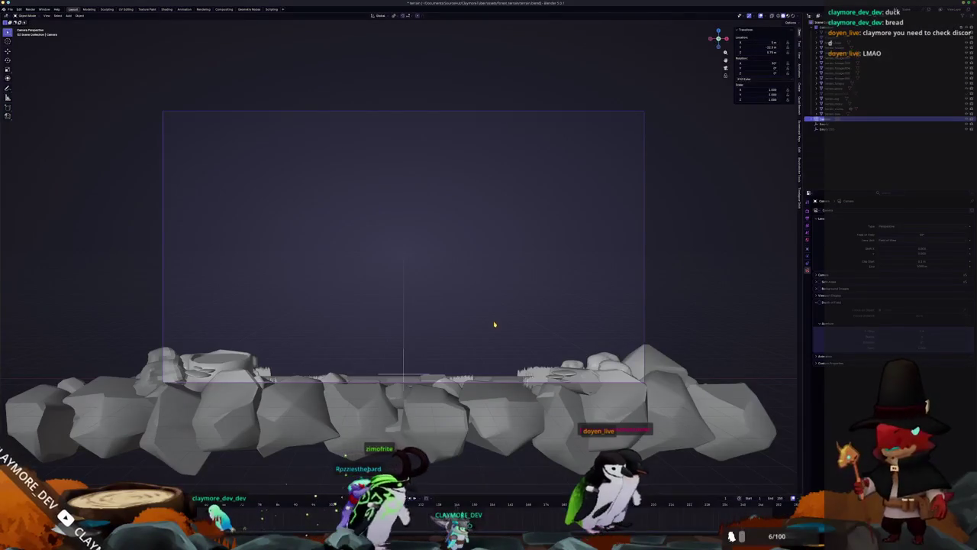
Widen the camera's Field of View in its properties.
scroll(546, 339, down, 1)
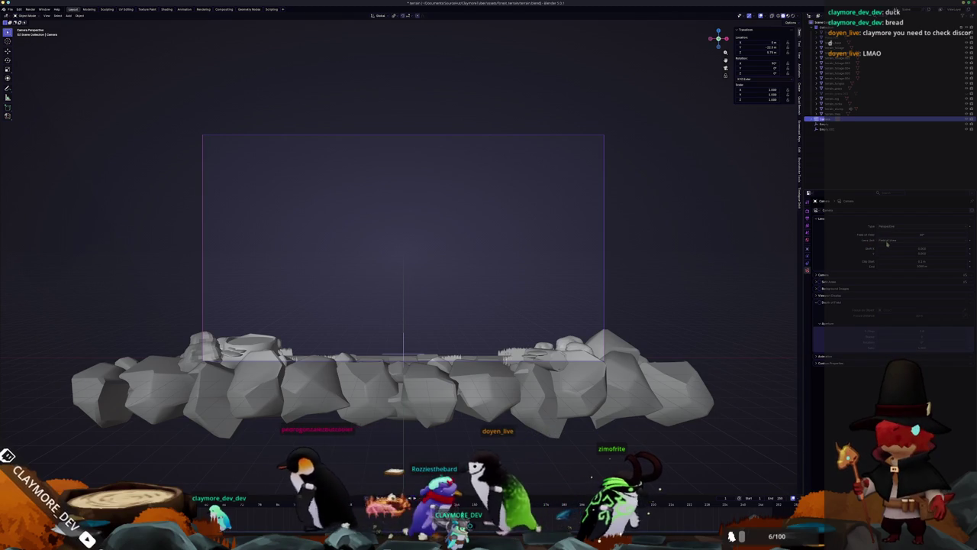
drag(891, 235, 908, 236)
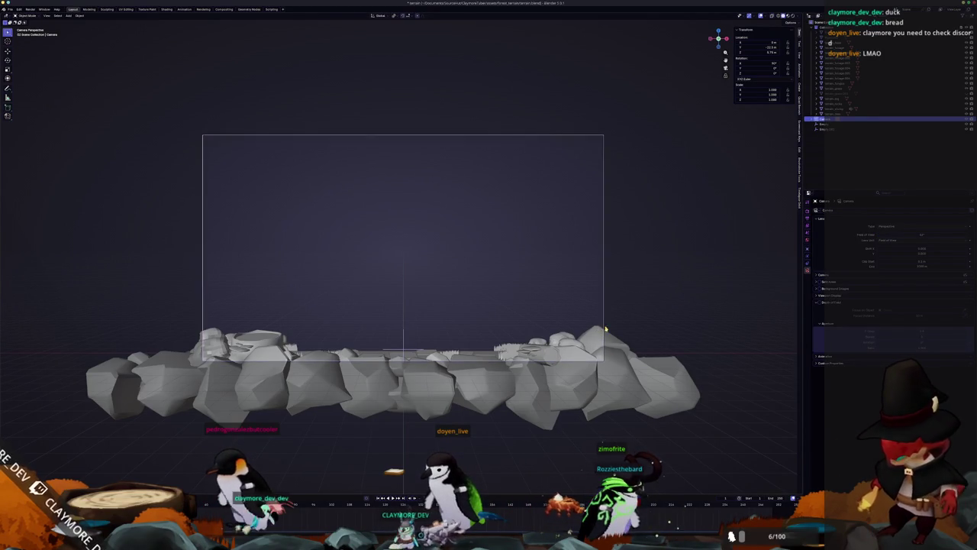
scroll(603, 330, up, 4)
scroll(525, 361, down, 1)
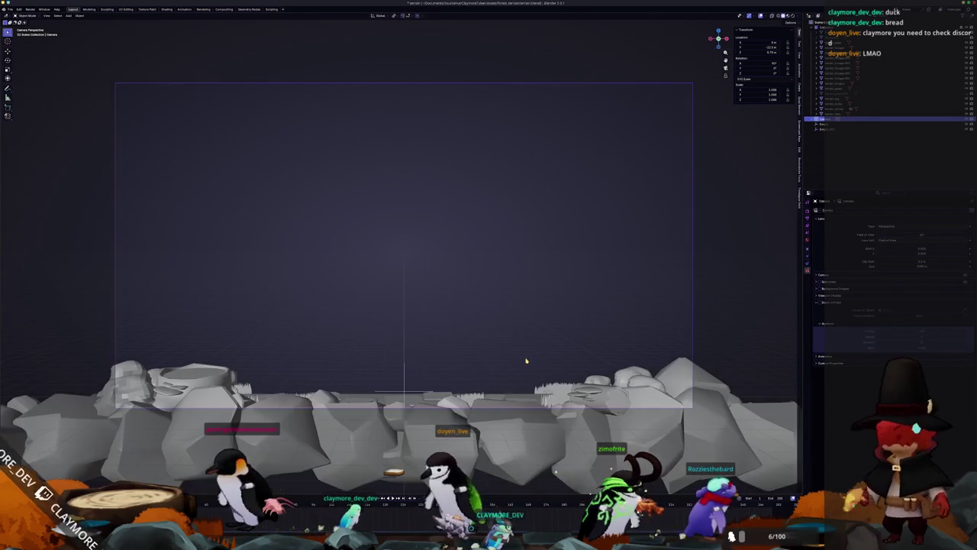
Delete both Empty objects, then select the terrain and orbit around it.
click(407, 392)
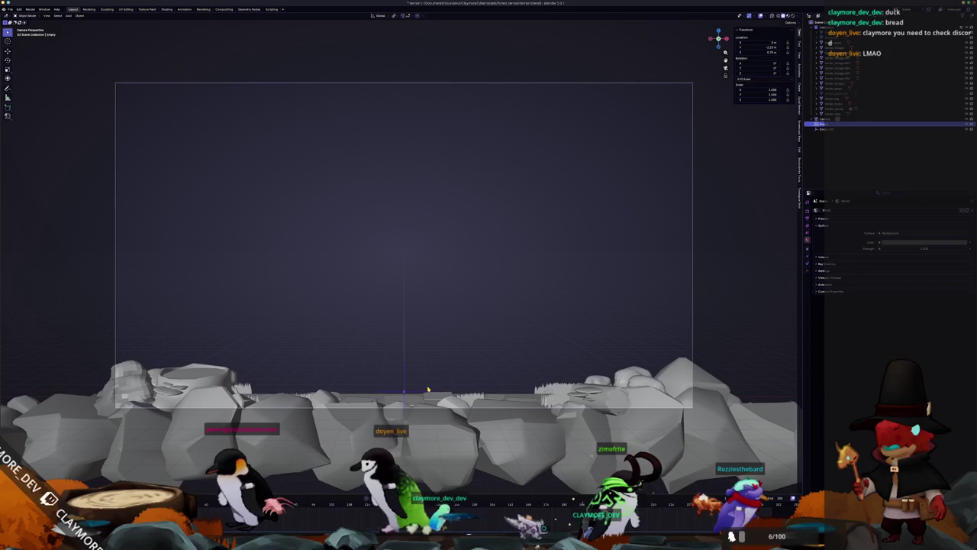
click(429, 386)
click(822, 123)
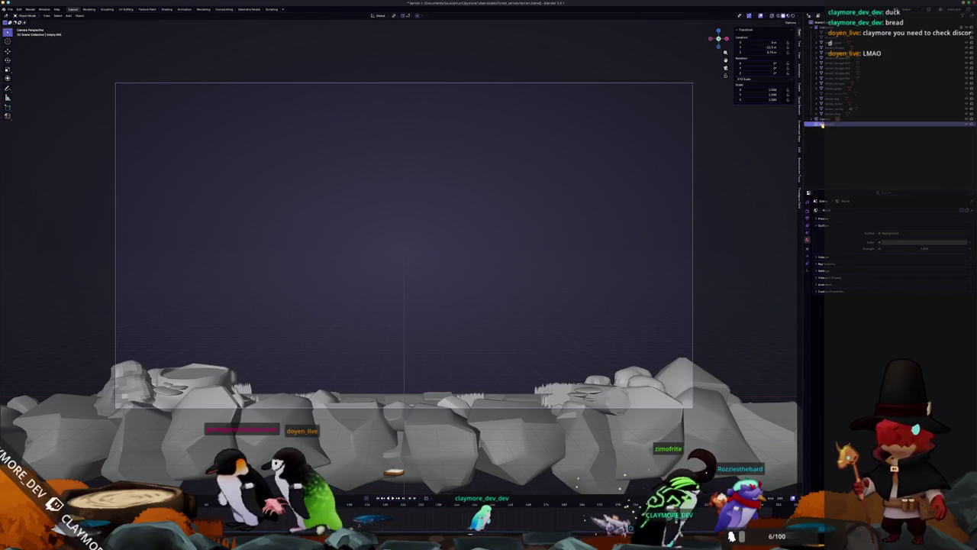
key(x)
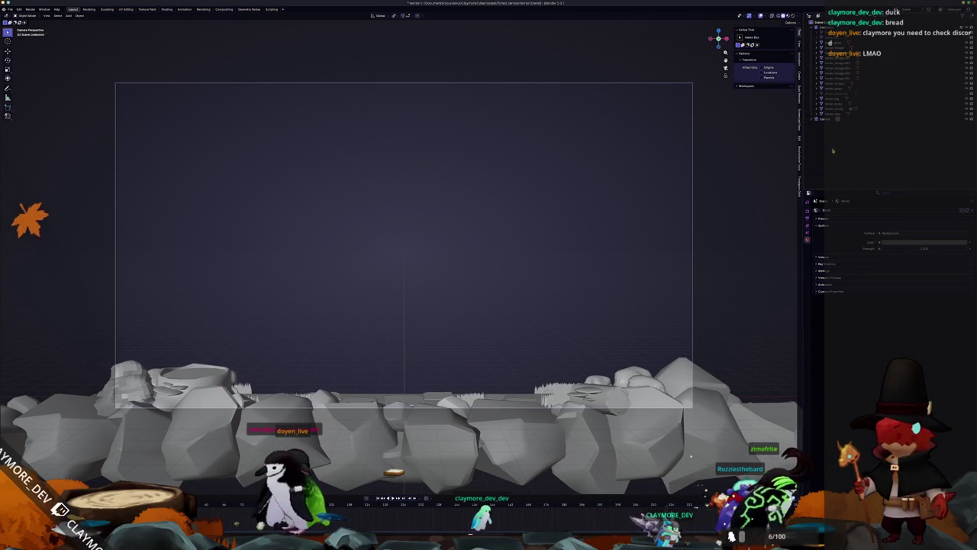
scroll(738, 234, down, 1)
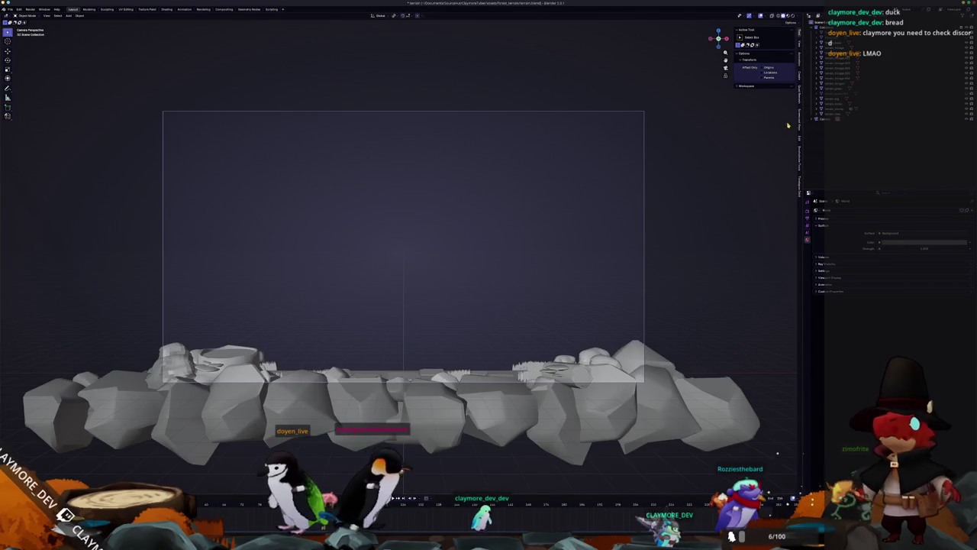
click(832, 43)
mouse_move(641, 225)
mouse_down()
mouse_move(522, 277)
mouse_move(562, 292)
mouse_up()
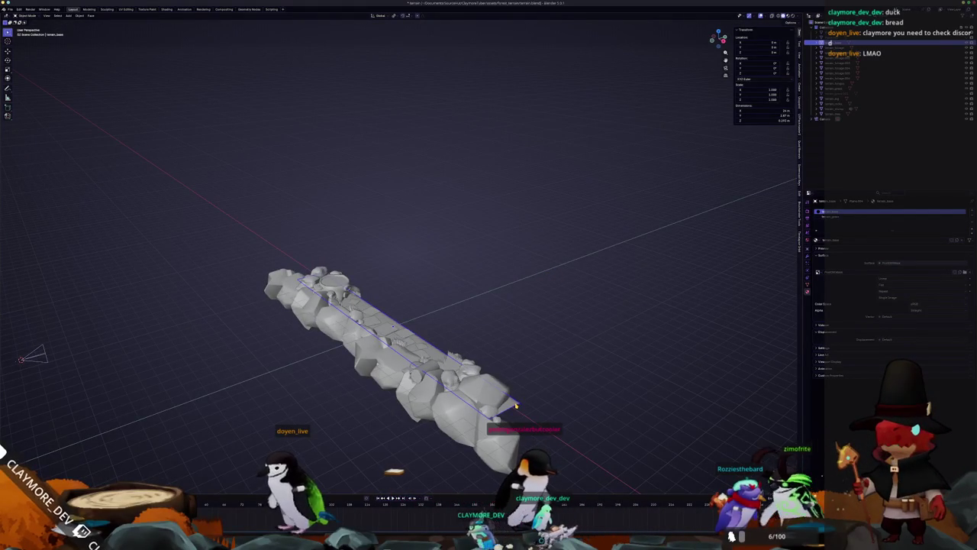
Inspect the terrain_grass plane's geometry in Edit Mode from top view, then return to Object Mode.
key(KP_7)
scroll(516, 406, up, 3)
click(553, 285)
drag(553, 285, 593, 339)
scroll(593, 339, up, 5)
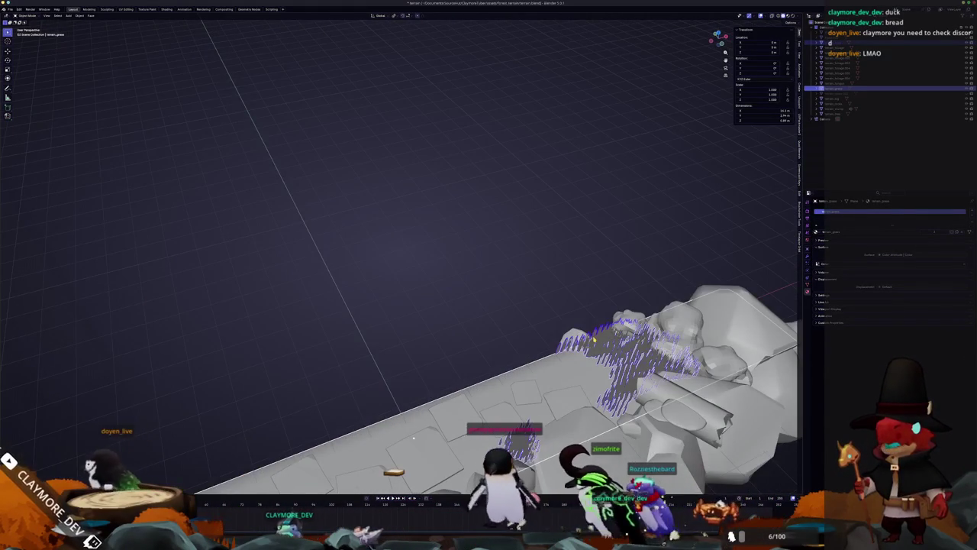
key(Tab)
key(KP_7)
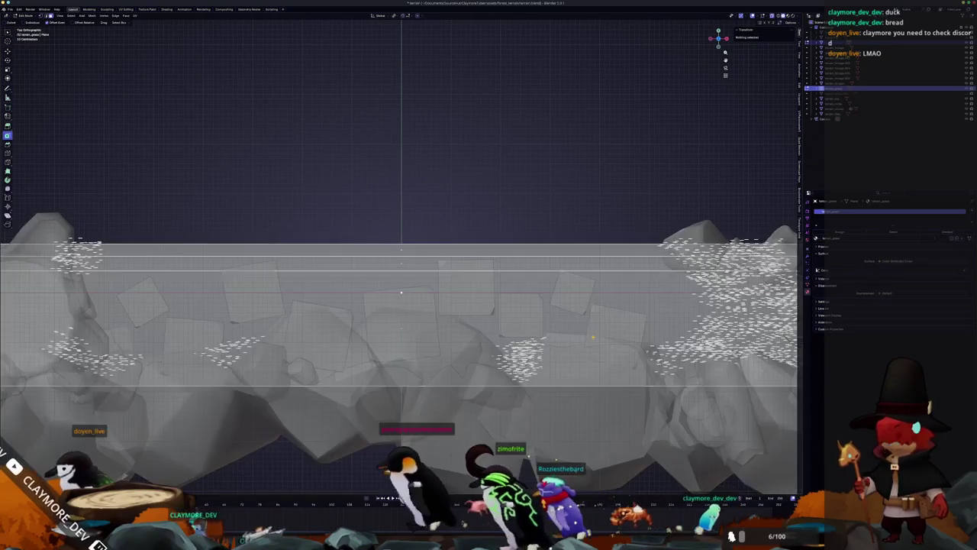
scroll(402, 257, down, 3)
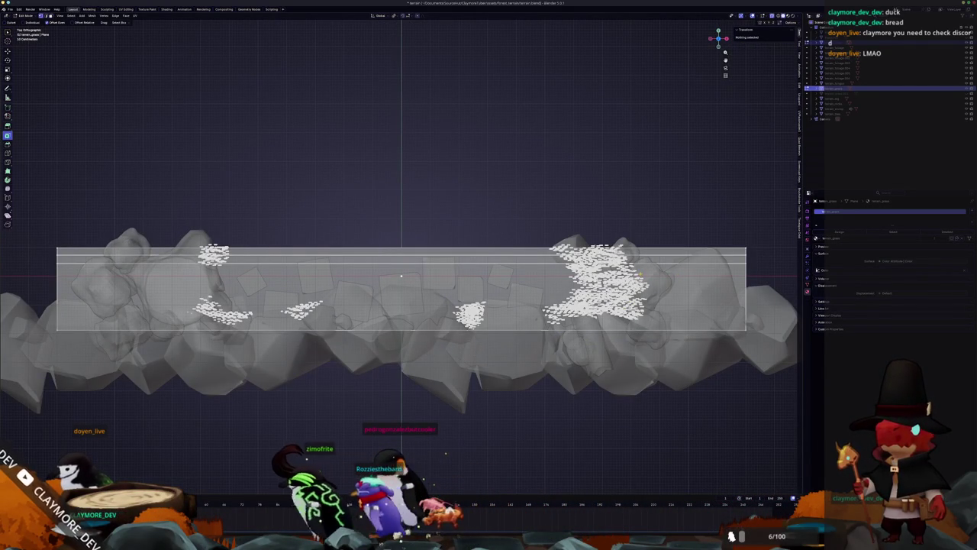
key(Tab)
drag(654, 258, 621, 242)
Add a plane at the origin rotated 90° on X, then return to Godot's Redeems node.
key(shift+a)
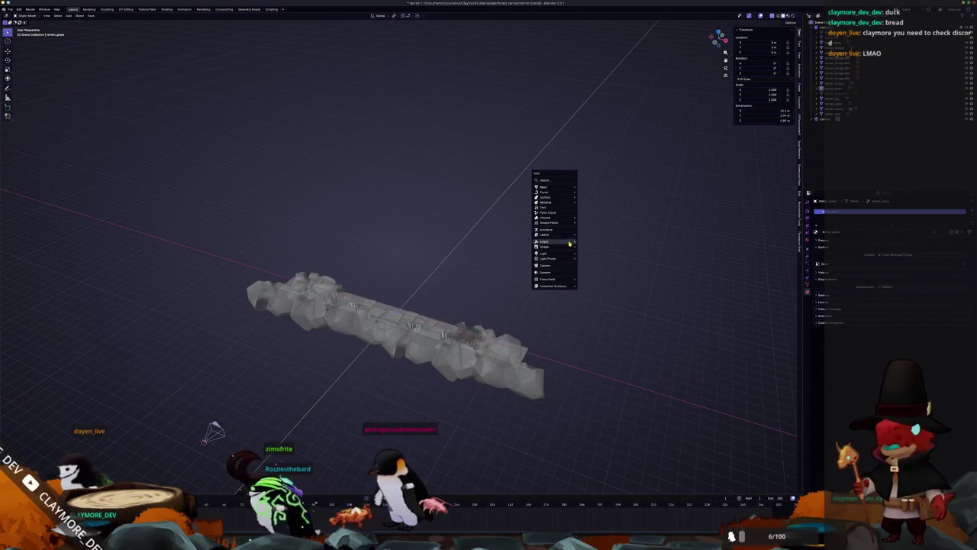
mouse_move(553, 189)
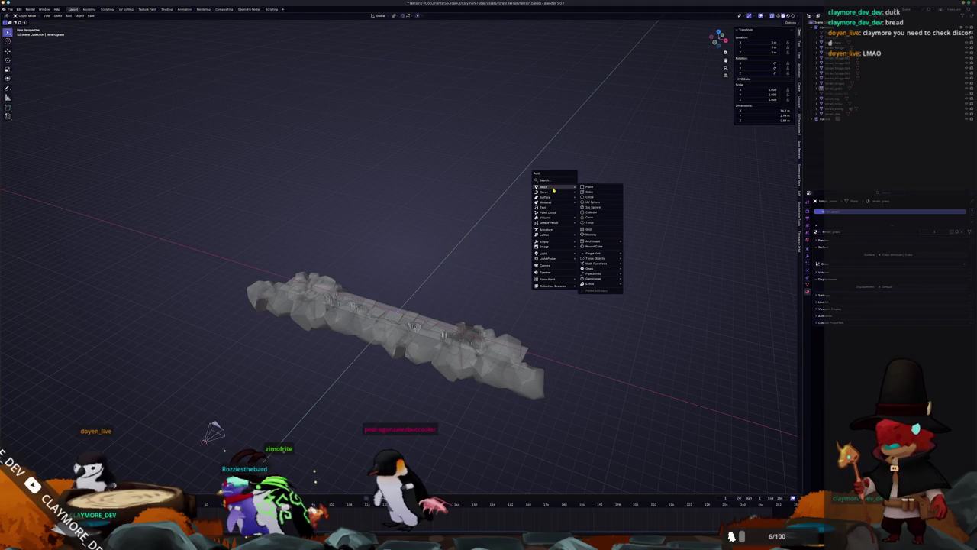
click(592, 187)
text(rx90)
key(Return)
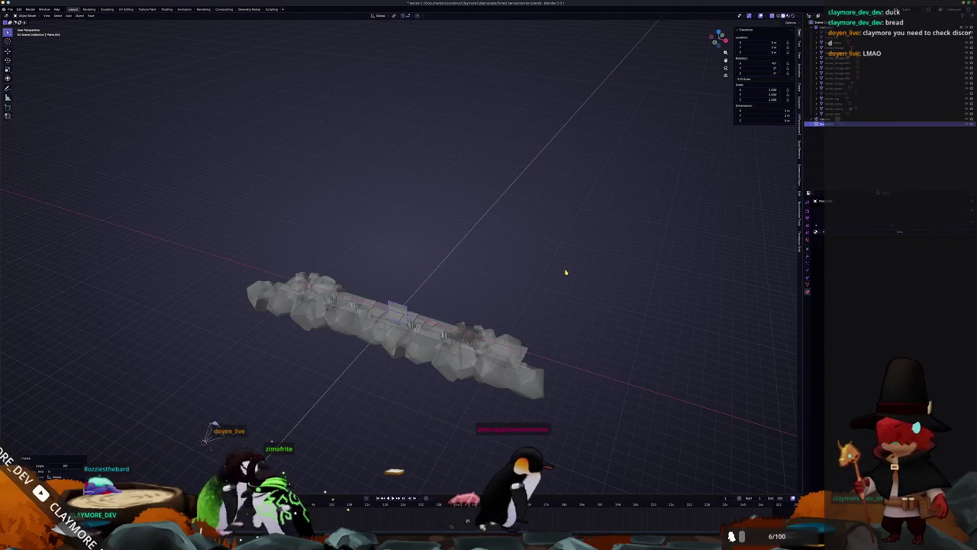
key(KP_1)
text(sz)
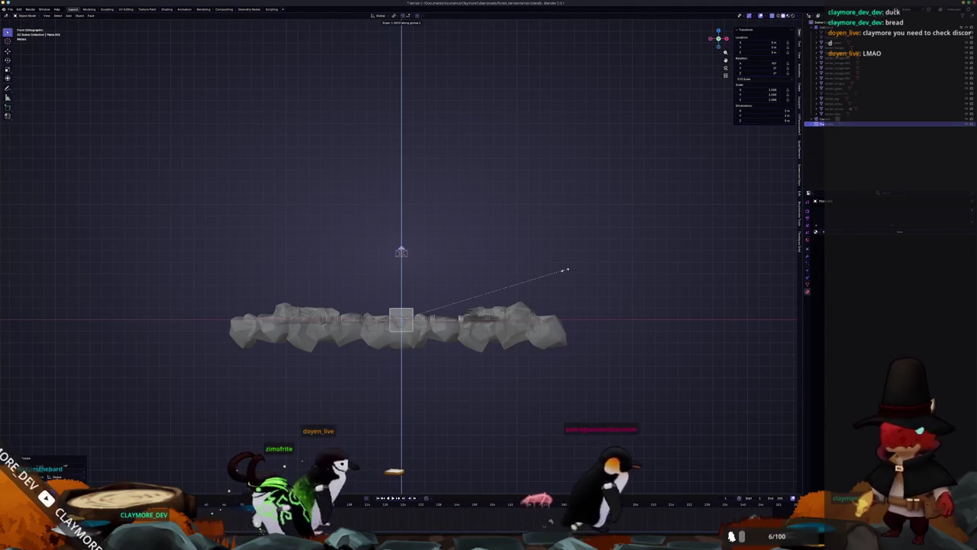
text(10)
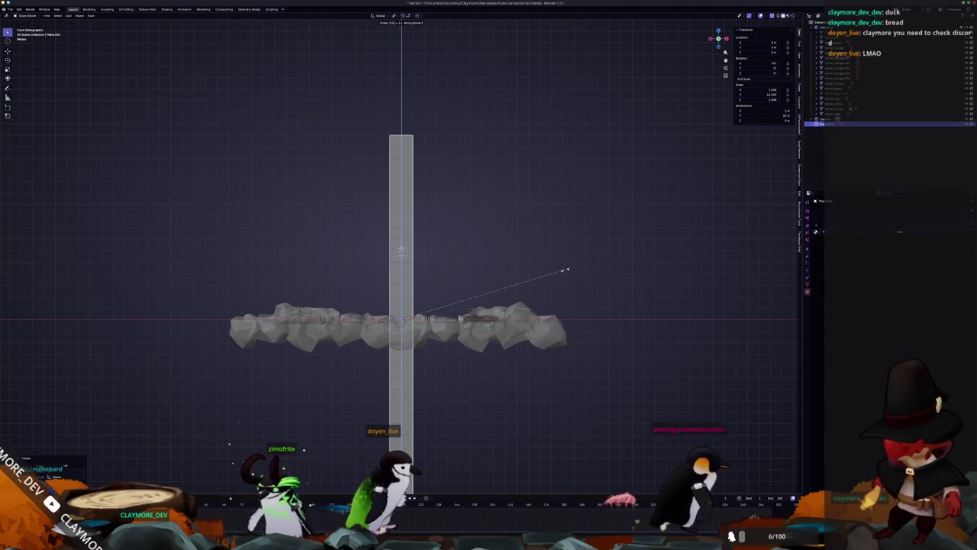
key(Escape)
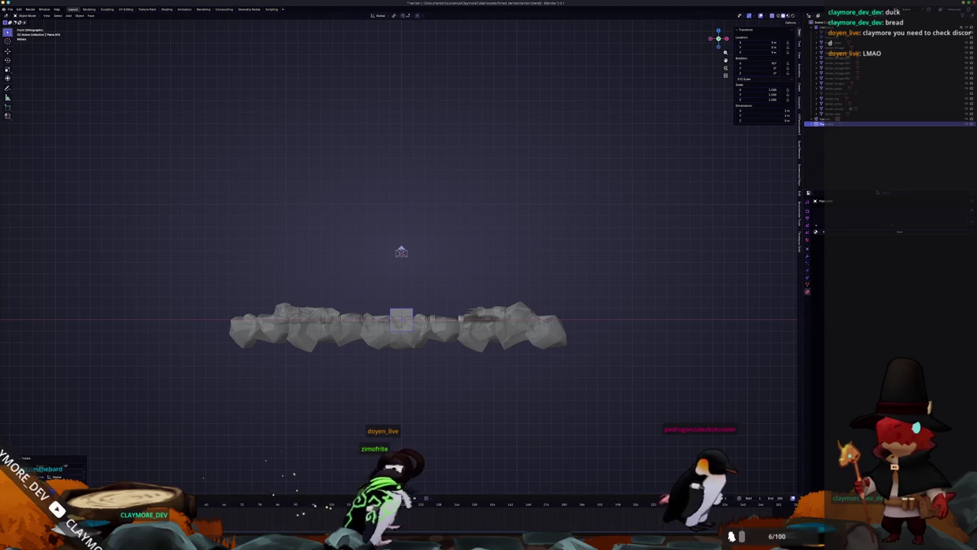
key(alt+Tab)
click(487, 144)
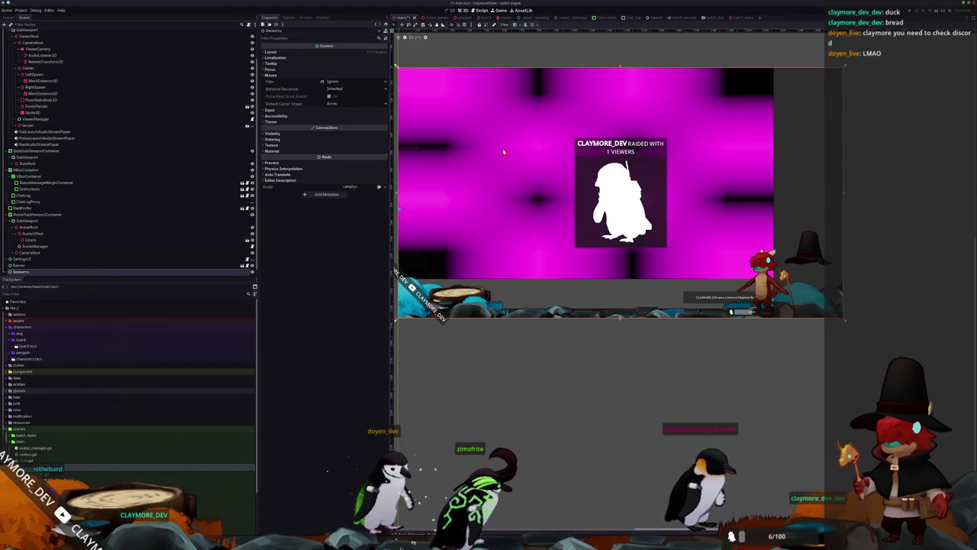
In the 3D view, select and focus the magenta Sprite3D and inspect its properties.
click(464, 11)
scroll(801, 225, down, 3)
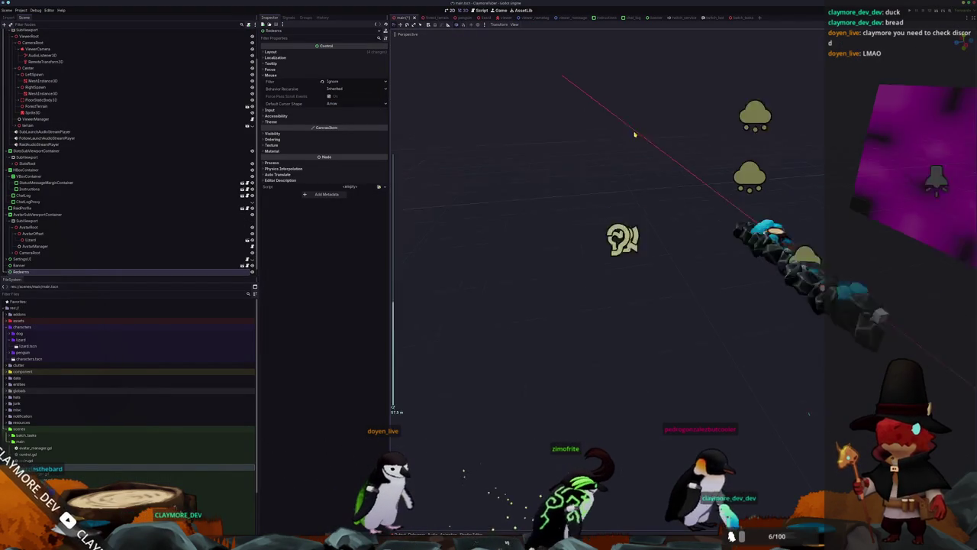
click(796, 262)
key(f)
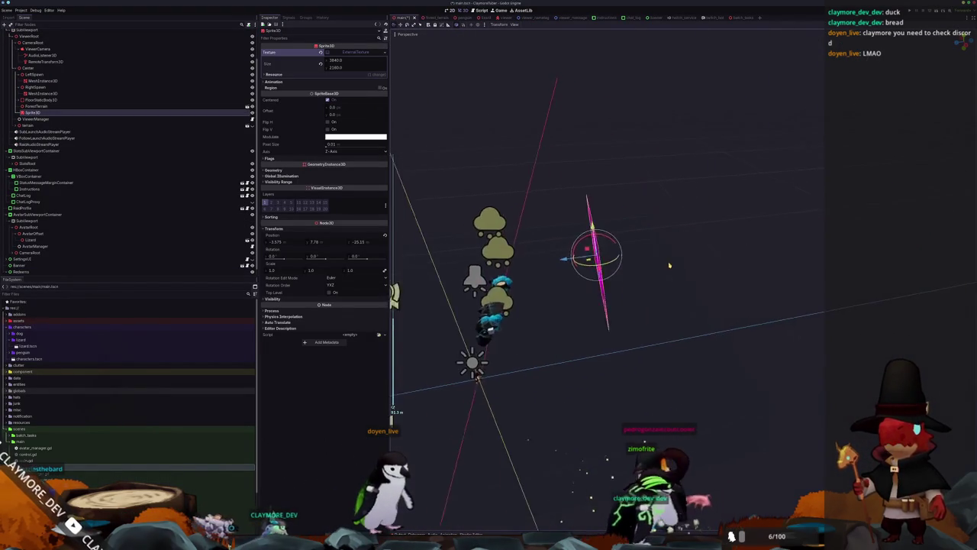
click(306, 75)
click(305, 75)
click(302, 89)
click(303, 89)
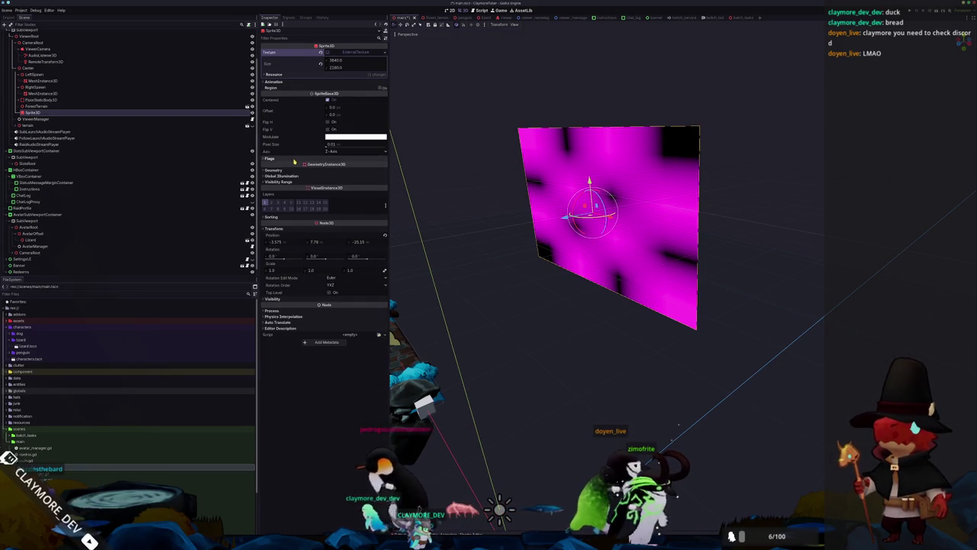
Set the Sprite3D size to 1280×720, then clear its Texture.
scroll(591, 308, down, 3)
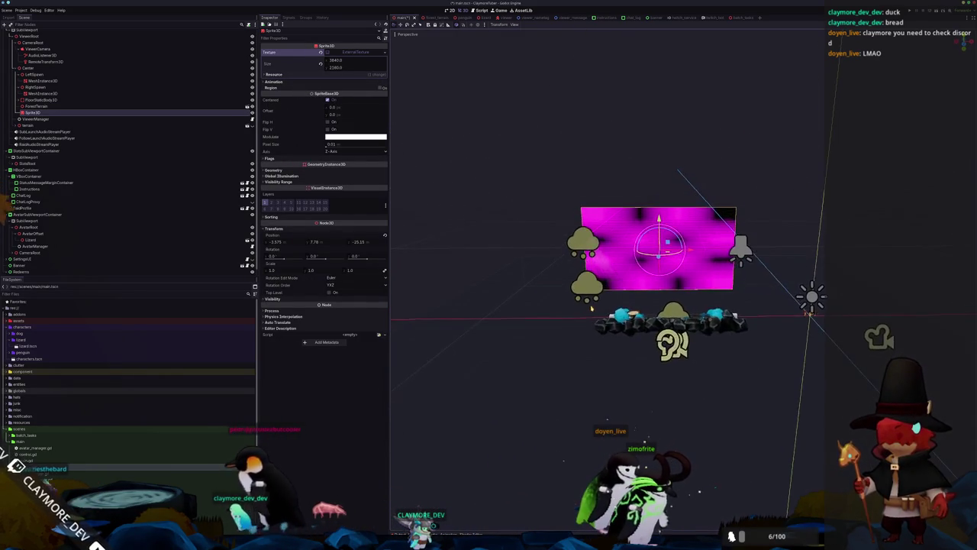
scroll(656, 356, up, 3)
scroll(641, 356, down, 3)
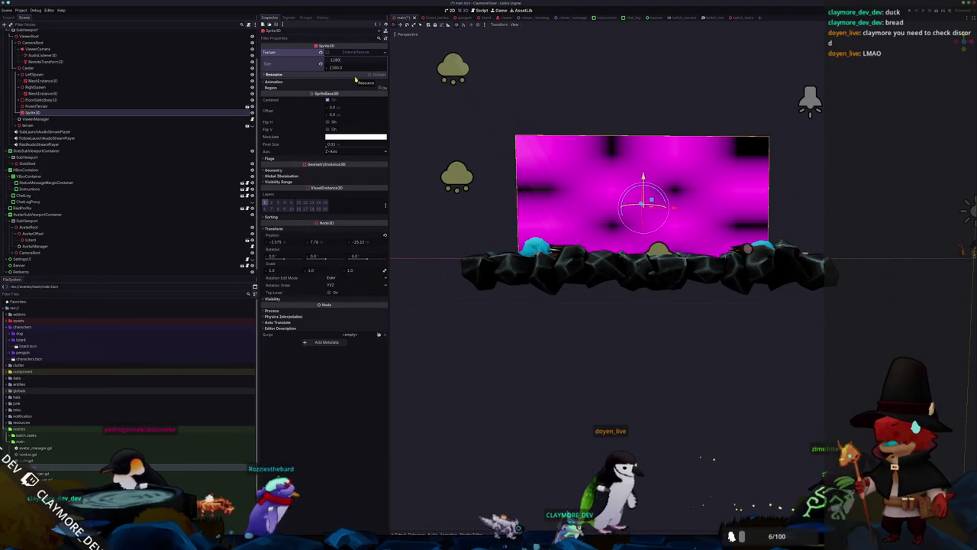
key(Return)
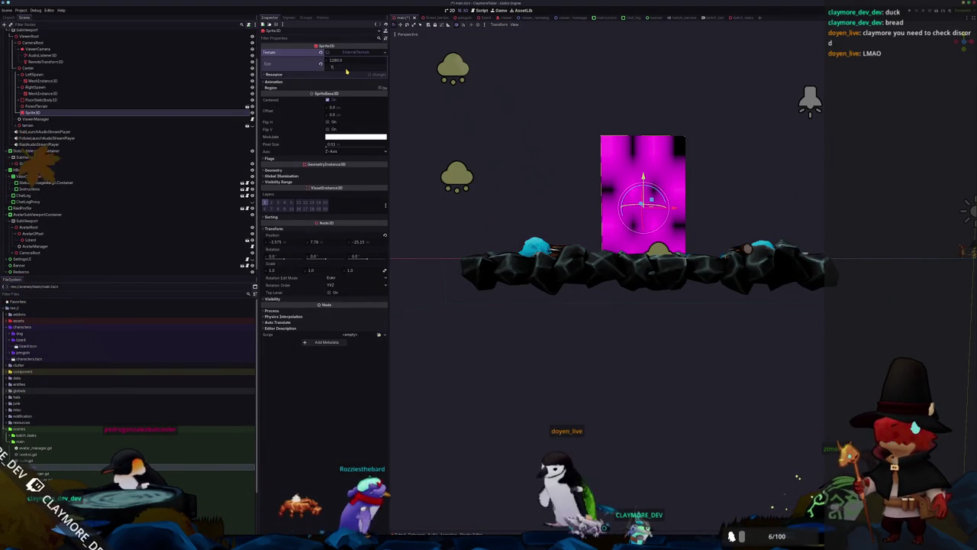
text(720)
key(Return)
scroll(560, 252, down, 3)
drag(519, 252, 609, 253)
scroll(560, 252, up, 3)
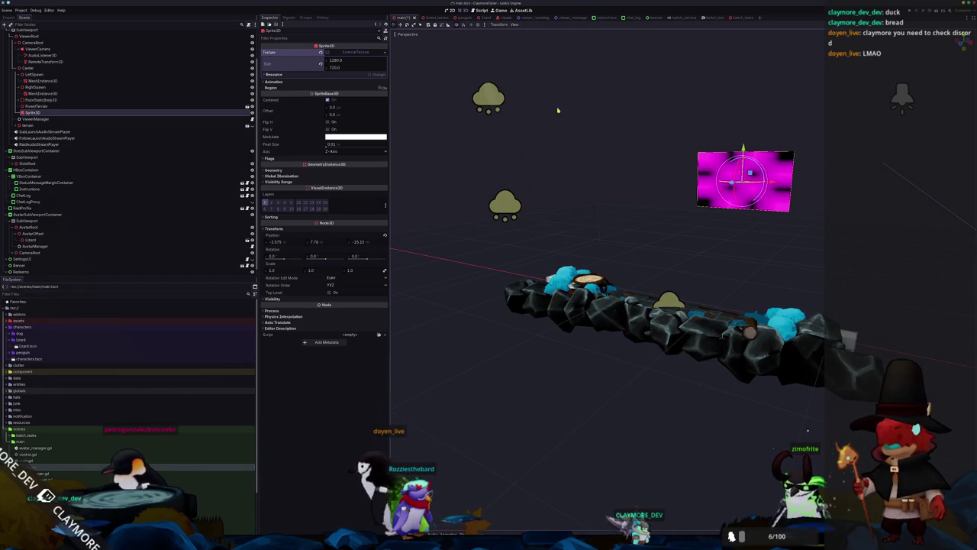
click(320, 52)
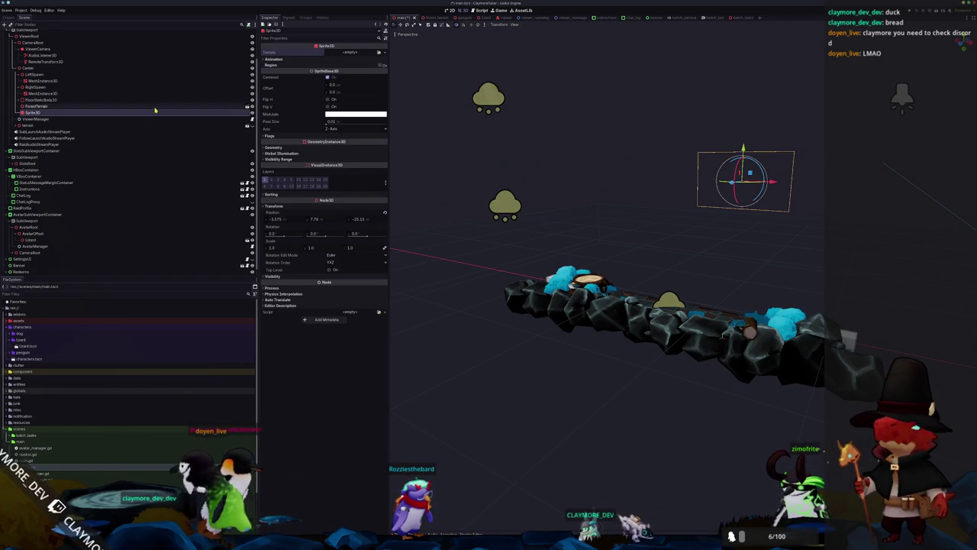
Delete the Sprite3D and add a MeshInstance3D child under Center.
key(Delete)
key(Return)
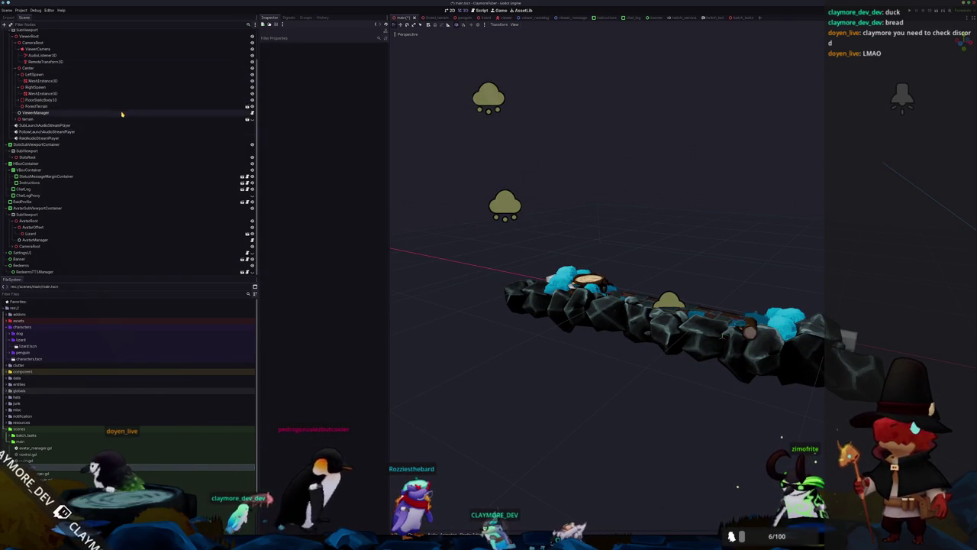
right_click(58, 69)
click(79, 72)
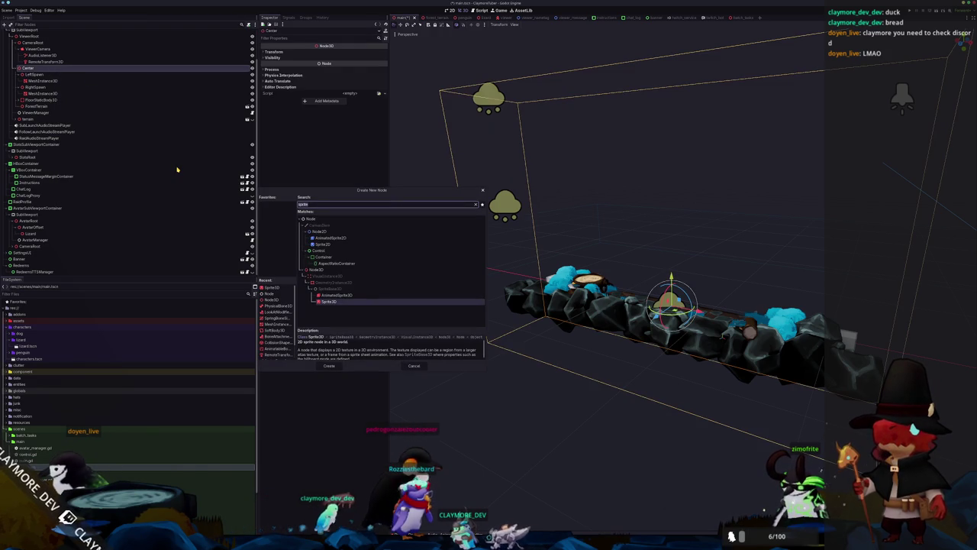
text(mesh)
key(Return)
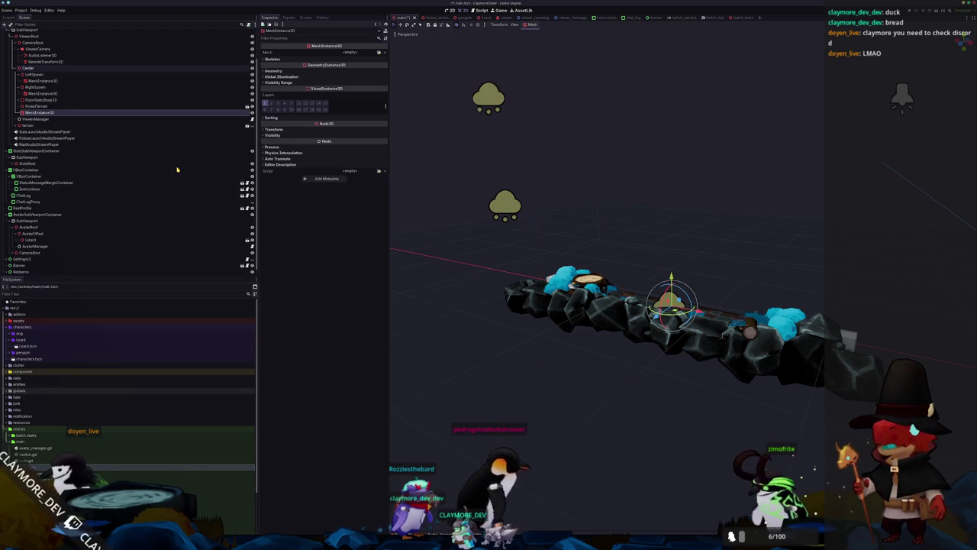
Give the MeshInstance3D a new QuadMesh sized 10 by 9.
click(381, 53)
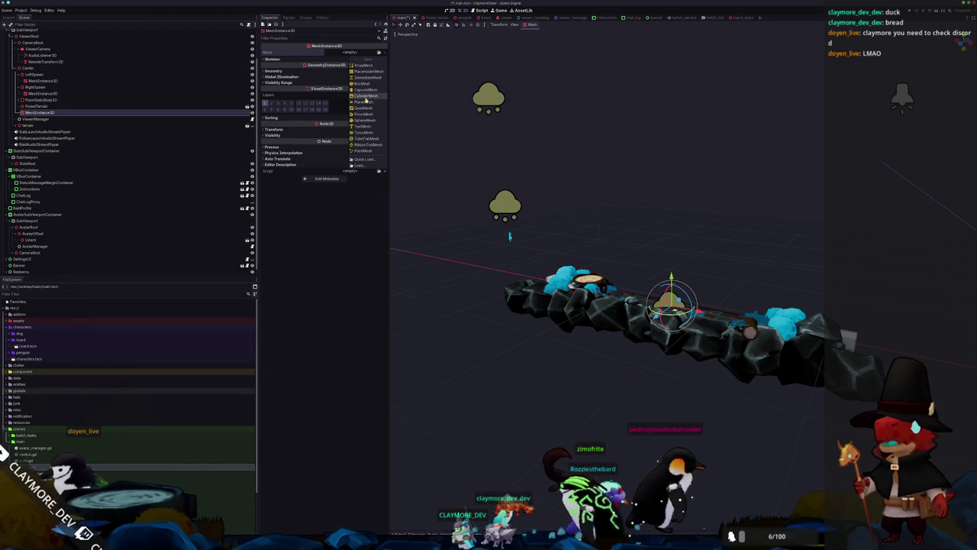
click(364, 109)
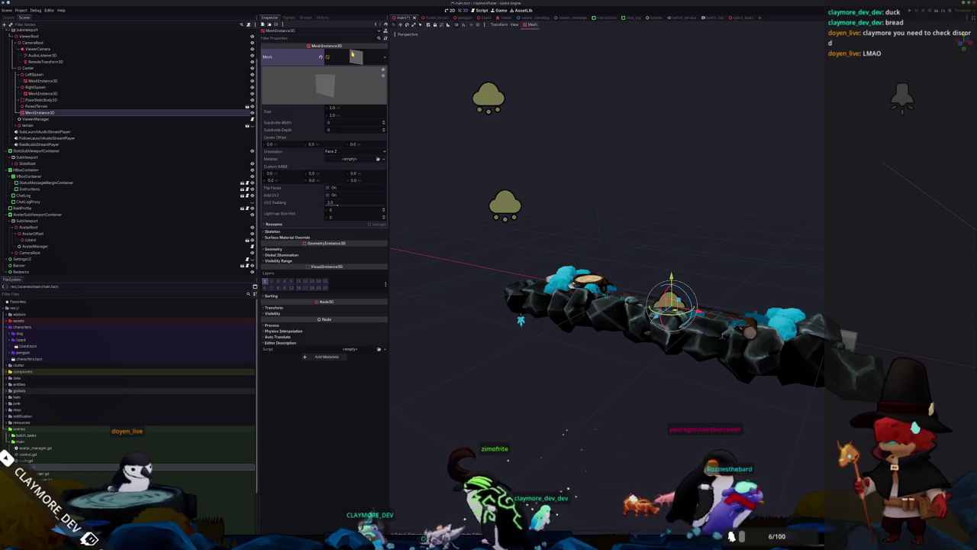
click(344, 111)
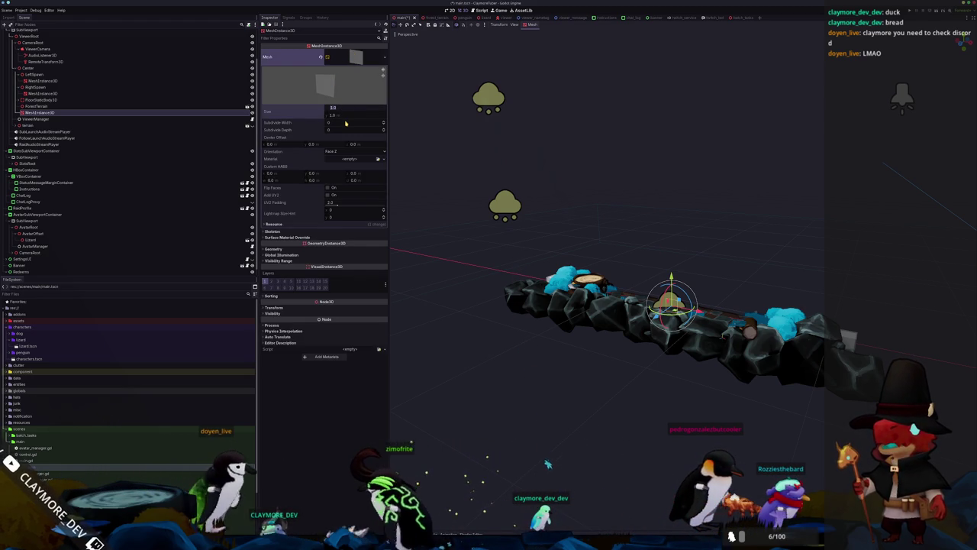
text(10)
key(Return)
click(345, 115)
text(9)
key(Return)
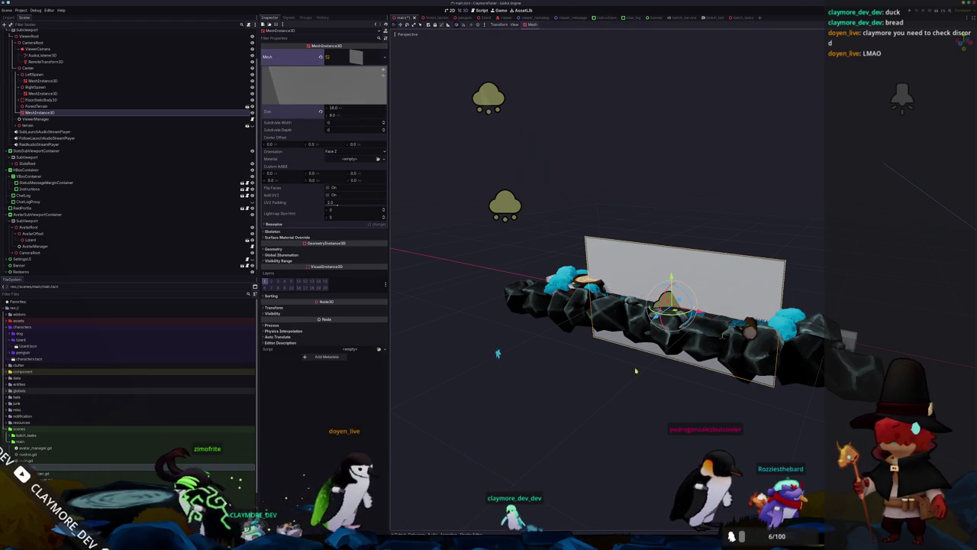
Move the quad panel left along X and check it in the 2D overlay view.
drag(725, 340, 706, 339)
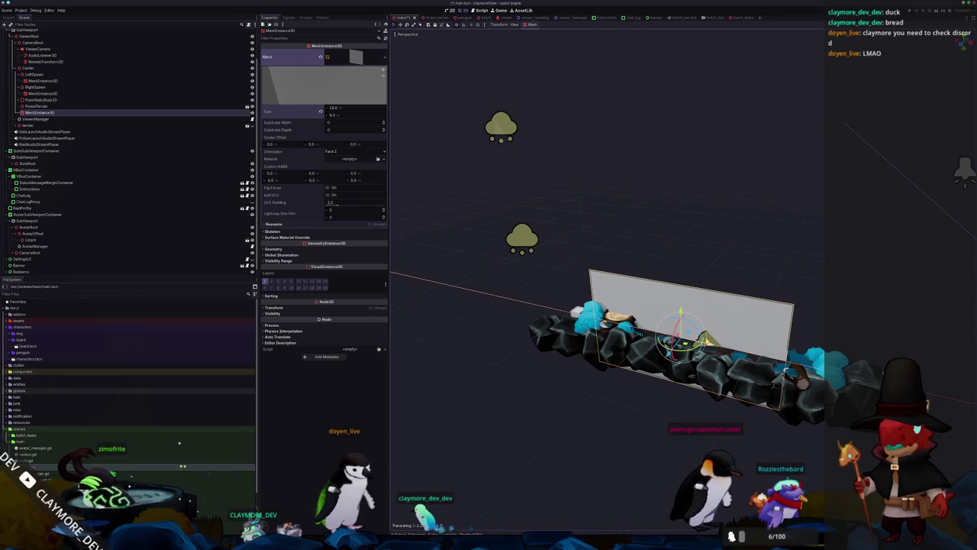
scroll(680, 336, down, 3)
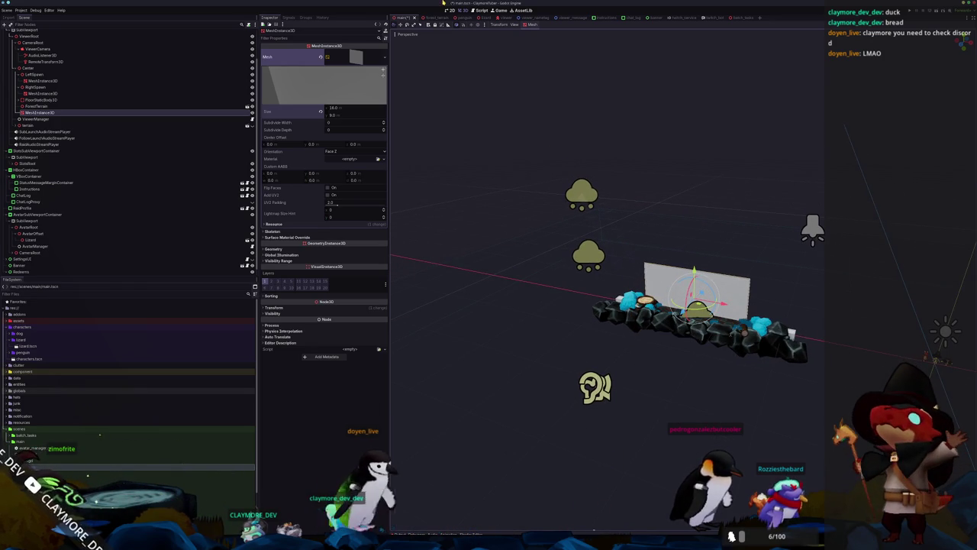
click(451, 10)
scroll(504, 211, down, 3)
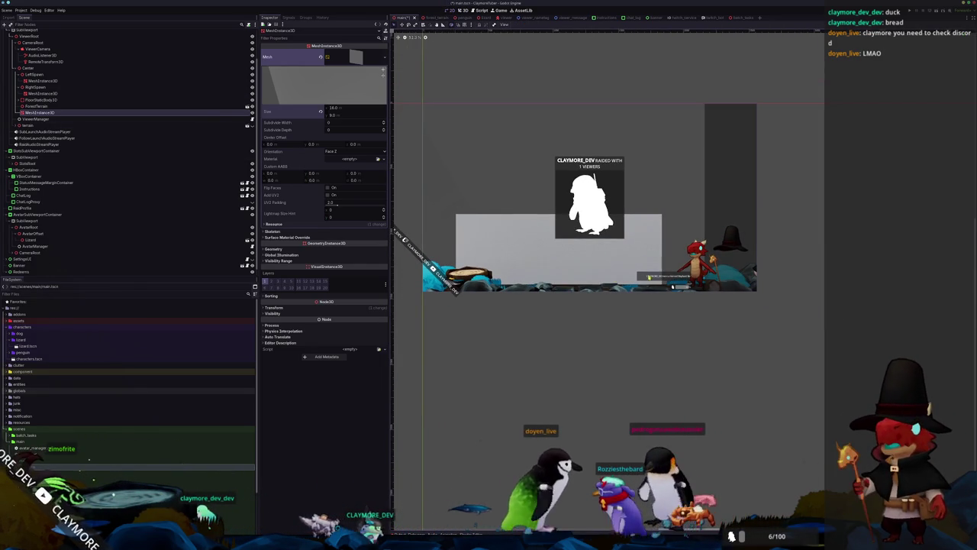
From the Right view, raise the quad panel along Y and push it back along Z.
scroll(561, 259, up, 2)
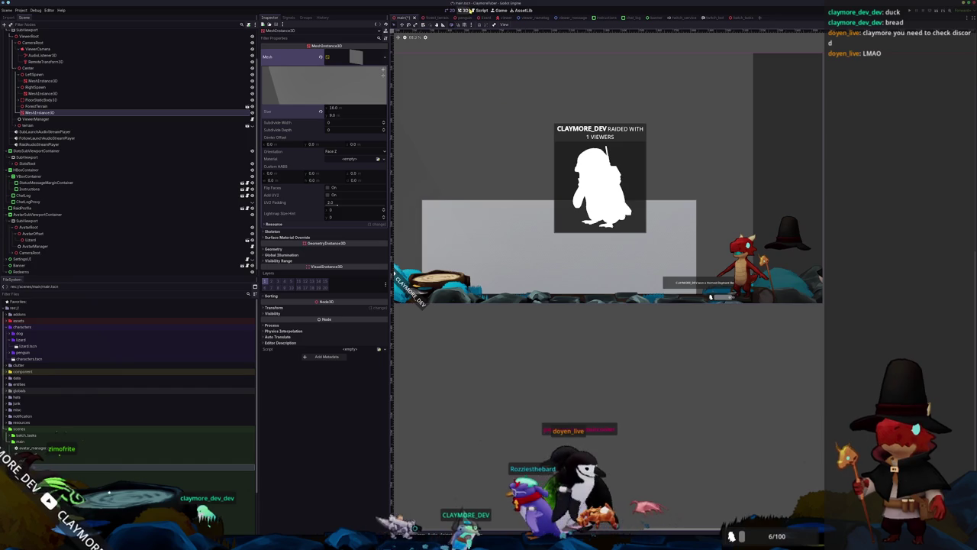
click(462, 10)
drag(519, 229, 534, 293)
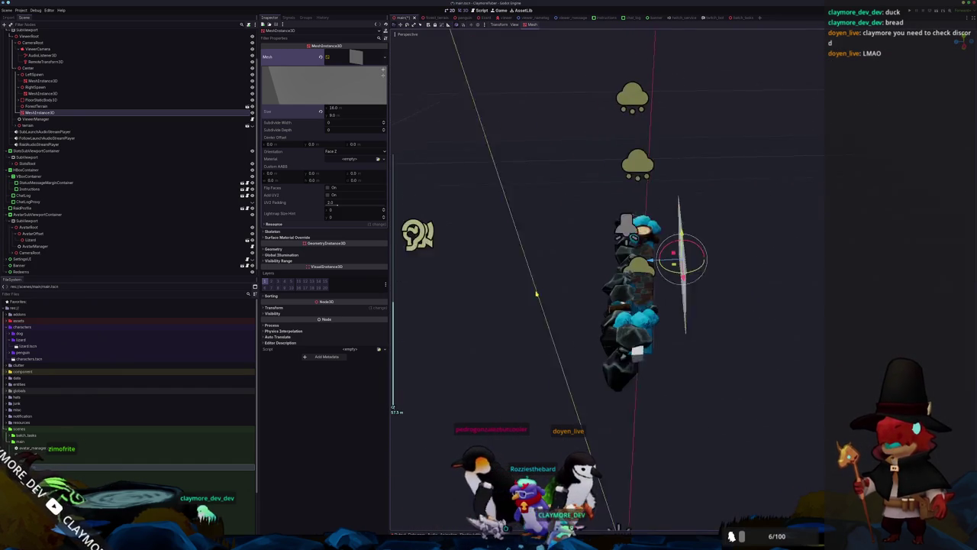
key(KP_3)
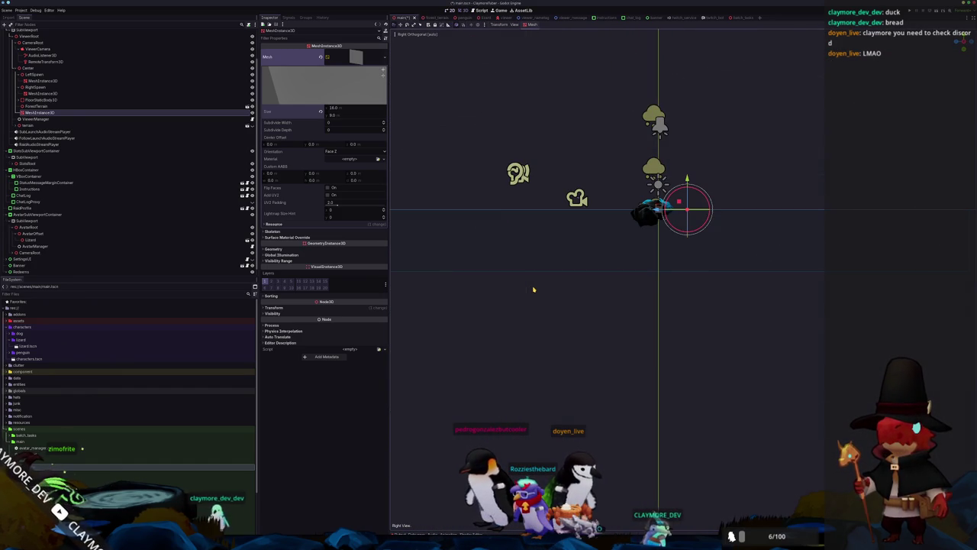
drag(685, 263, 688, 212)
drag(654, 242, 635, 242)
mouse_move(563, 252)
mouse_down()
mouse_move(655, 420)
mouse_move(643, 324)
mouse_move(595, 336)
mouse_move(657, 298)
mouse_up()
key(g)
key(z)
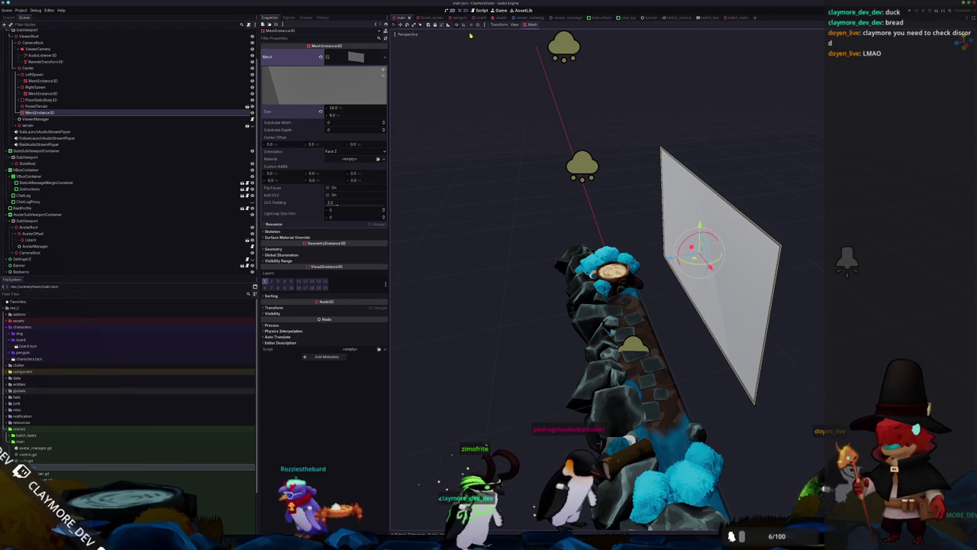
click(452, 11)
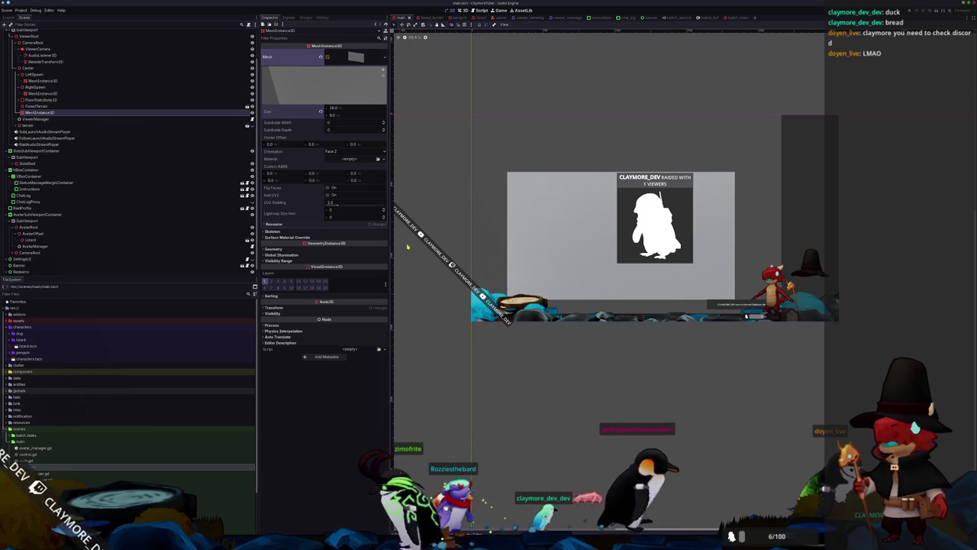
click(279, 307)
Adjust the panel's Transform, nudging X right and setting Position Y to 0.0.
mouse_move(321, 350)
mouse_down()
mouse_move(334, 351)
mouse_move(325, 350)
mouse_up()
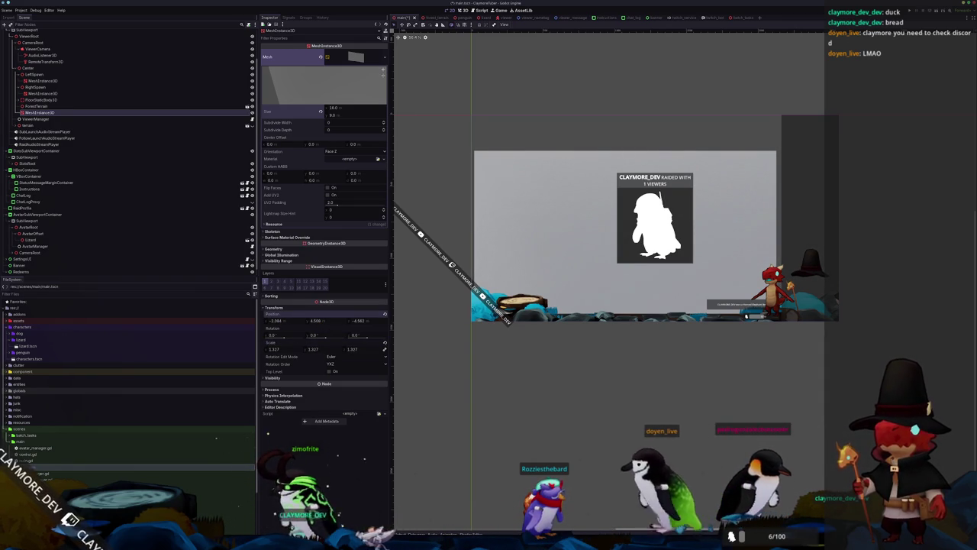
drag(275, 320, 278, 320)
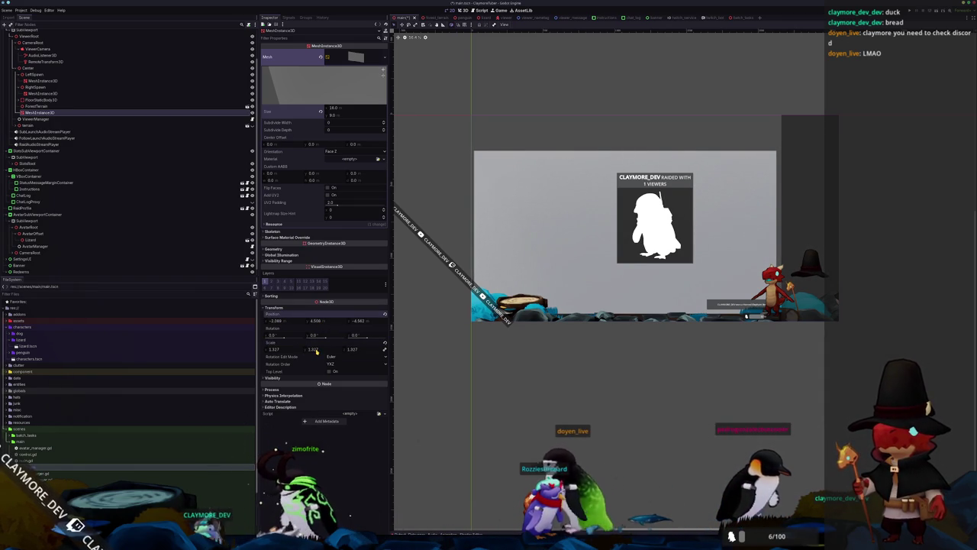
drag(316, 349, 324, 320)
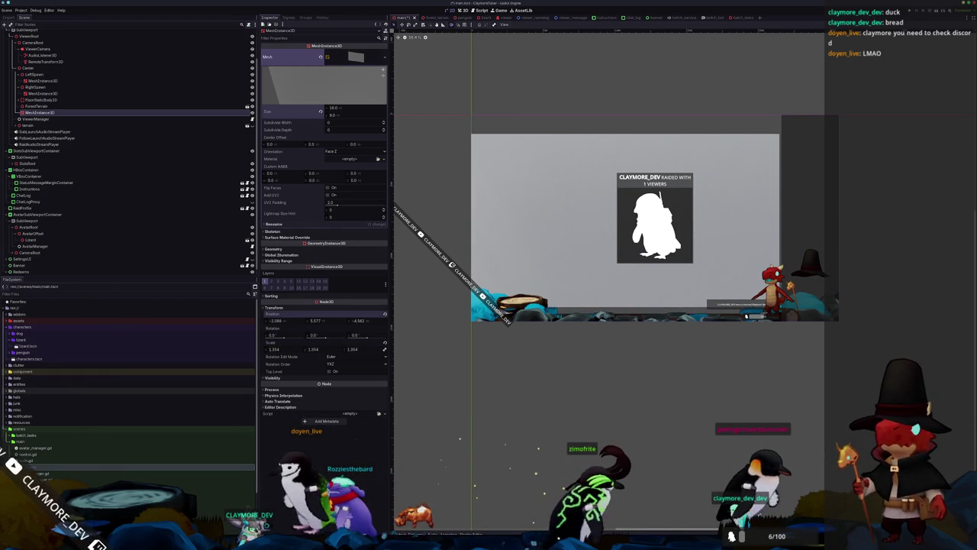
drag(314, 323, 318, 328)
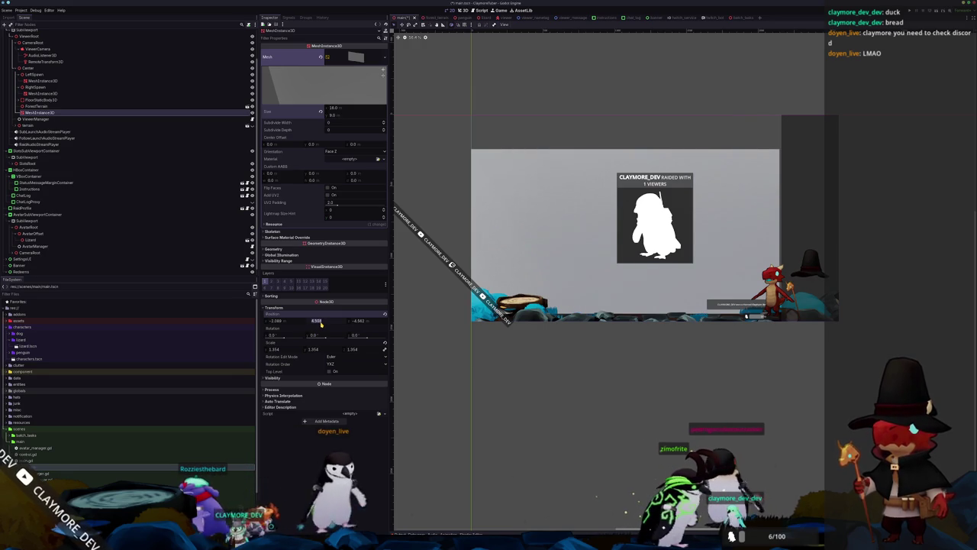
text(0)
key(Return)
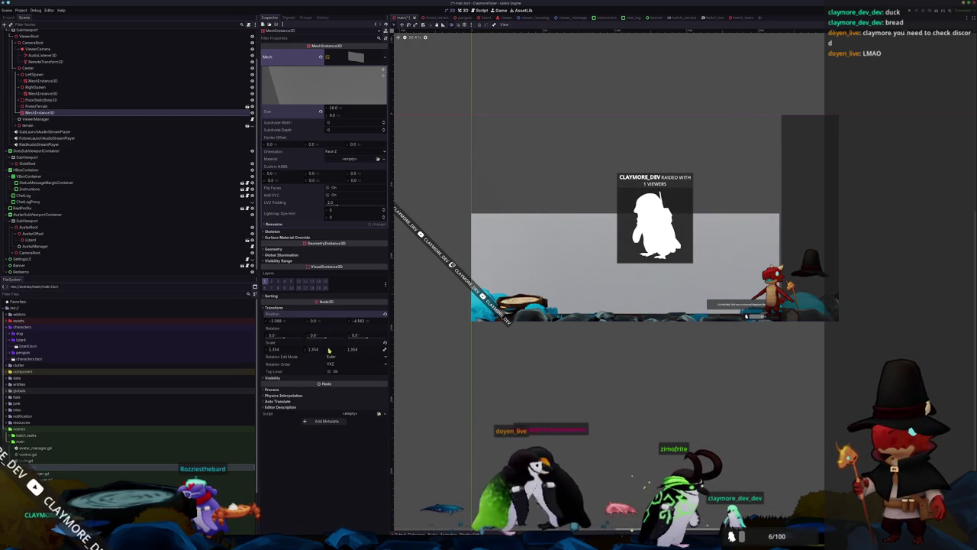
drag(316, 349, 336, 349)
key(ctrl+z)
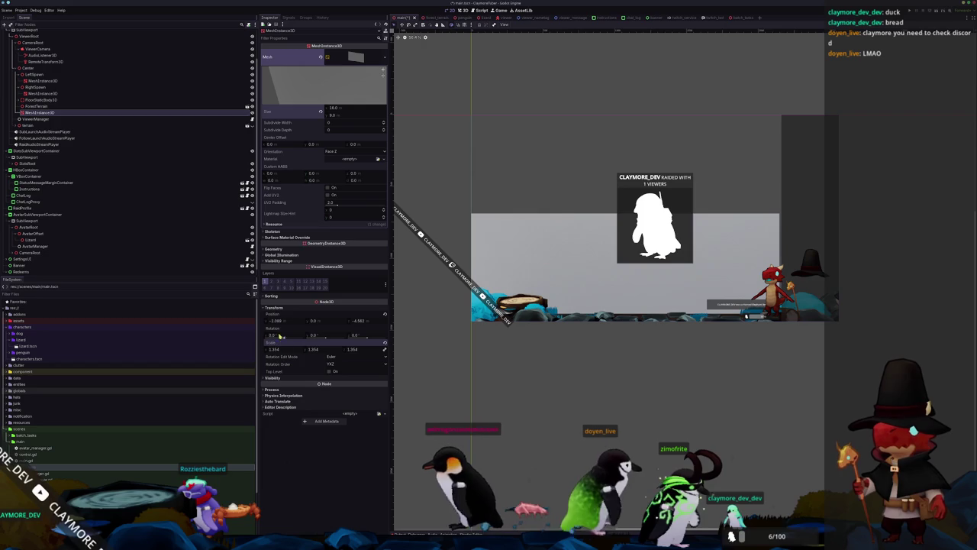
drag(280, 321, 283, 349)
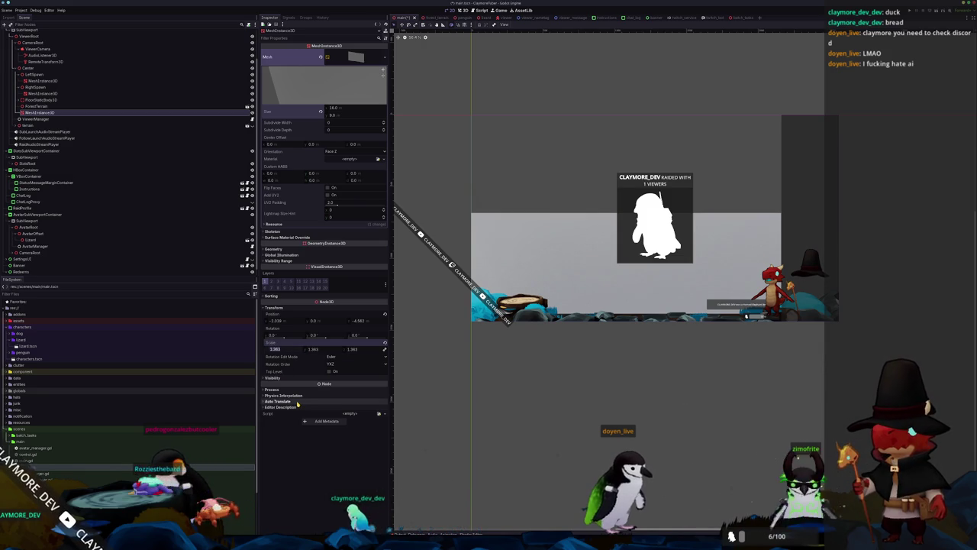
Set the panel's uniform scale to 1.35, keeping Position Y at 0.0.
text(1.33)
key(Return)
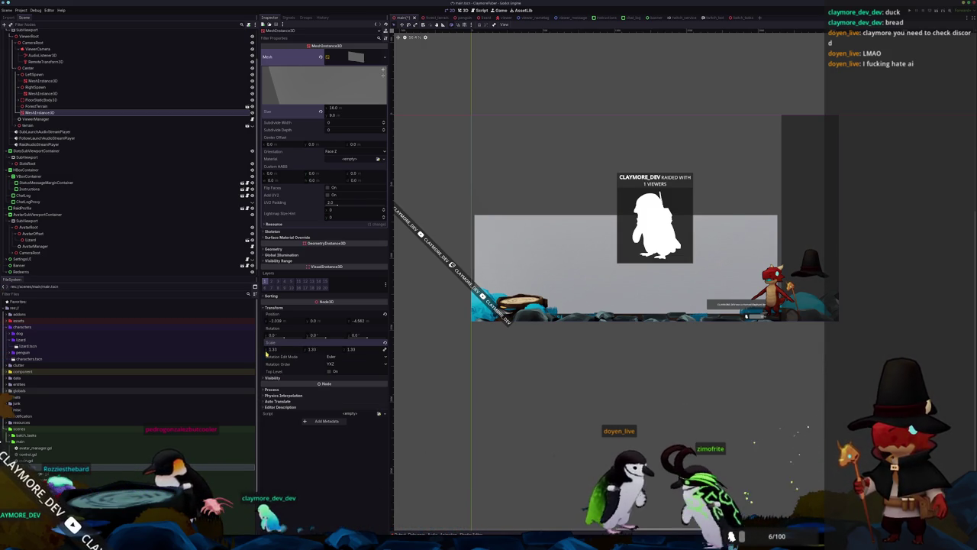
drag(268, 350, 279, 353)
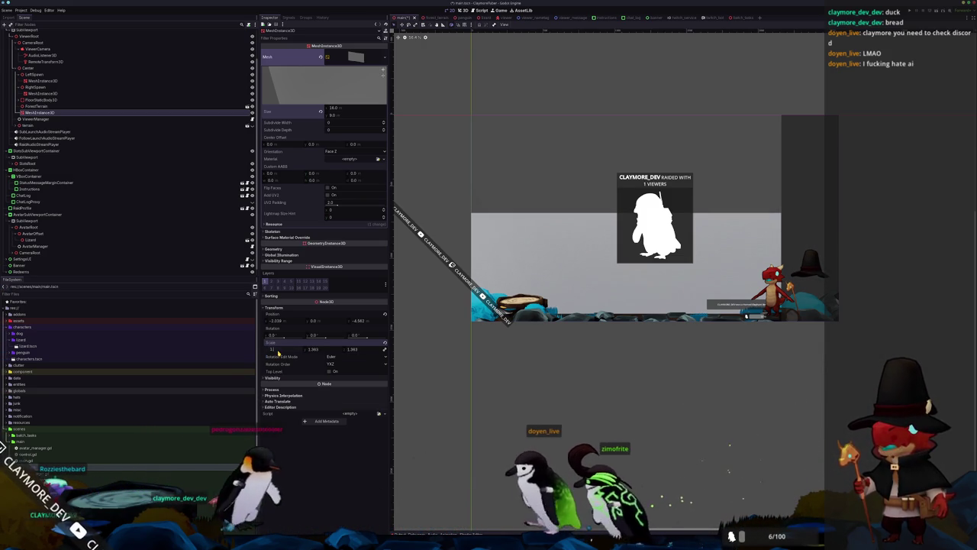
text(1.35)
key(Return)
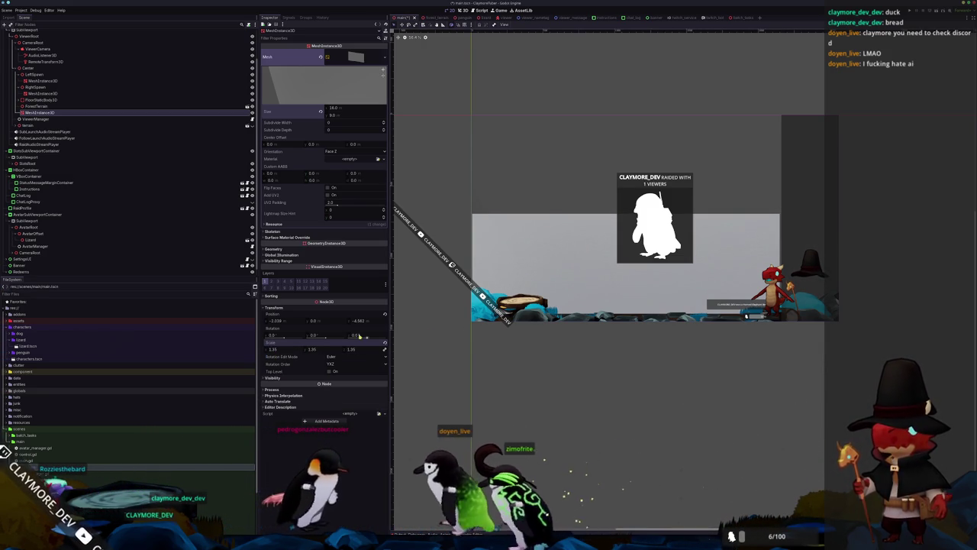
drag(313, 321, 351, 321)
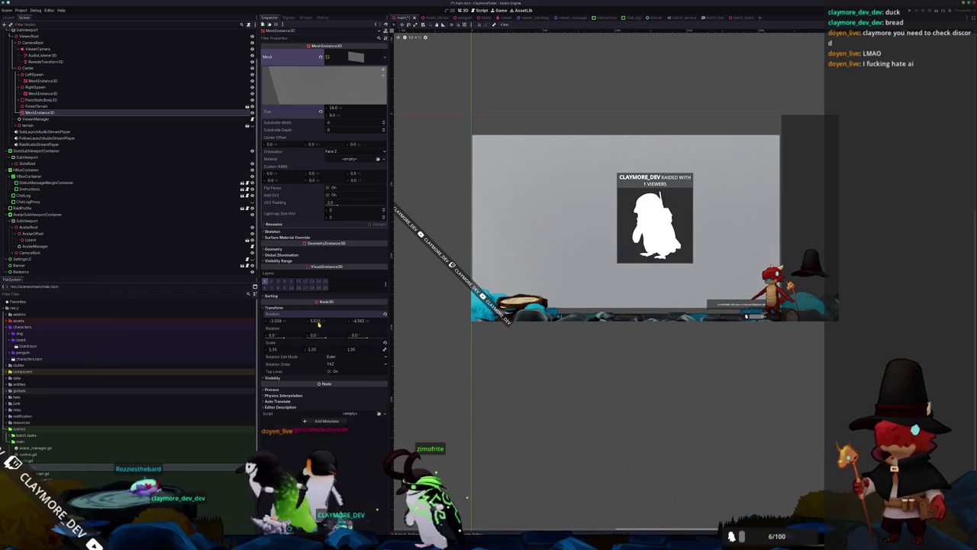
key(ctrl+z)
scroll(464, 377, up, 5)
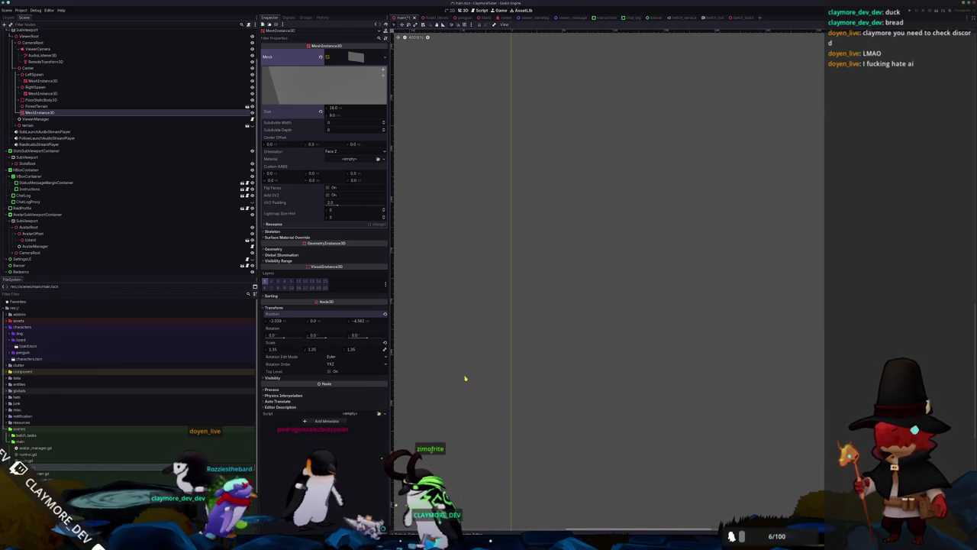
scroll(467, 275, down, 6)
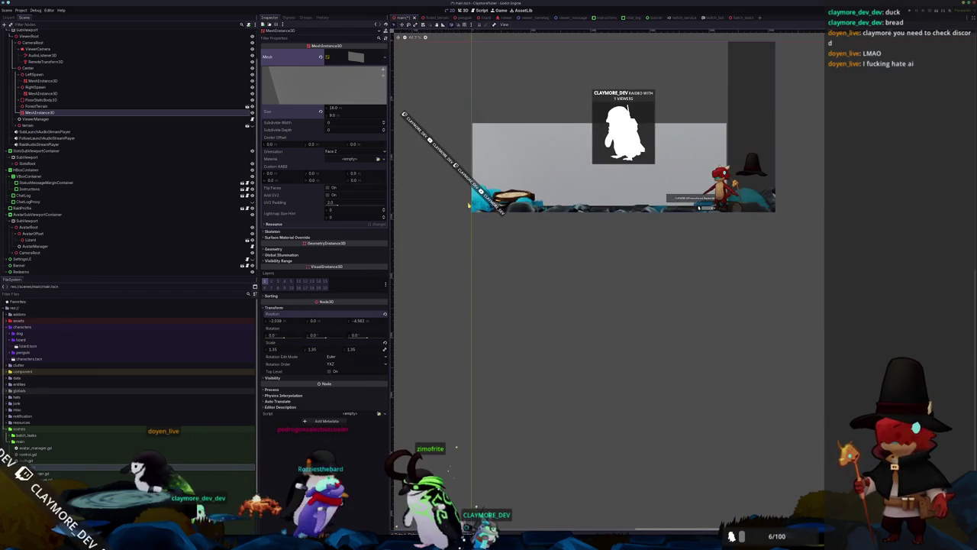
click(461, 10)
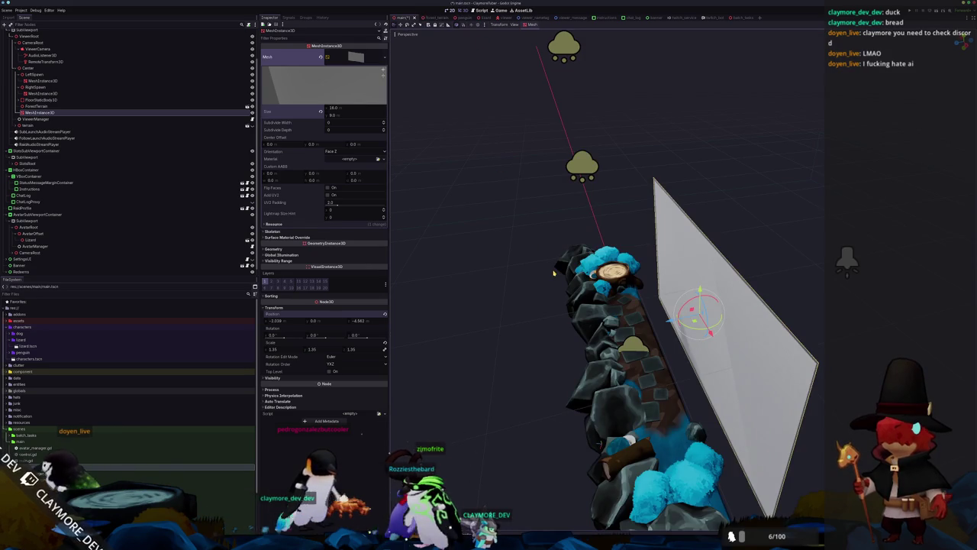
key(KP_3)
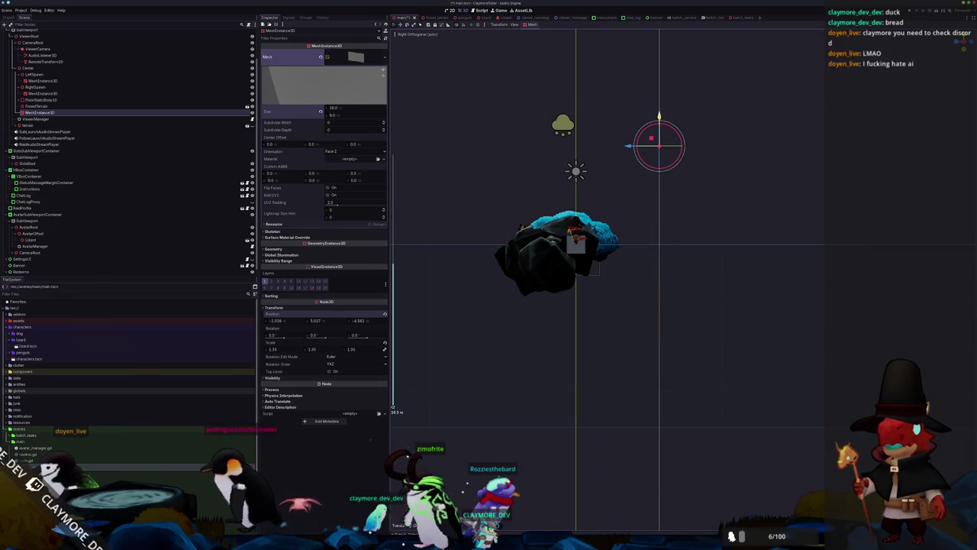
scroll(661, 102, up, 2)
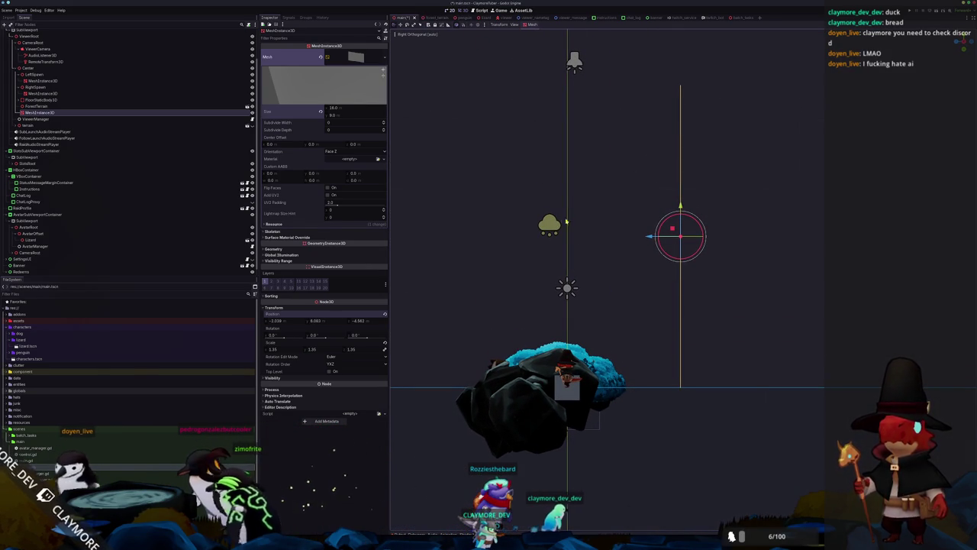
click(452, 10)
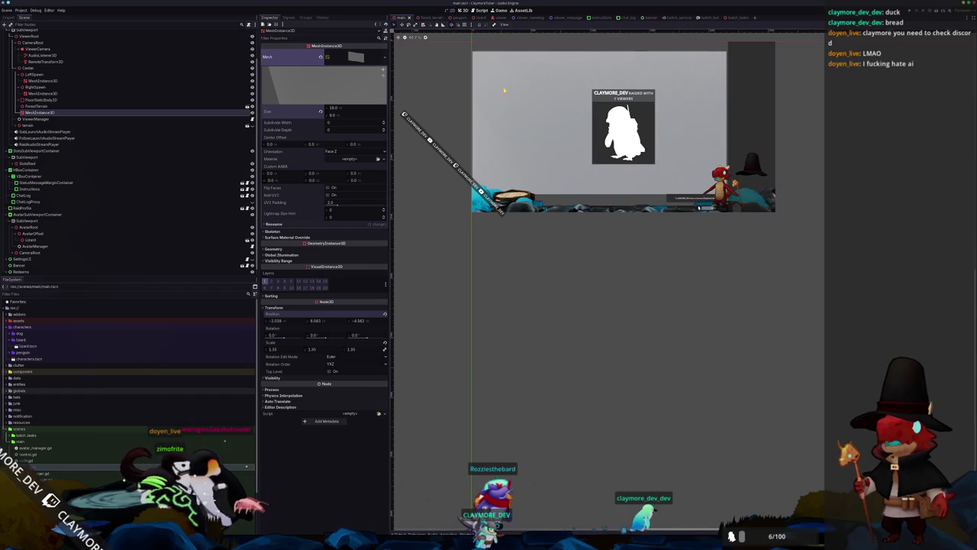
click(560, 186)
scroll(549, 190, up, 3)
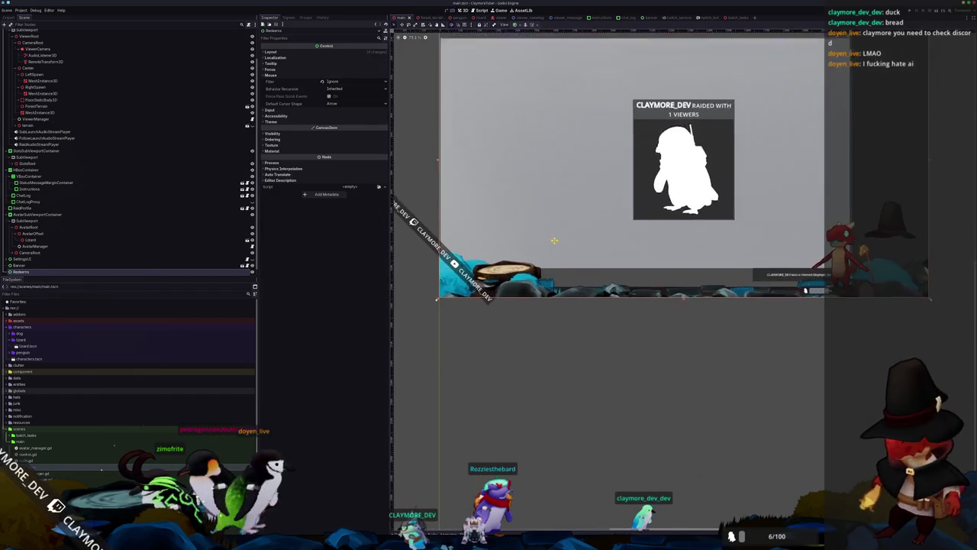
drag(560, 220, 547, 321)
scroll(549, 313, down, 2)
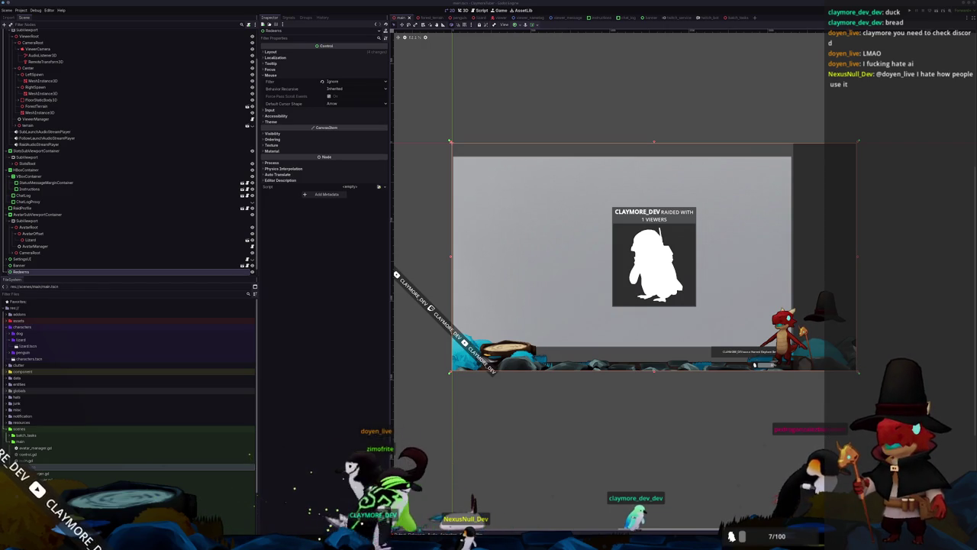
scroll(581, 211, down, 1)
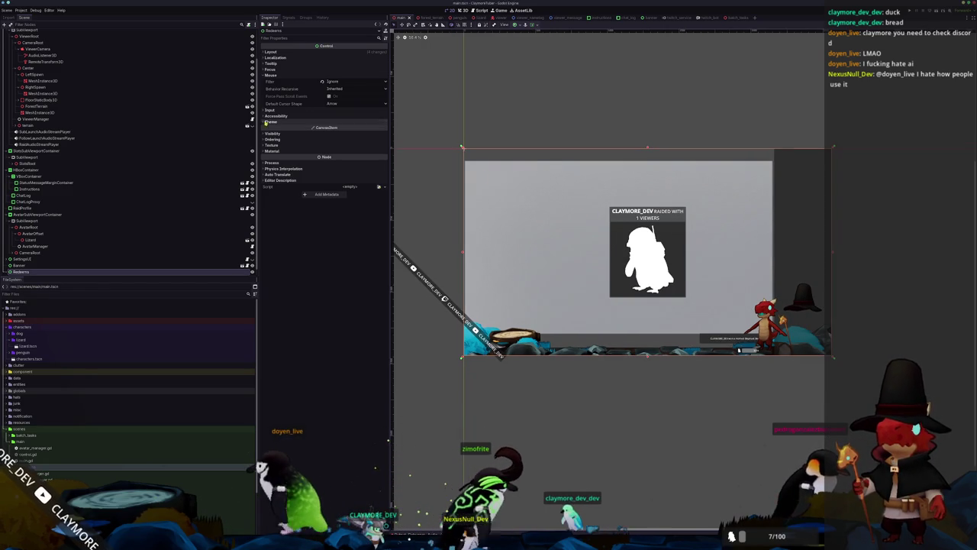
click(29, 112)
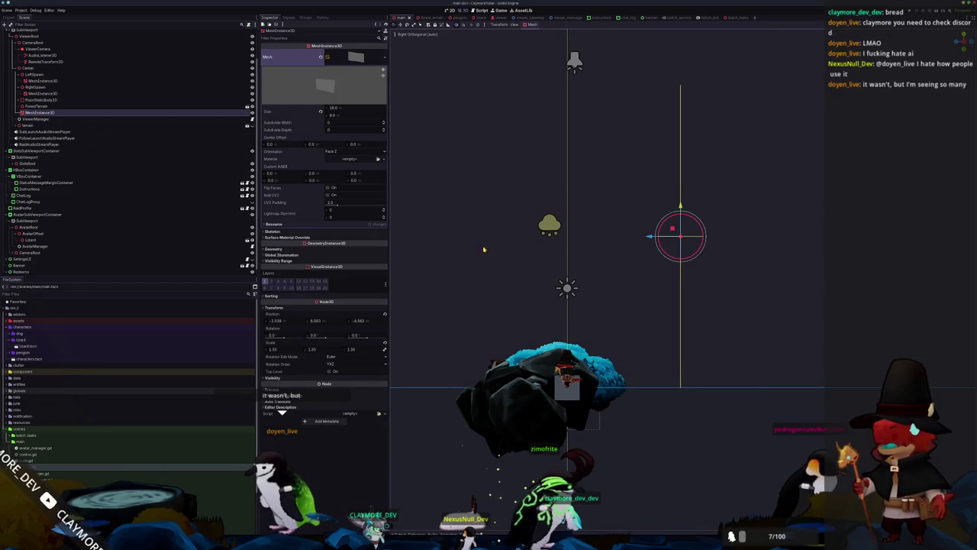
mouse_move(511, 266)
mouse_down()
mouse_move(552, 226)
mouse_move(599, 260)
mouse_up()
key(Return)
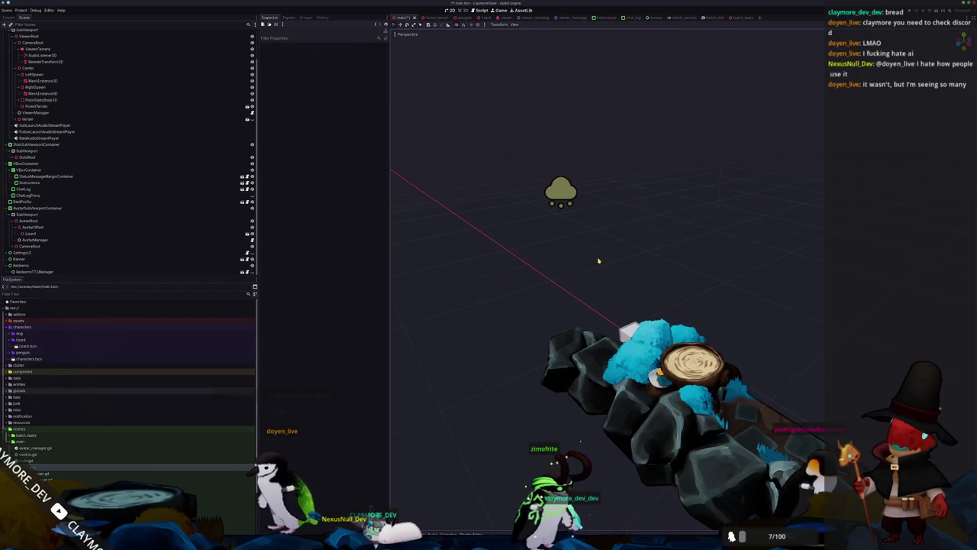
scroll(599, 260, down, 3)
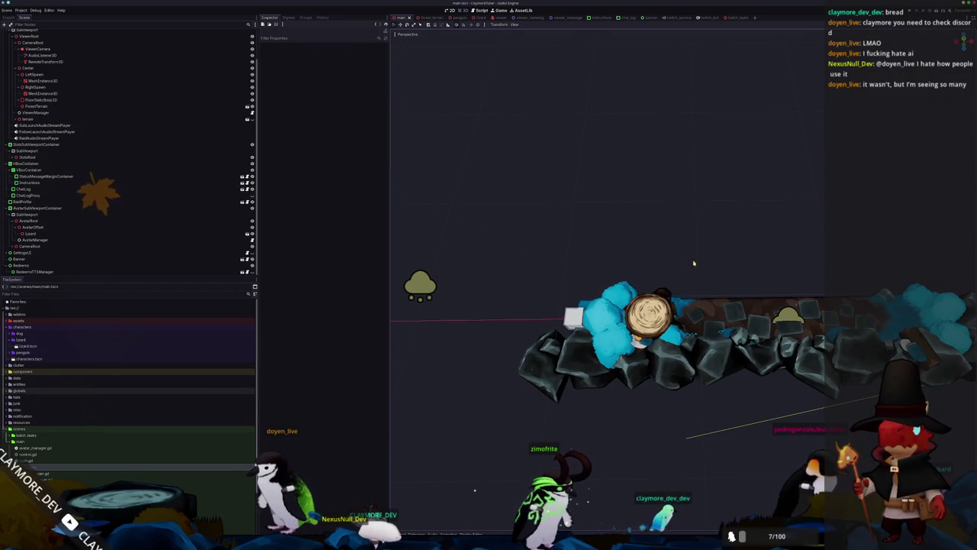
key(ctrl+z)
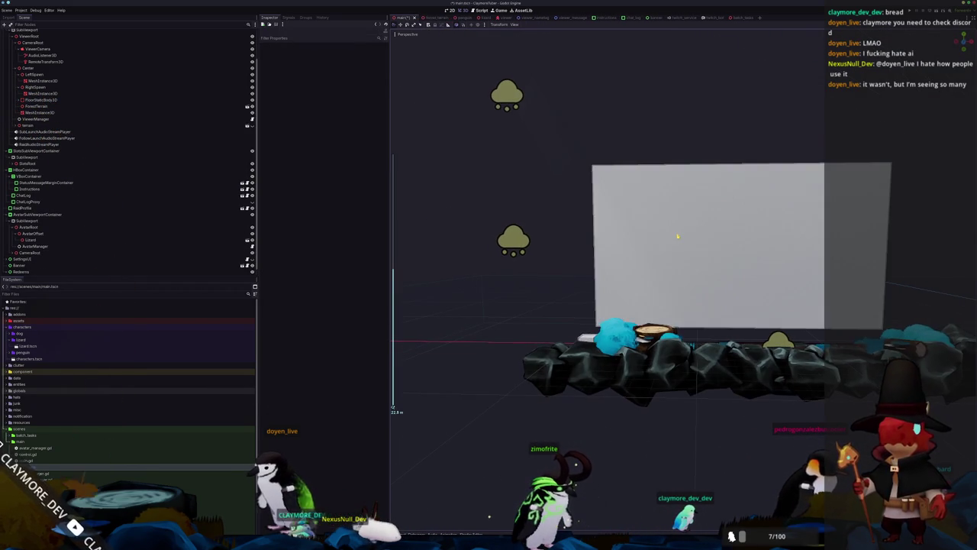
scroll(677, 243, up, 1)
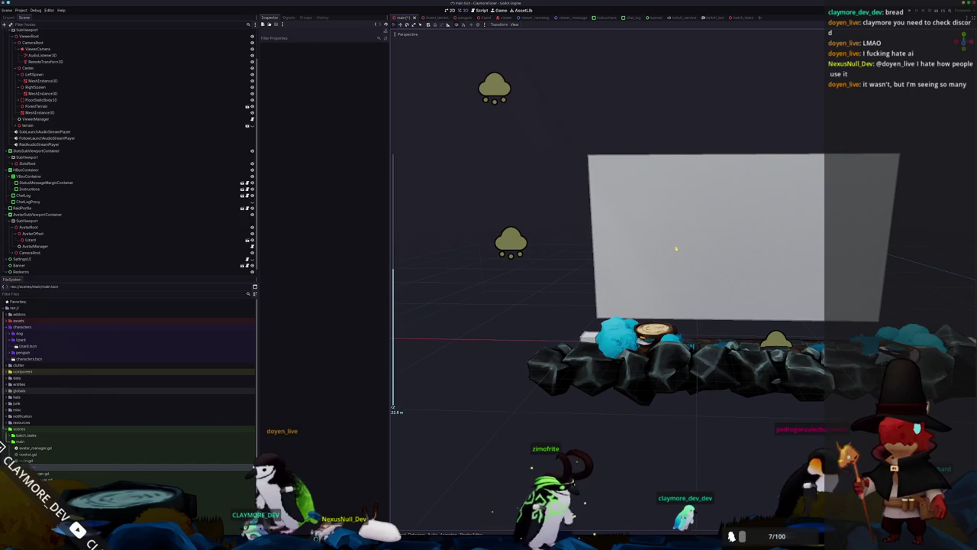
click(28, 125)
click(450, 10)
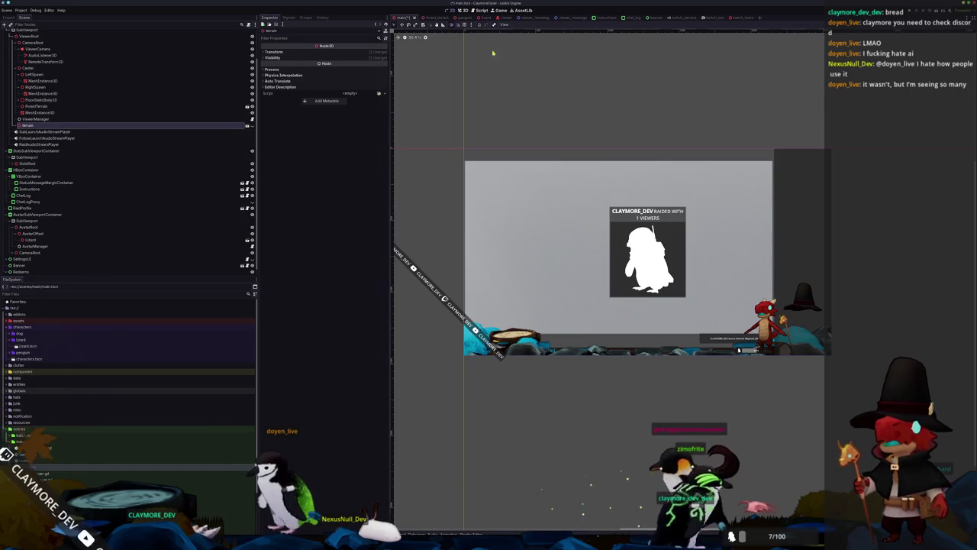
click(571, 304)
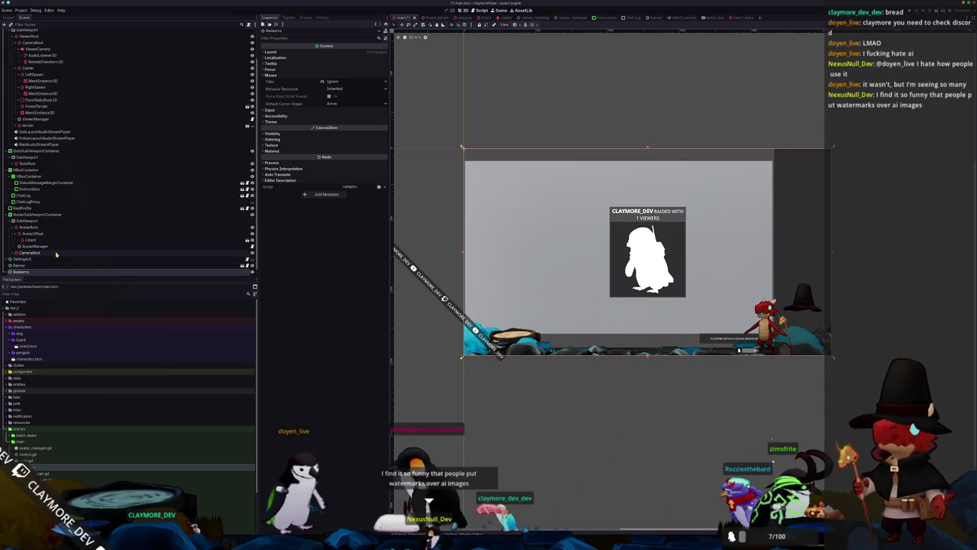
click(39, 106)
click(40, 112)
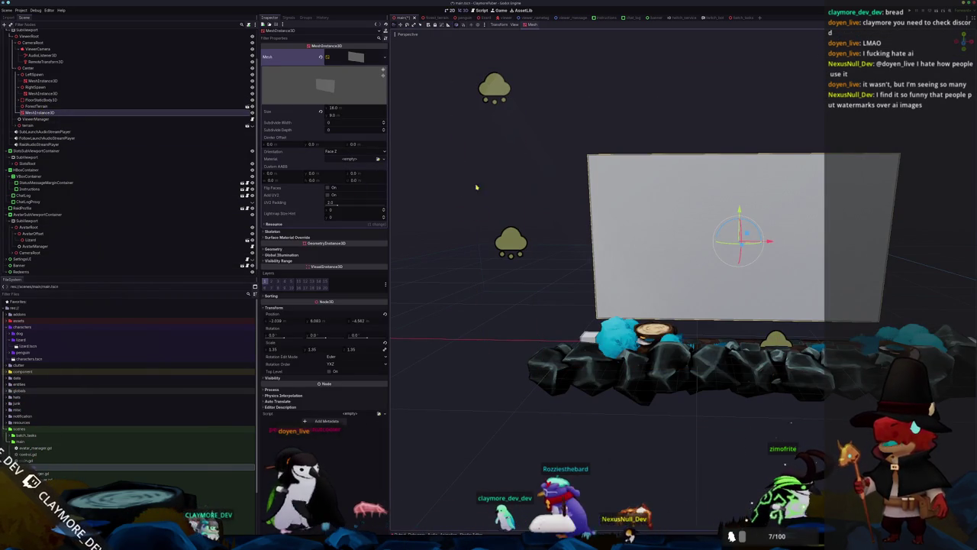
Push the wall plane back, set Position X to -2.781, and scale it uniformly to about 1.88.
click(453, 11)
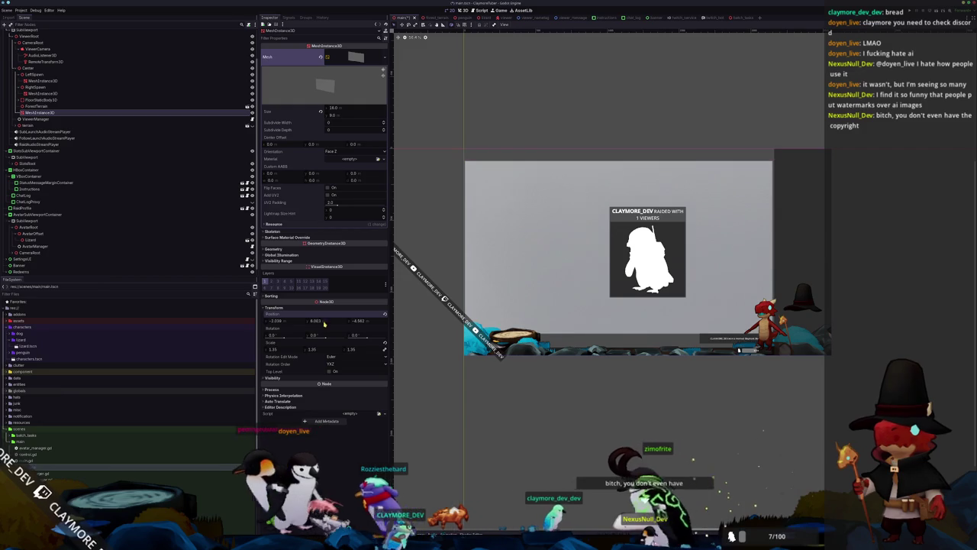
drag(358, 321, 284, 321)
drag(358, 349, 376, 350)
drag(281, 325, 271, 325)
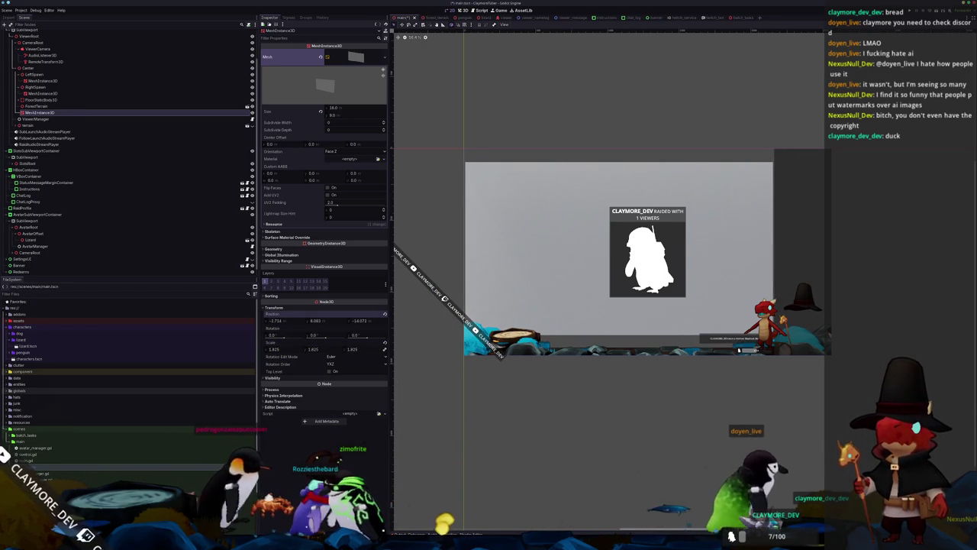
click(282, 324)
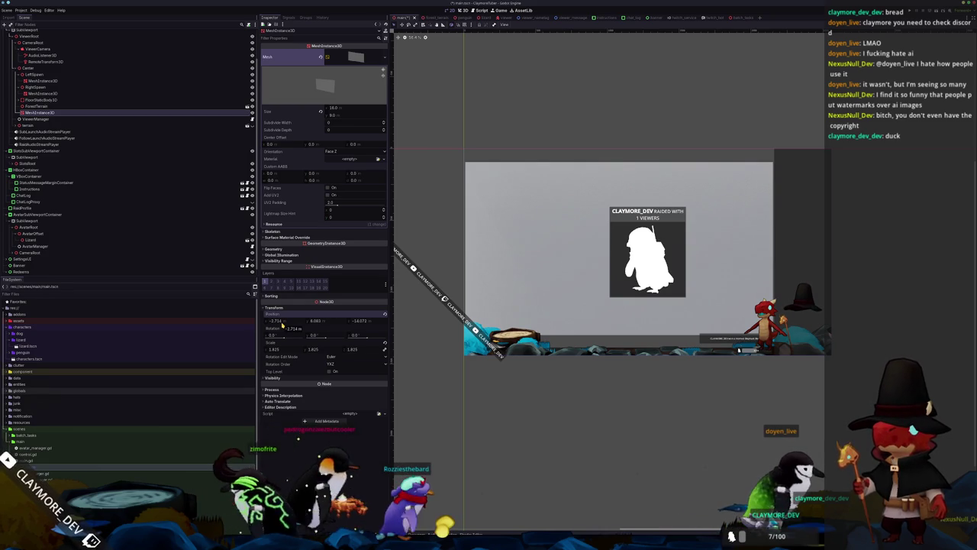
text(-2.7)
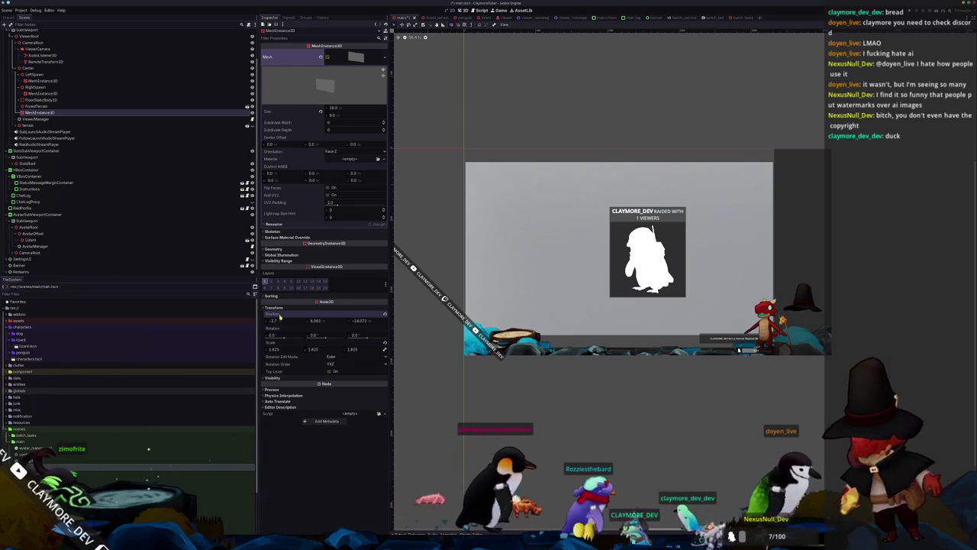
text(8)
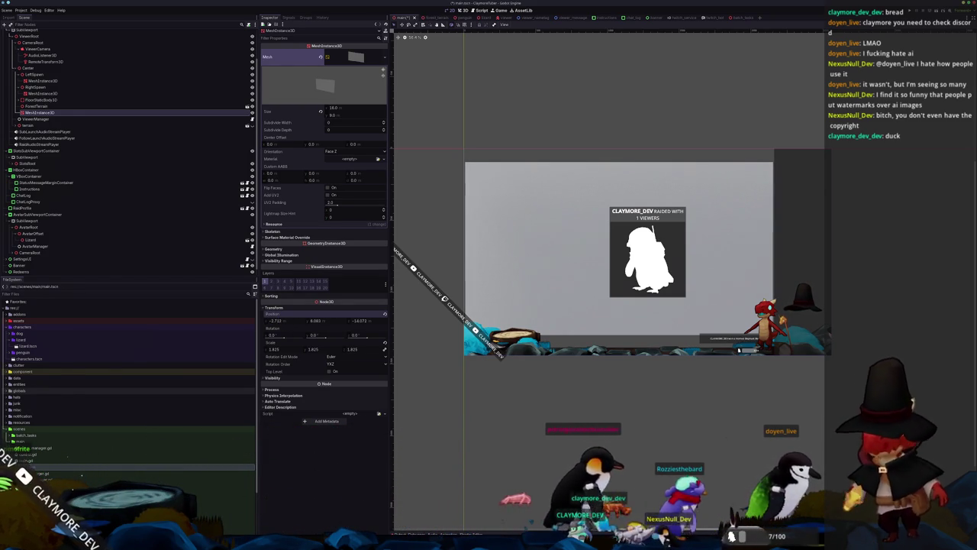
text(1)
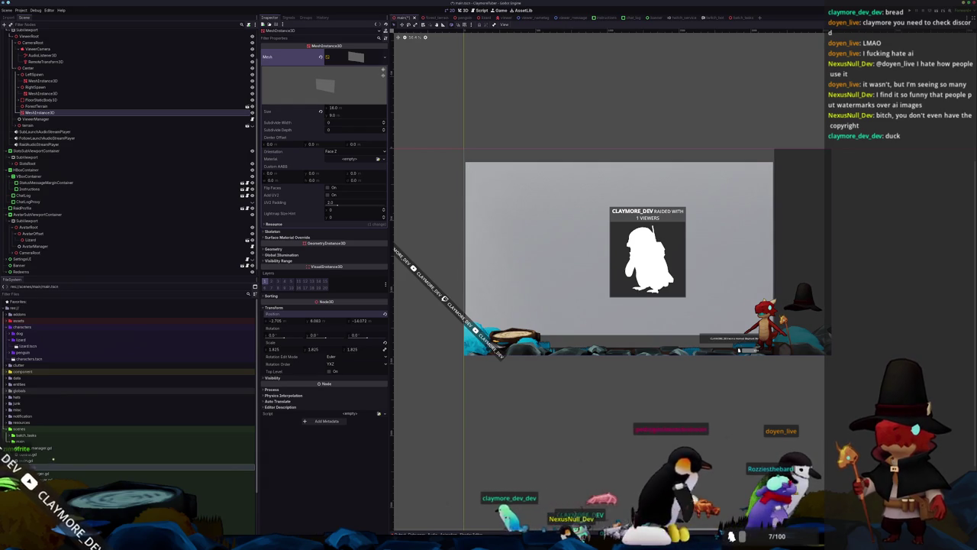
drag(277, 350, 281, 349)
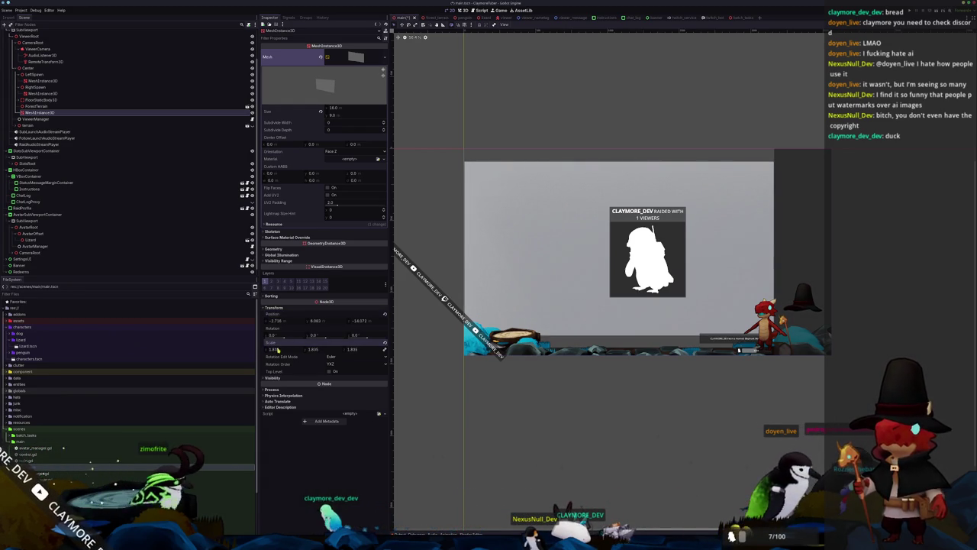
drag(357, 321, 280, 349)
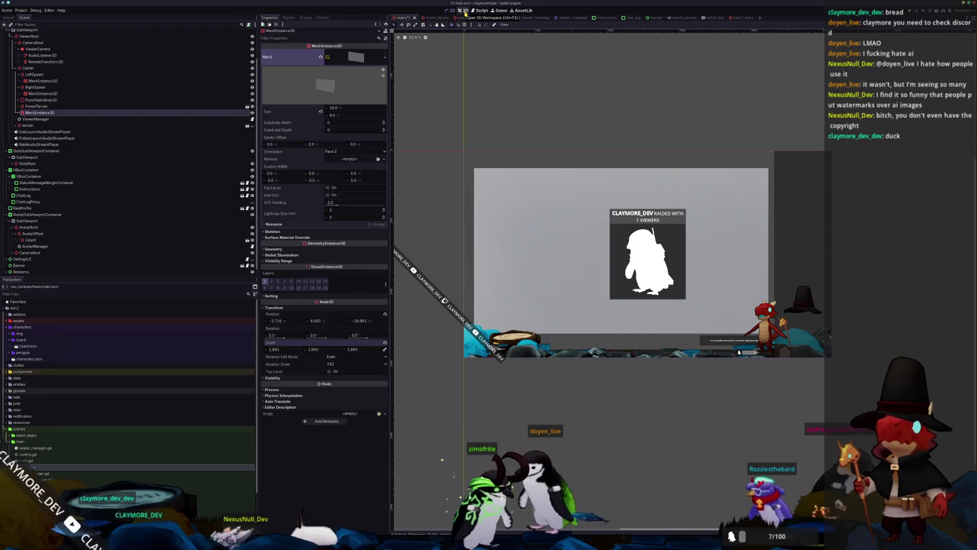
From the Right view, raise the wall plane along Y to about 8.471.
click(464, 11)
key(KP_3)
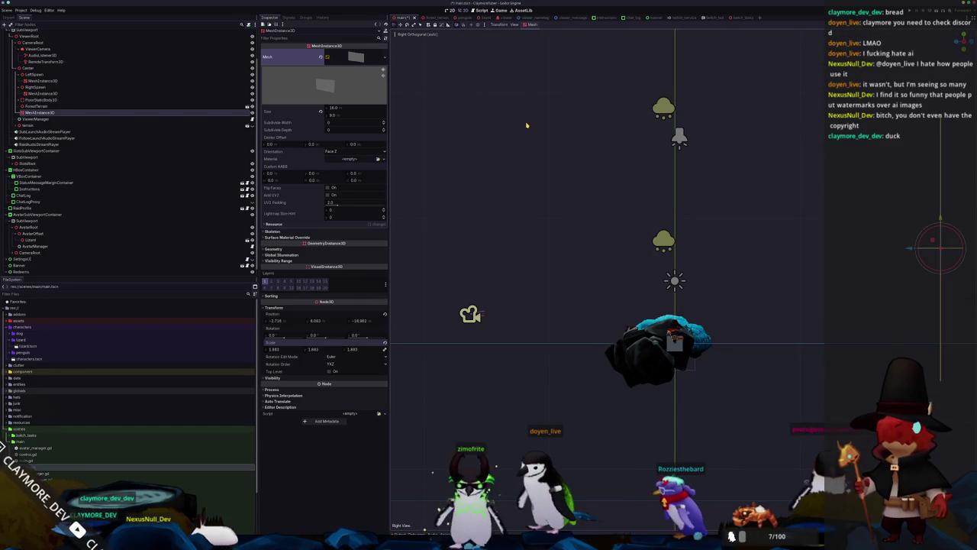
drag(773, 243, 769, 206)
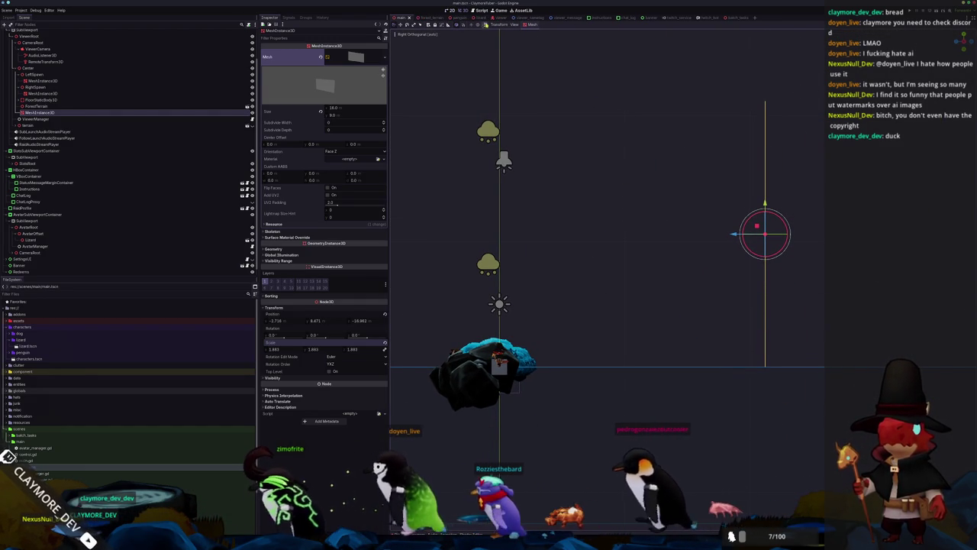
Try a 2-viewport layout, then revert to a single 3D viewport.
click(513, 24)
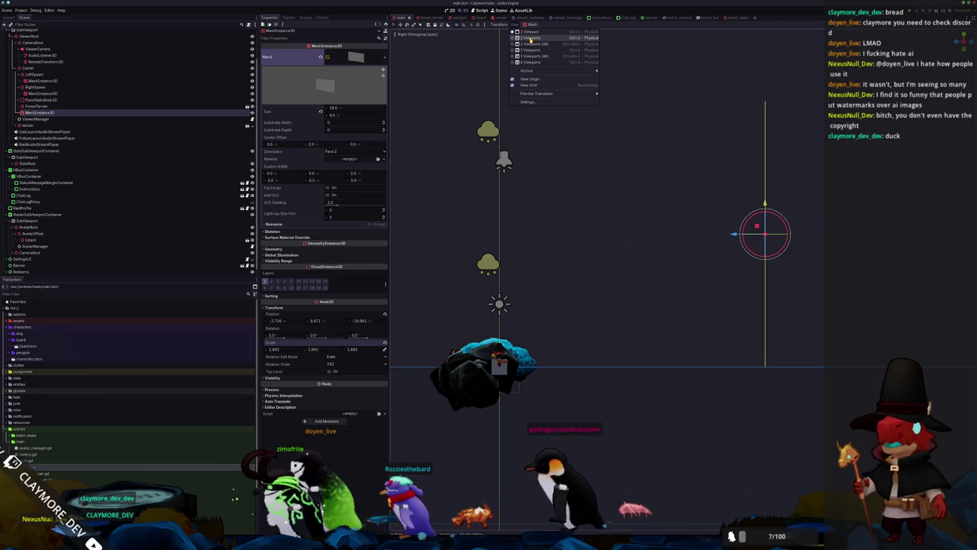
click(530, 45)
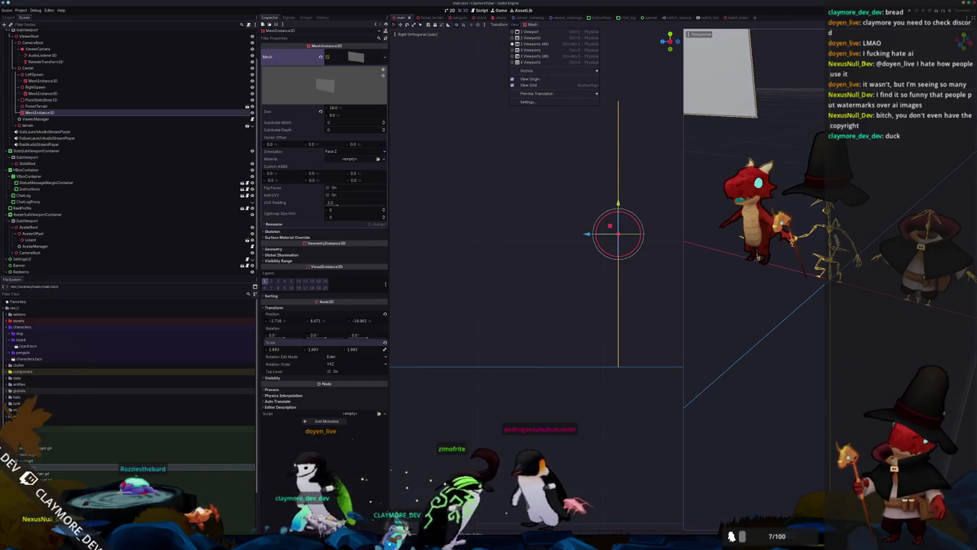
key(Escape)
click(690, 35)
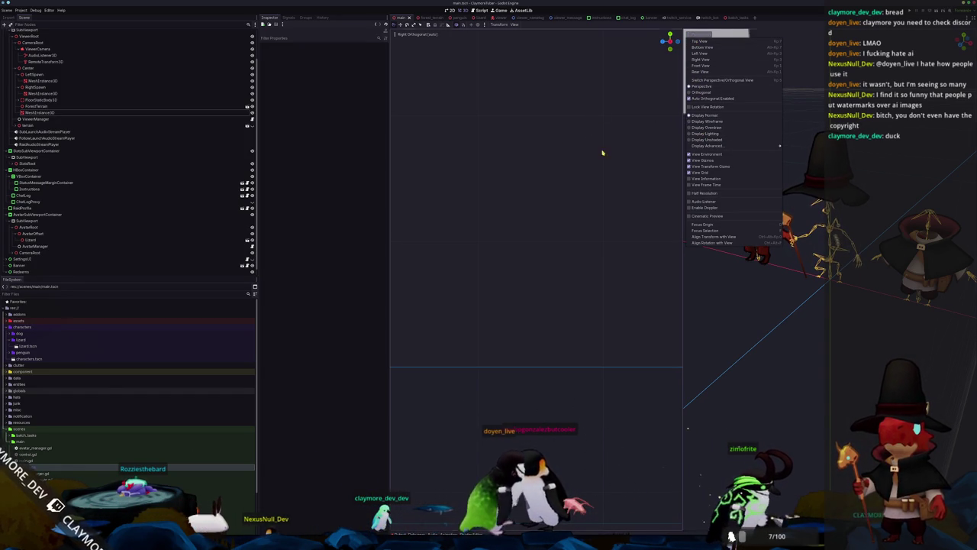
click(639, 147)
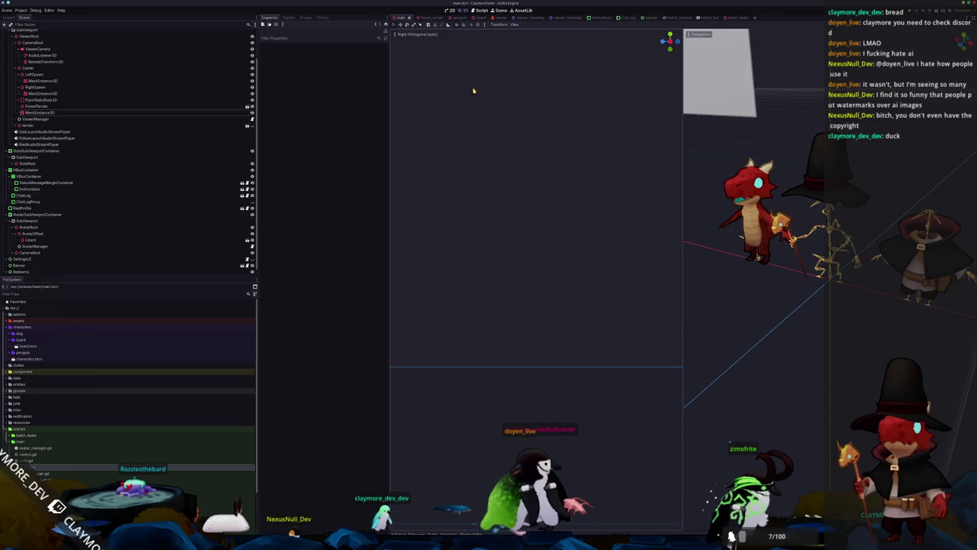
click(514, 24)
key(ctrl+1)
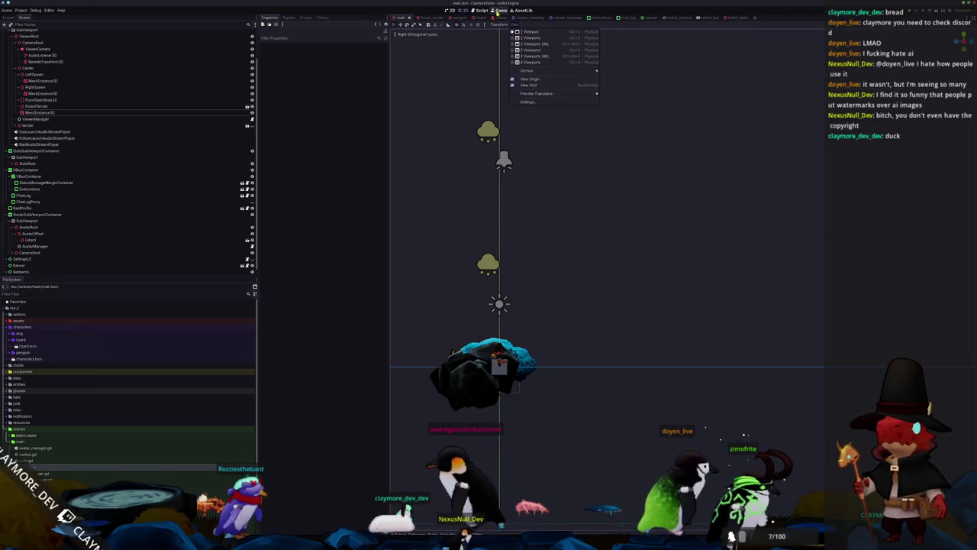
Reselect the wall plane mesh in the 2D view and save the scene.
click(451, 10)
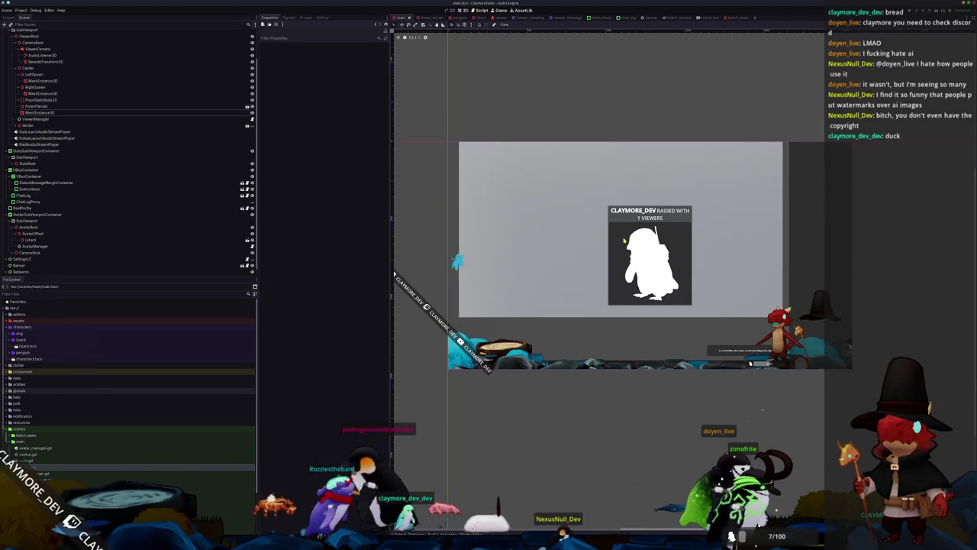
click(42, 272)
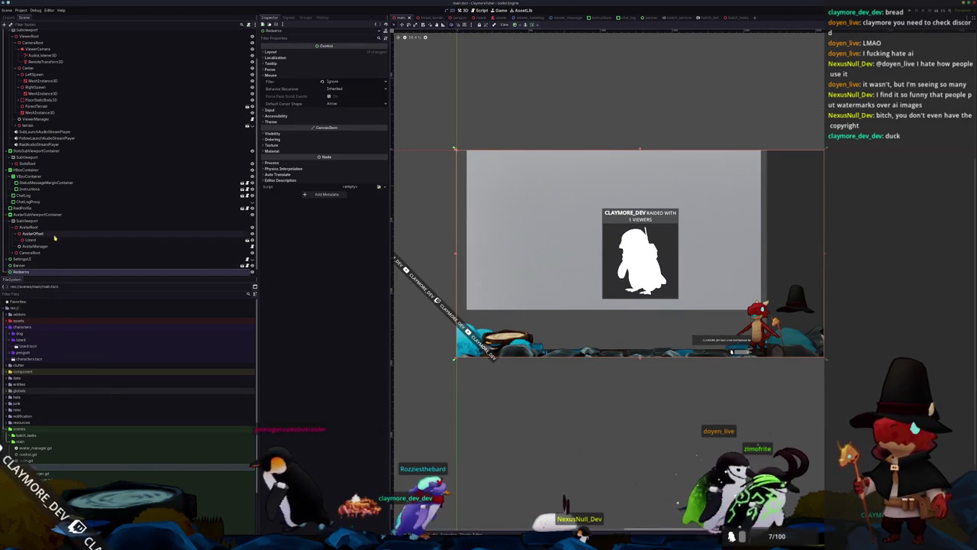
click(61, 113)
mouse_move(499, 202)
mouse_down()
mouse_move(585, 222)
mouse_move(590, 239)
mouse_move(641, 243)
mouse_move(629, 242)
mouse_up()
key(ctrl+s)
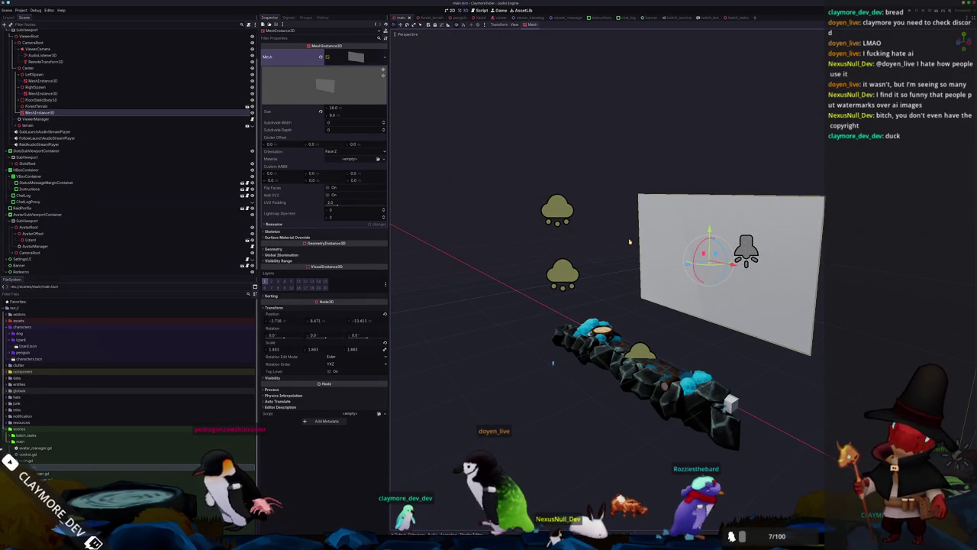
Nudge the plane's X and Y, then delete the MeshInstance3D node and confirm.
click(449, 10)
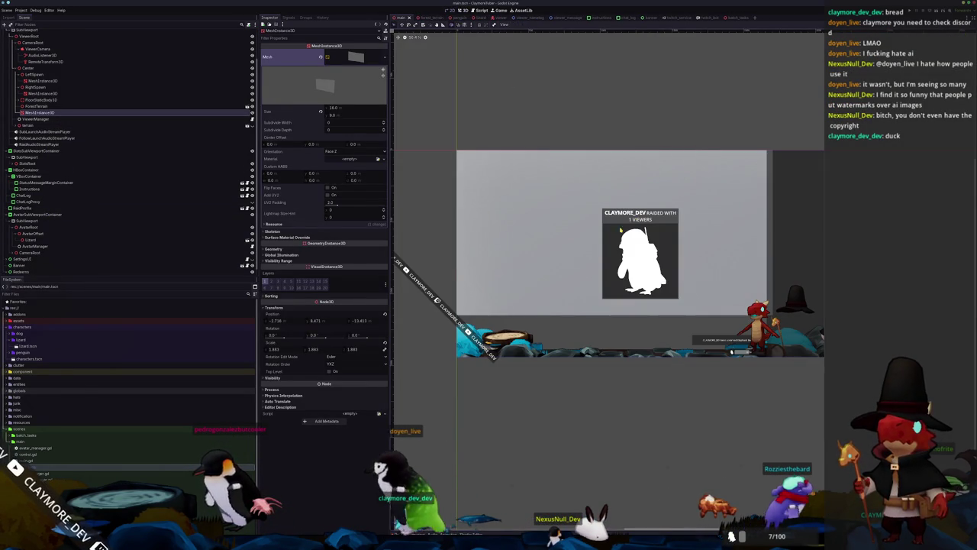
mouse_move(278, 323)
mouse_down()
mouse_move(325, 324)
mouse_move(290, 322)
mouse_up()
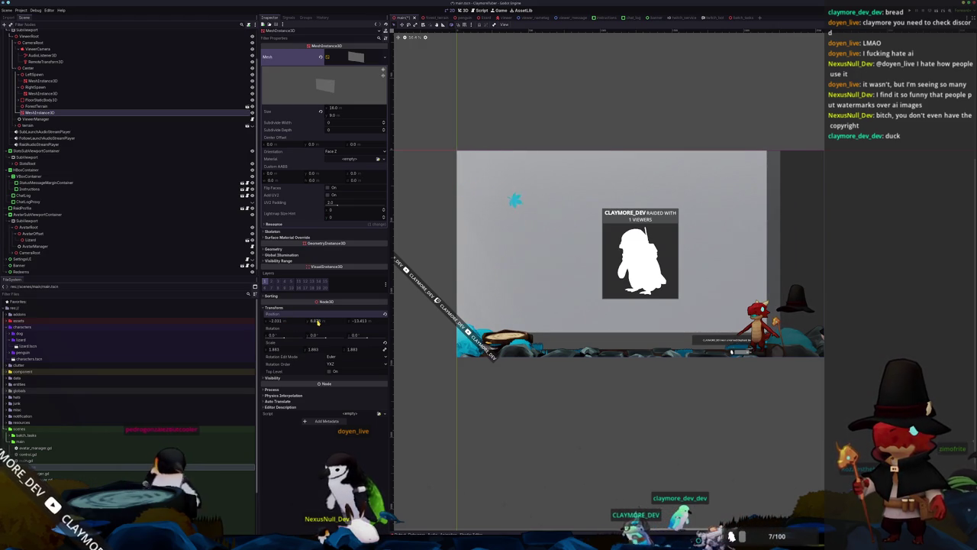
drag(317, 322, 320, 322)
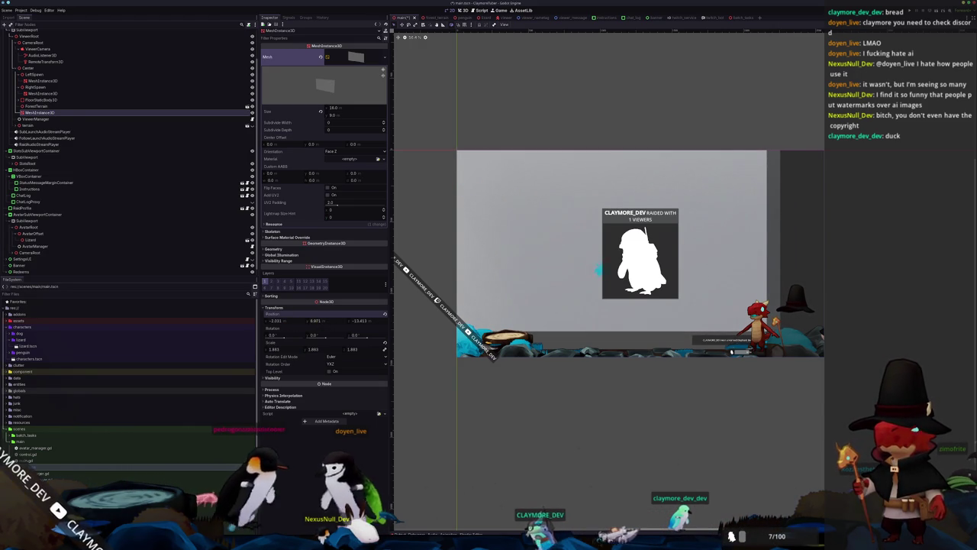
click(38, 113)
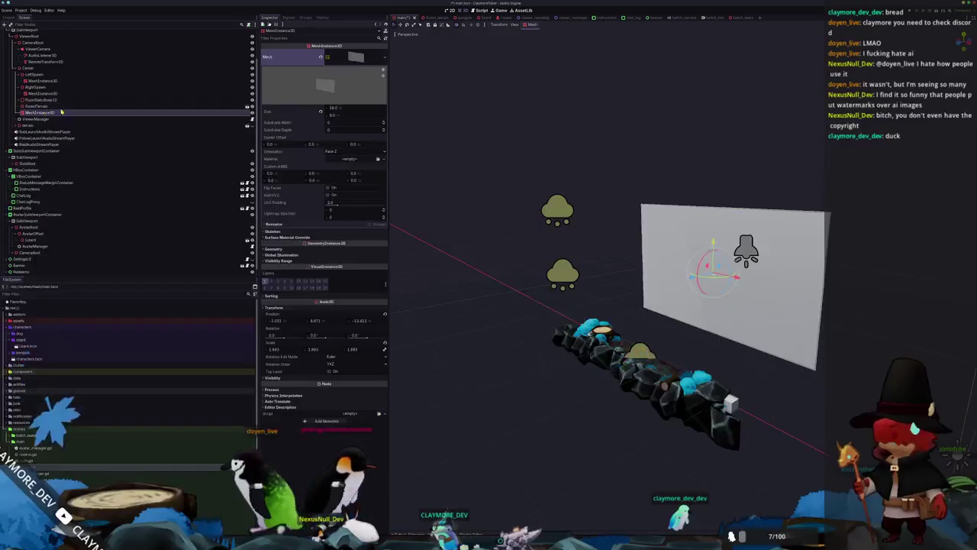
key(Delete)
key(Return)
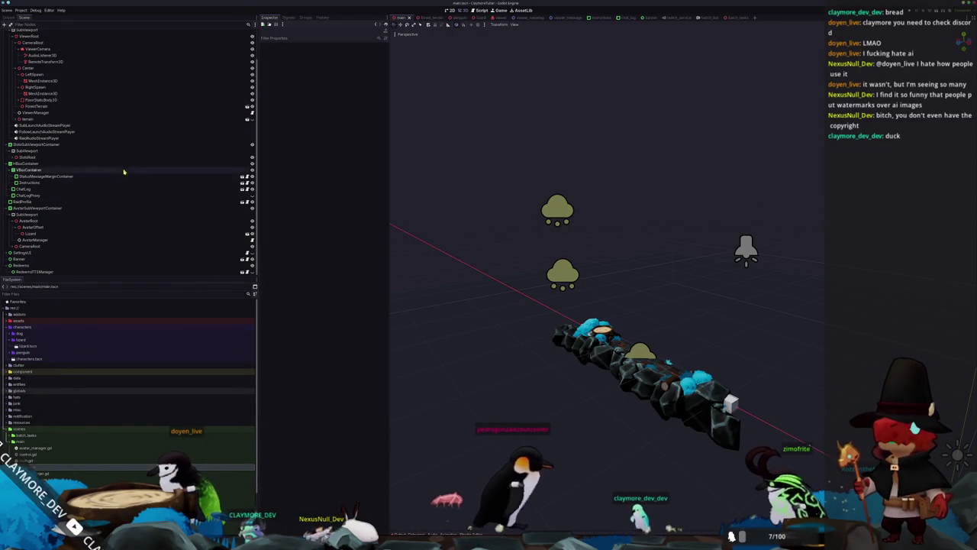
Add a TextureRect child node under ViewerSubViewportContainer.
scroll(57, 130, up, 2)
click(51, 58)
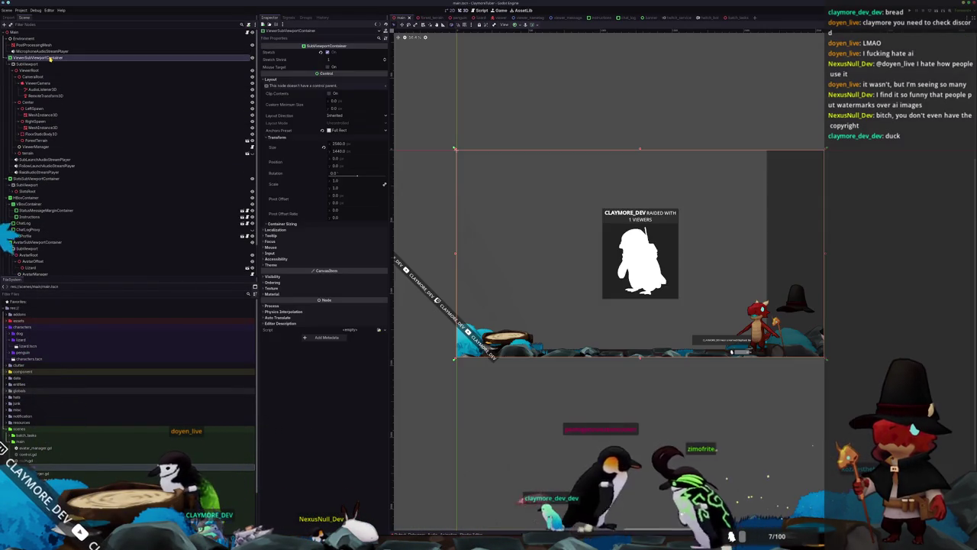
right_click(51, 60)
click(72, 64)
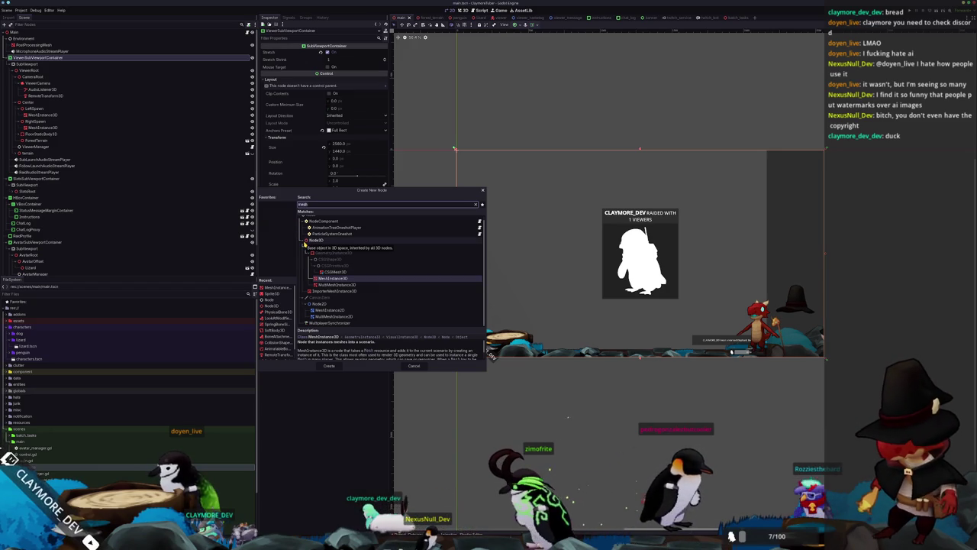
text(texturerect)
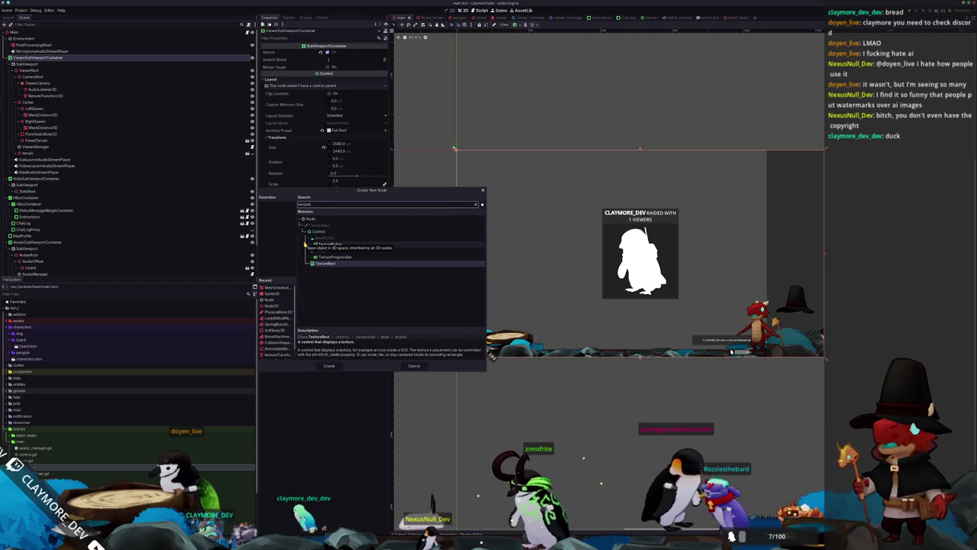
key(Return)
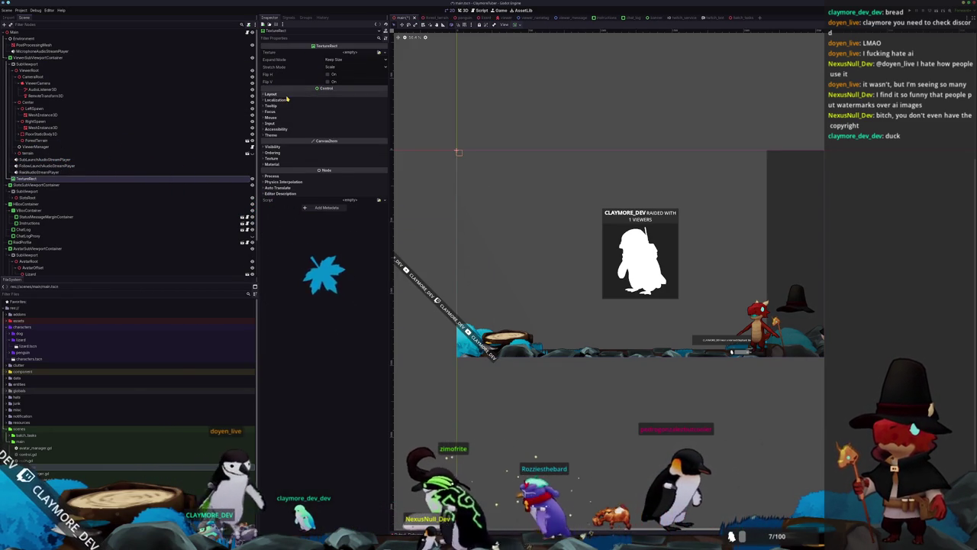
Set the TextureRect's Layout Custom Minimum Size to 2560×1440.
click(303, 95)
click(334, 116)
text(0)
key(Return)
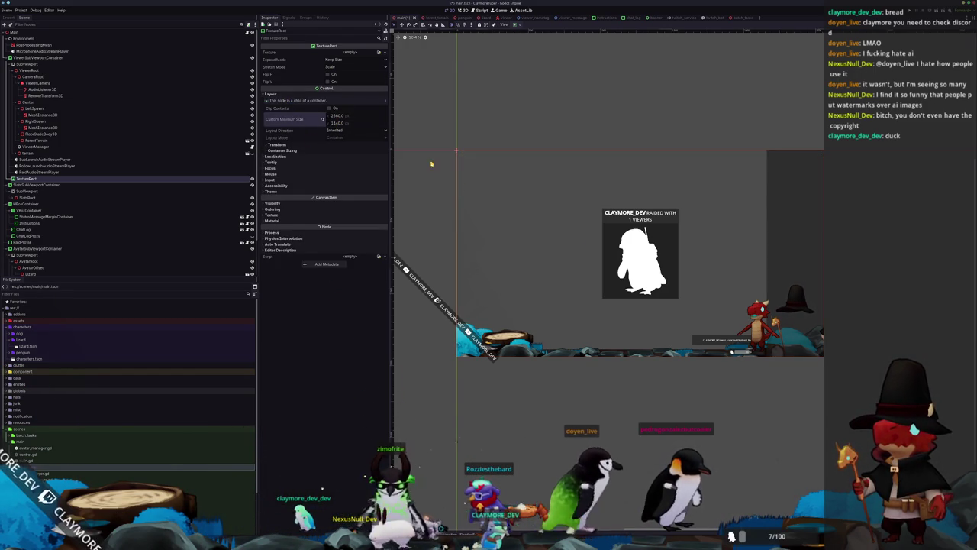
click(280, 151)
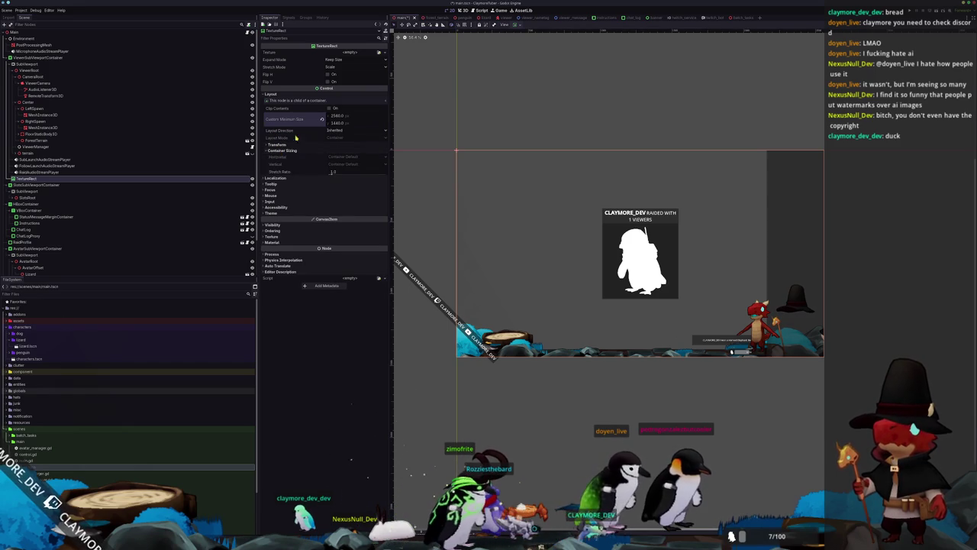
click(386, 54)
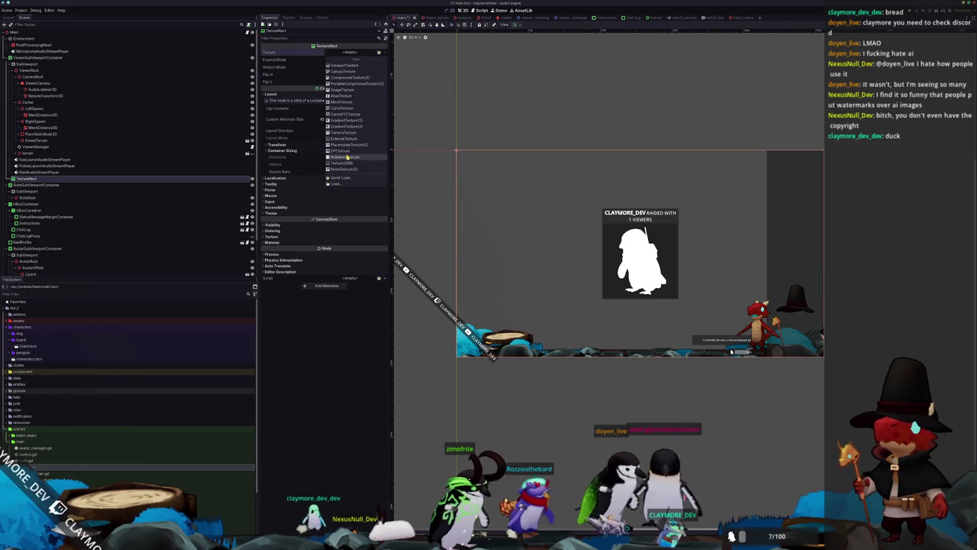
Change the TextureRect node's type to ColorRect.
right_click(113, 181)
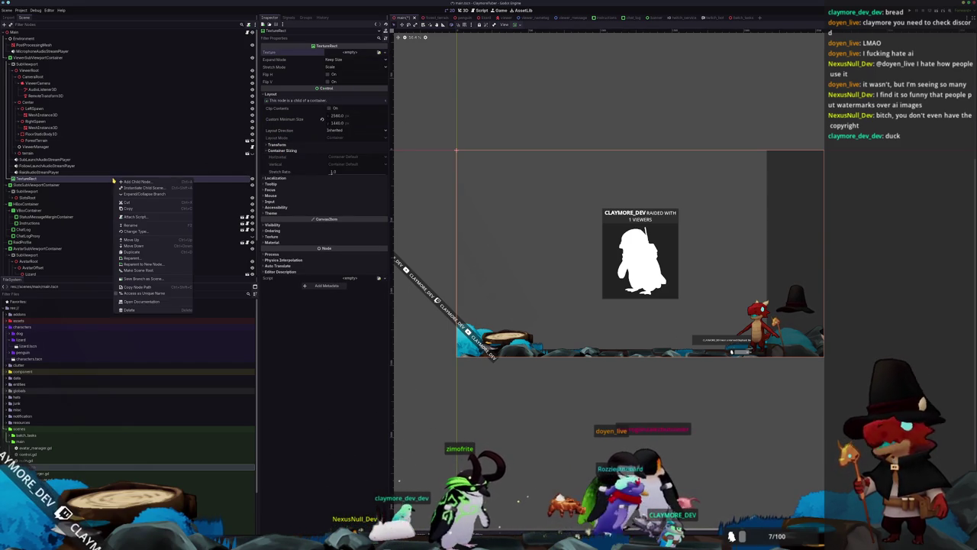
click(164, 231)
text(color)
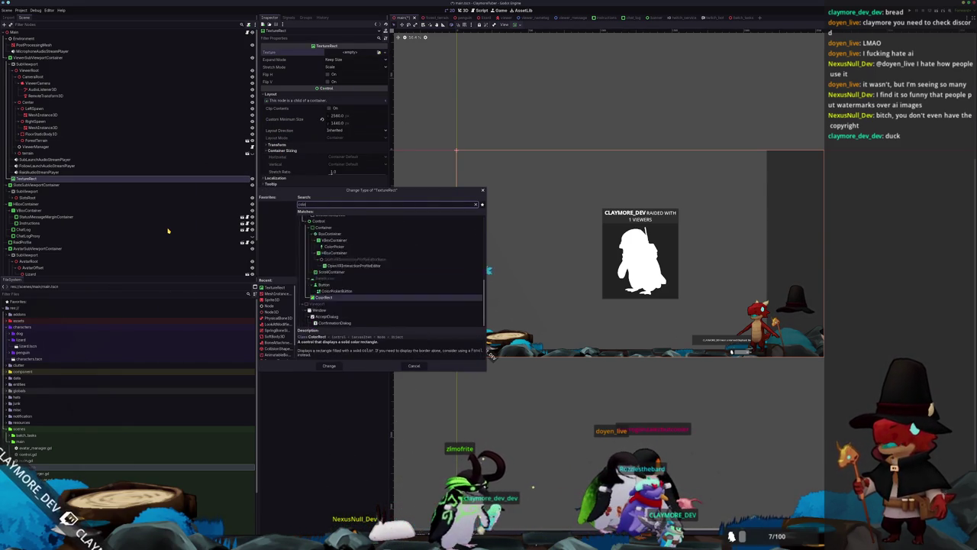
key(Return)
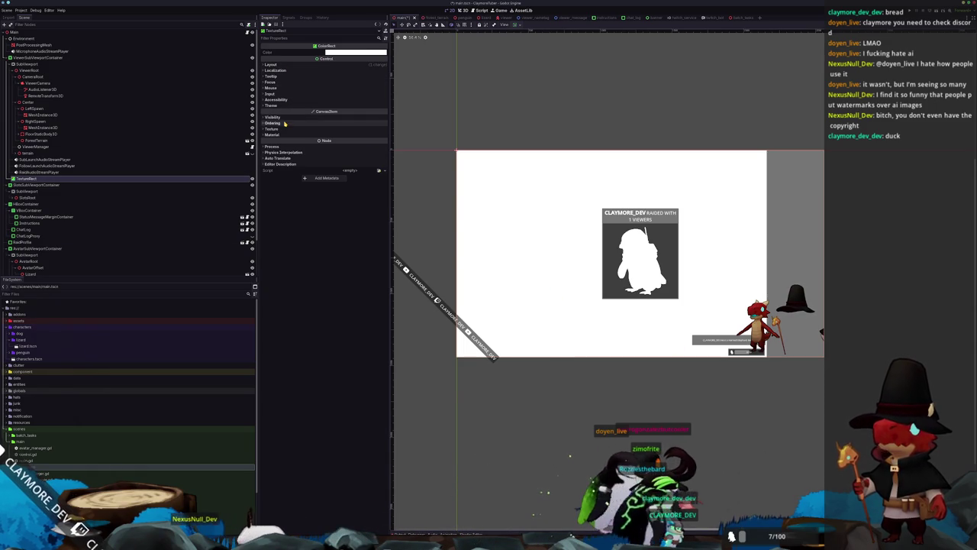
Add a plain Node as a child of ViewerSubViewportContainer.
click(284, 64)
click(291, 115)
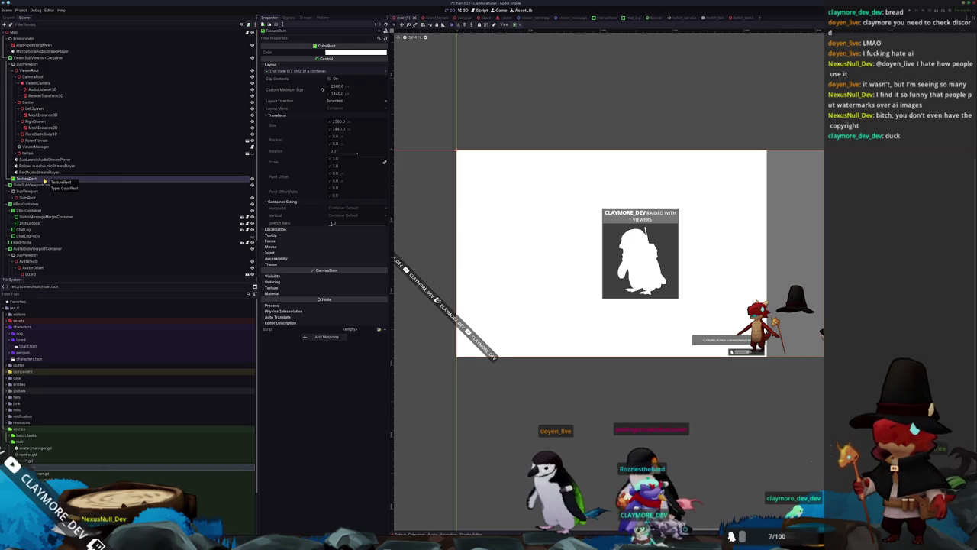
right_click(26, 57)
click(47, 61)
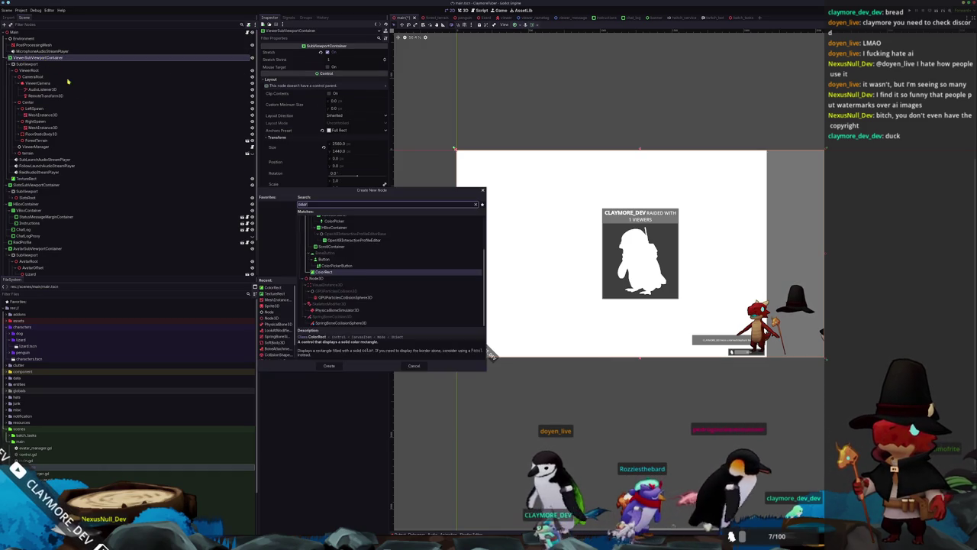
text(node)
key(Return)
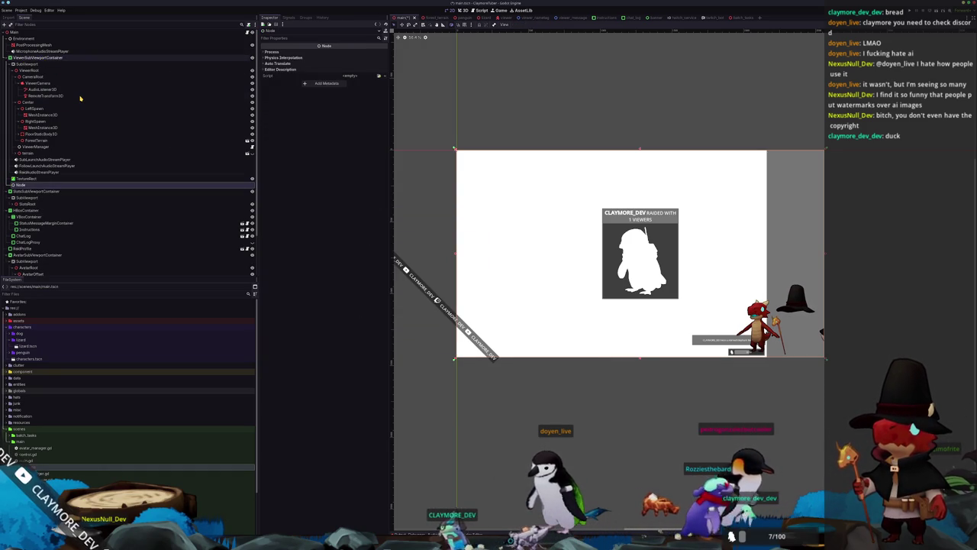
Move TextureRect into the new Node, scale it to about 0.843, and toggle its visibility.
drag(24, 186, 26, 186)
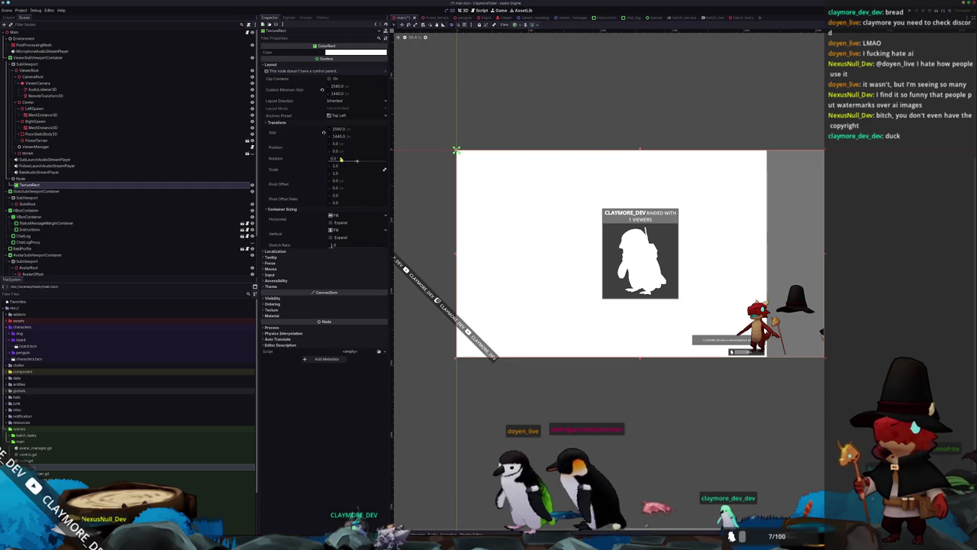
drag(341, 170, 338, 169)
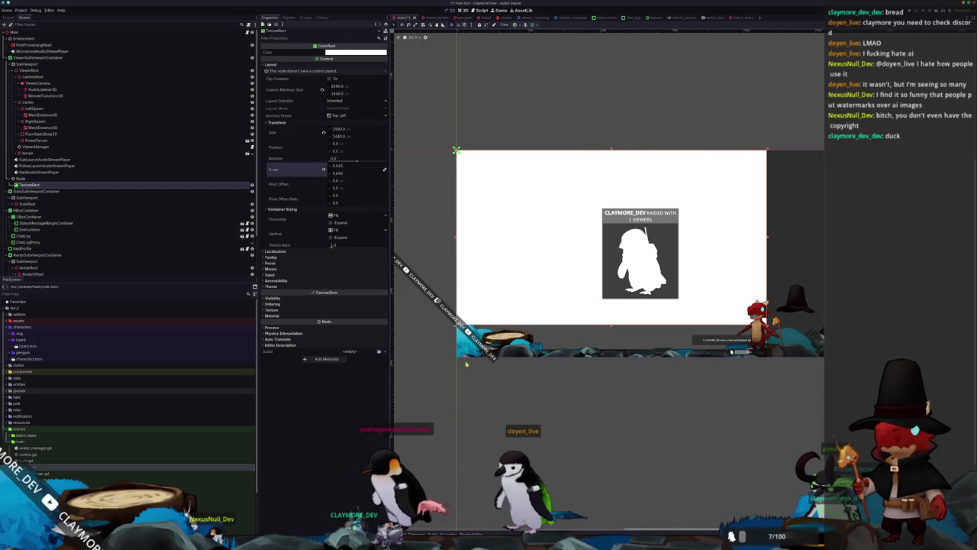
scroll(469, 368, up, 4)
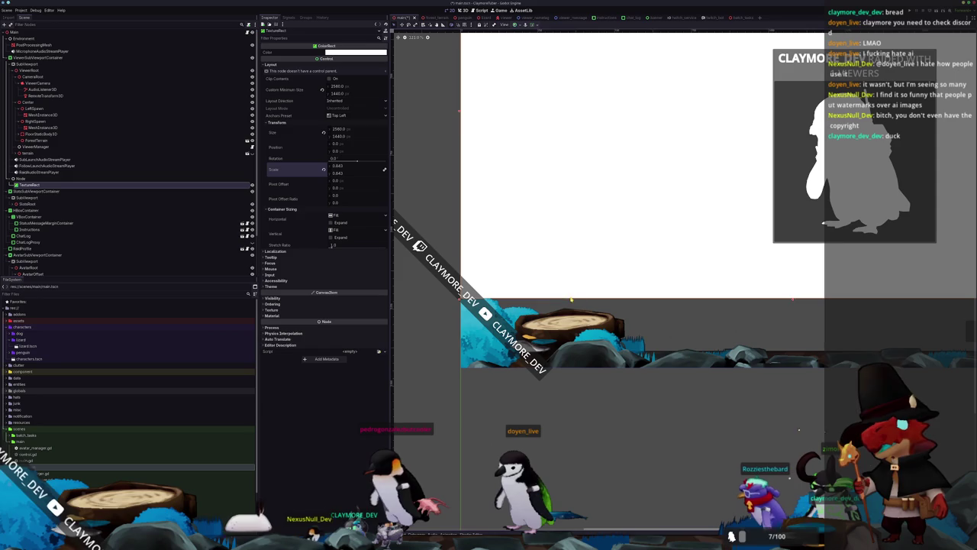
scroll(565, 300, right, 5)
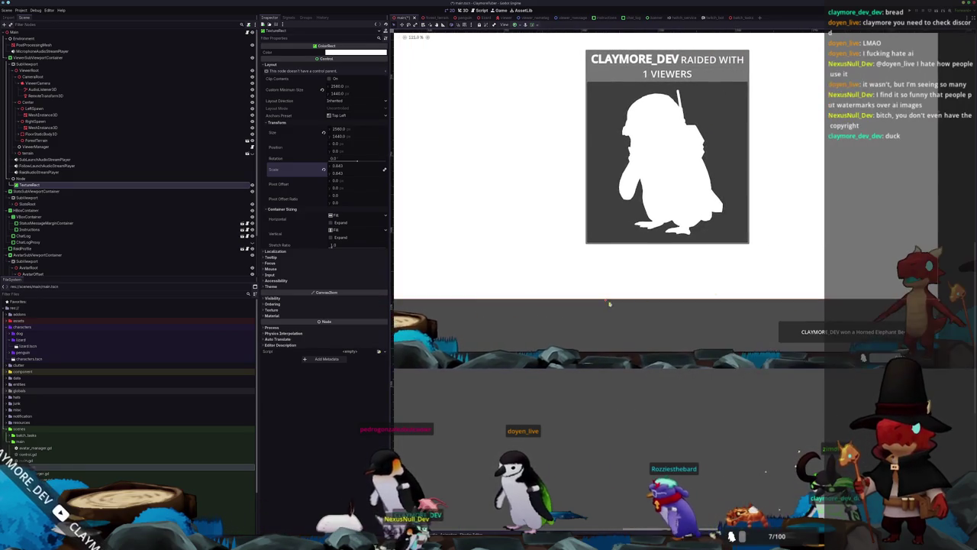
scroll(584, 282, left, 5)
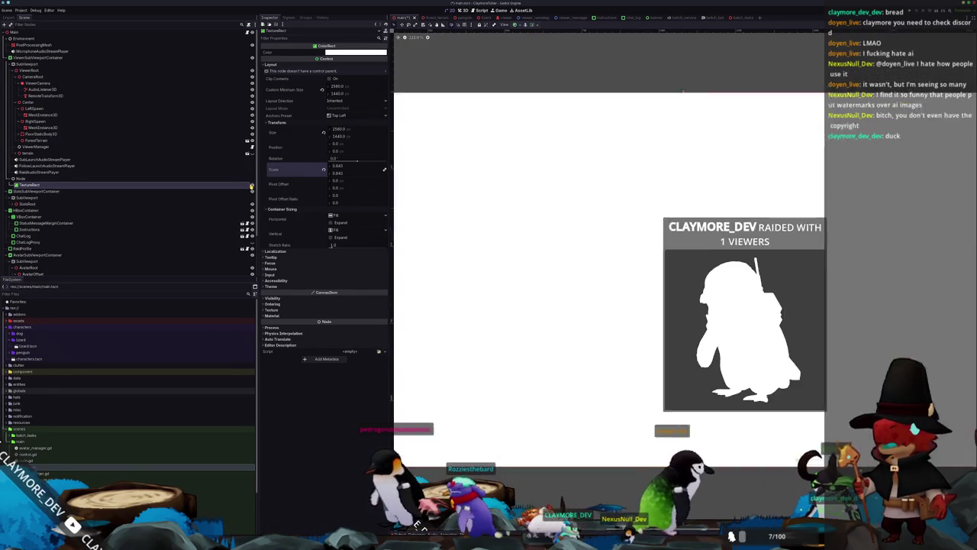
click(251, 186)
click(253, 185)
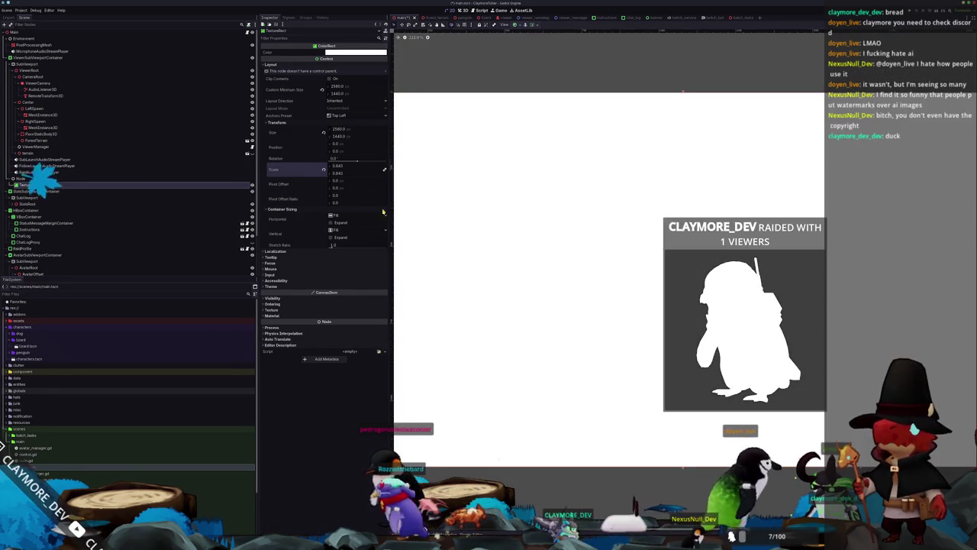
scroll(547, 336, down, 4)
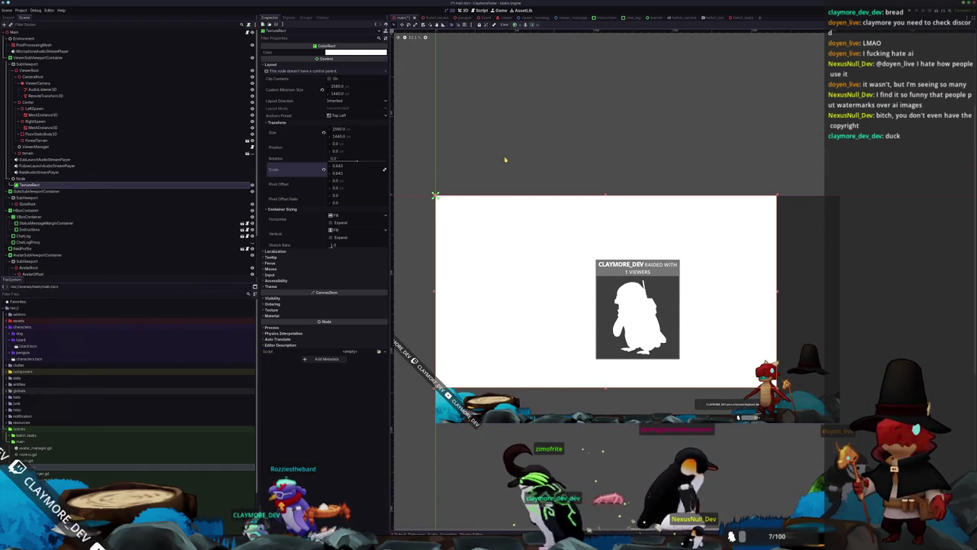
Switch back to Blender's terrain scene.
key(alt+Tab)
scroll(249, 303, up, 3)
scroll(258, 315, up, 2)
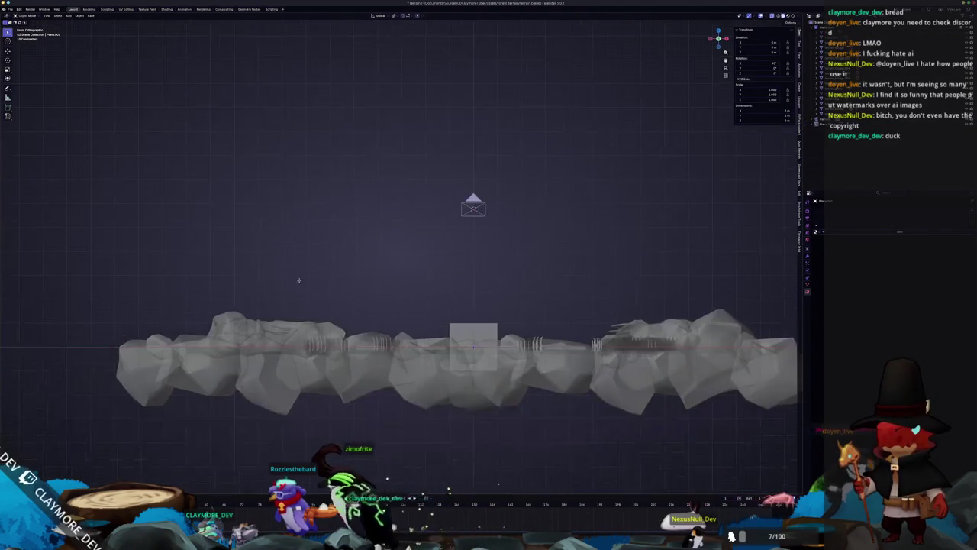
Inspect the rock and grass meshes from camera and top views with X-ray toggled.
click(243, 325)
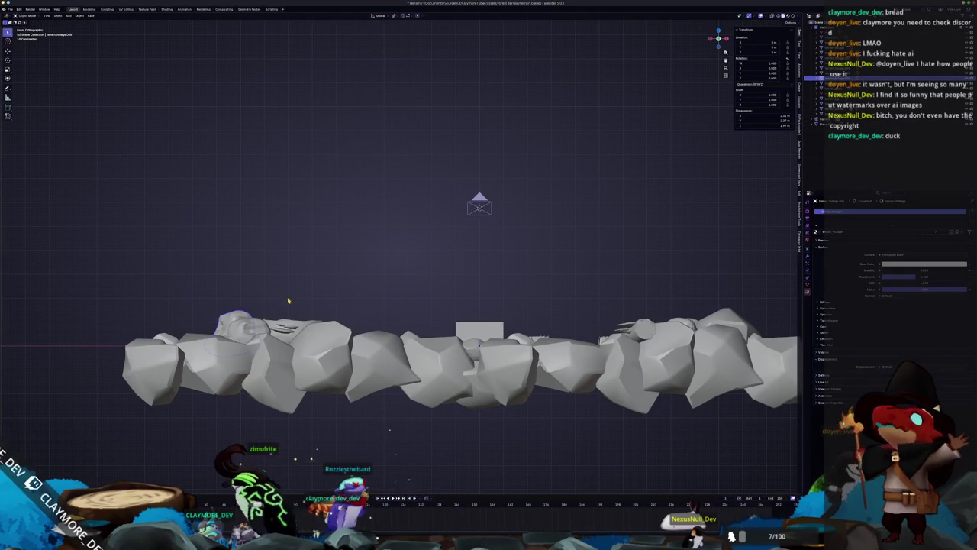
key(KP_0)
key(alt+z)
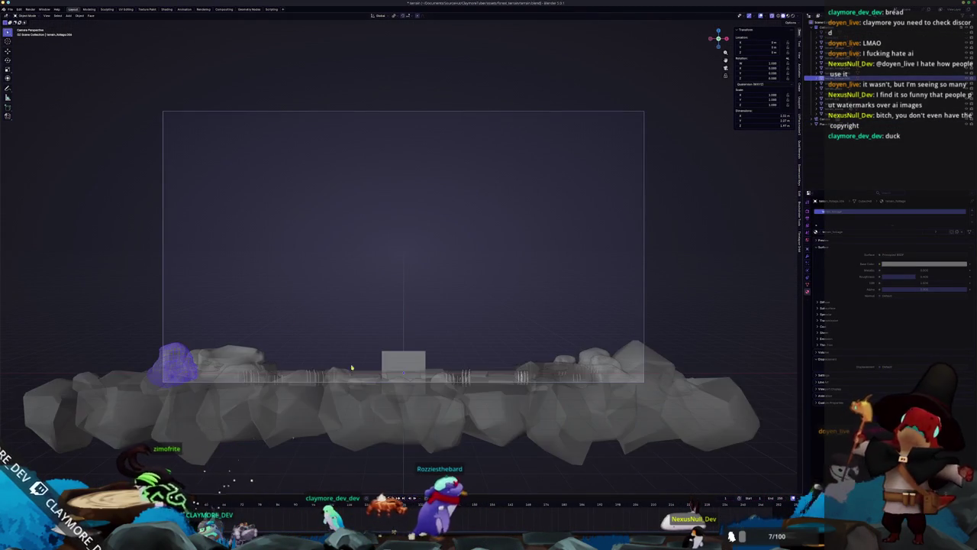
key(alt+z)
key(Tab)
key(KP_0)
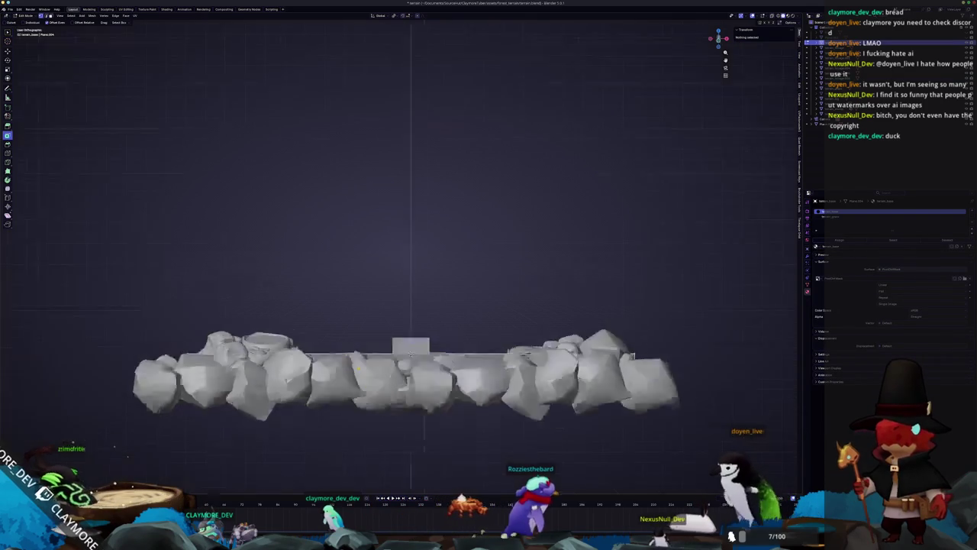
key(KP_7)
mouse_move(480, 271)
mouse_down()
mouse_move(517, 219)
mouse_move(458, 359)
mouse_up()
key(alt+z)
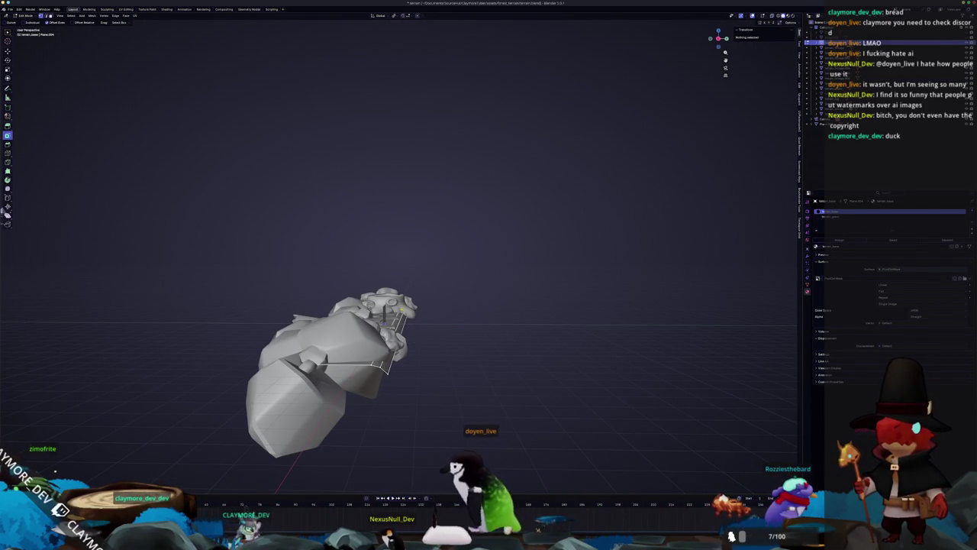
key(Tab)
click(401, 310)
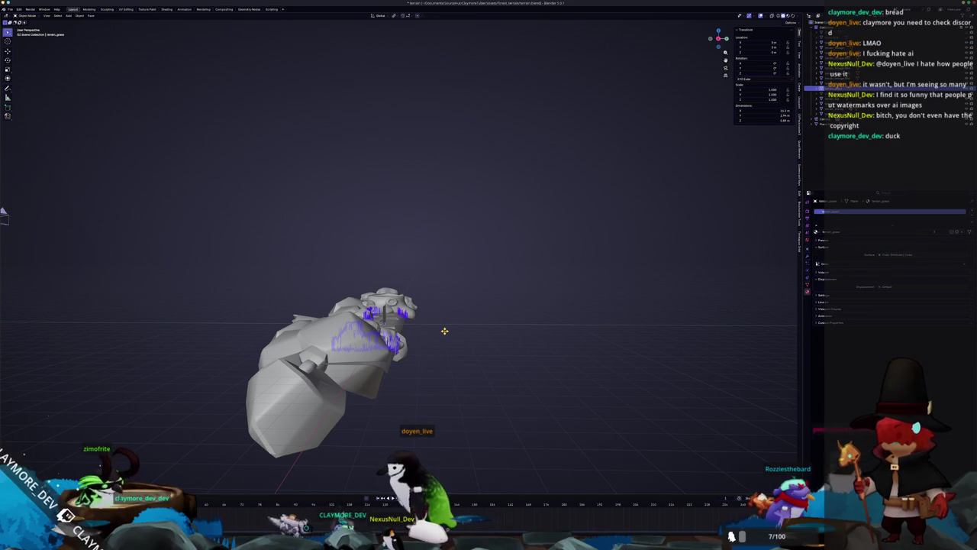
key(KP_7)
key(Tab)
key(alt+z)
key(Tab)
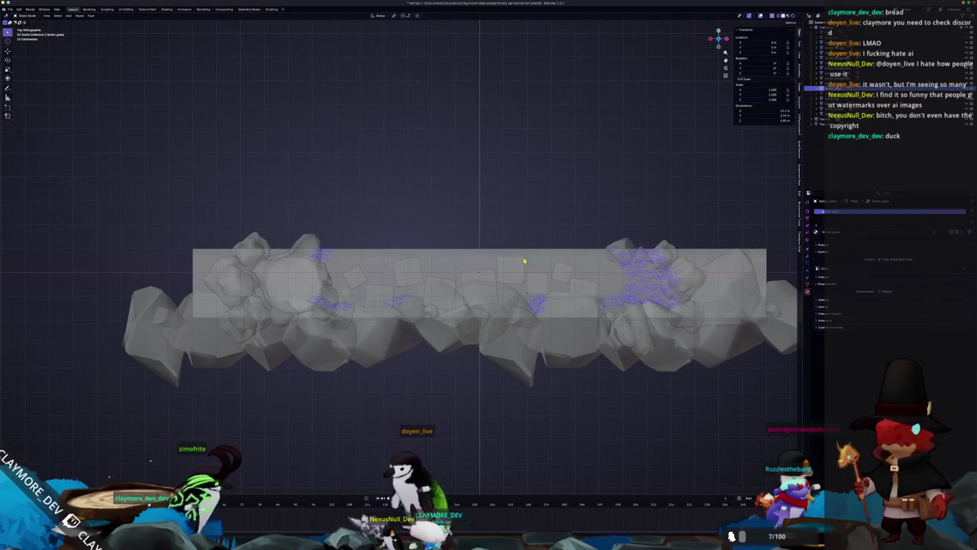
Select the flat plane under the rocks and pick its top edge in Edit Mode.
click(585, 262)
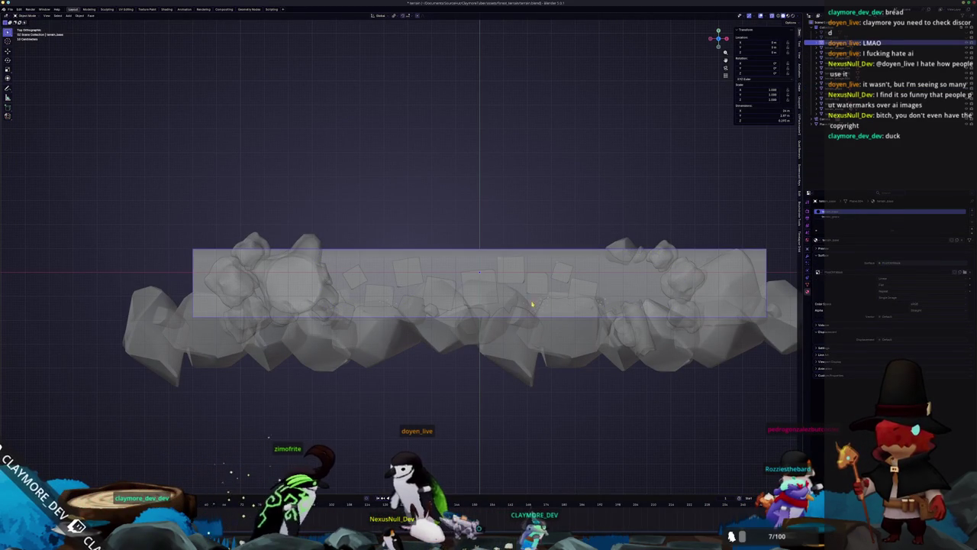
drag(540, 302, 598, 292)
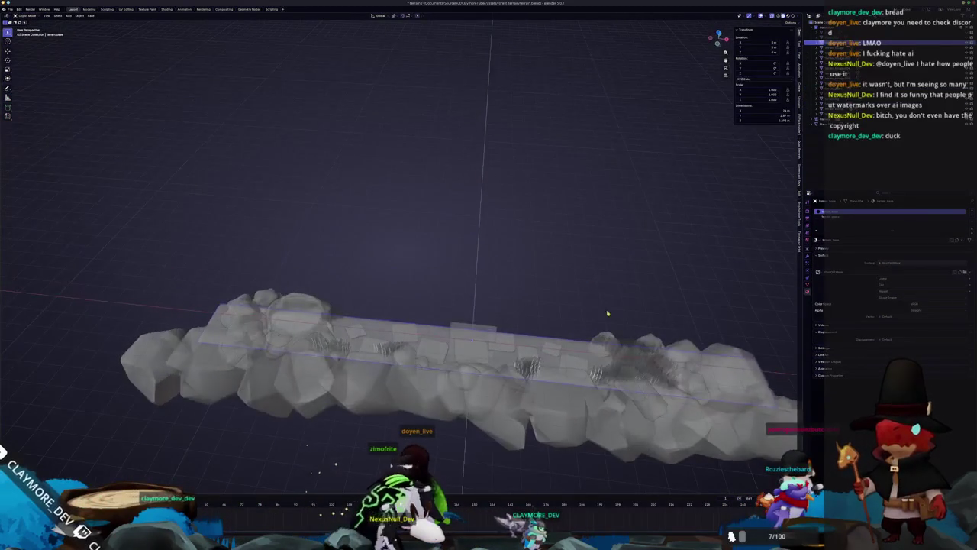
click(629, 353)
click(628, 345)
click(627, 343)
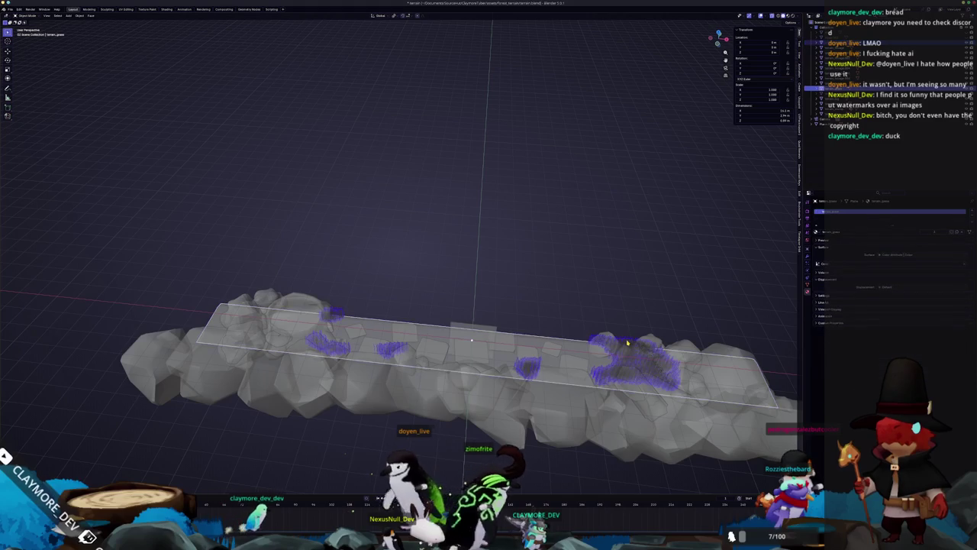
key(KP_7)
key(Tab)
mouse_move(773, 268)
mouse_down()
mouse_move(449, 167)
mouse_move(142, 145)
mouse_up()
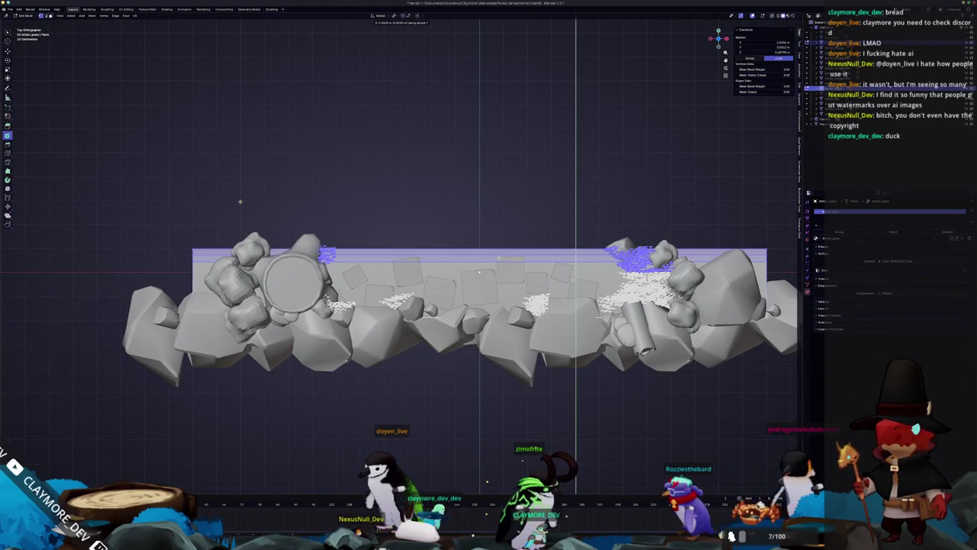
key(Escape)
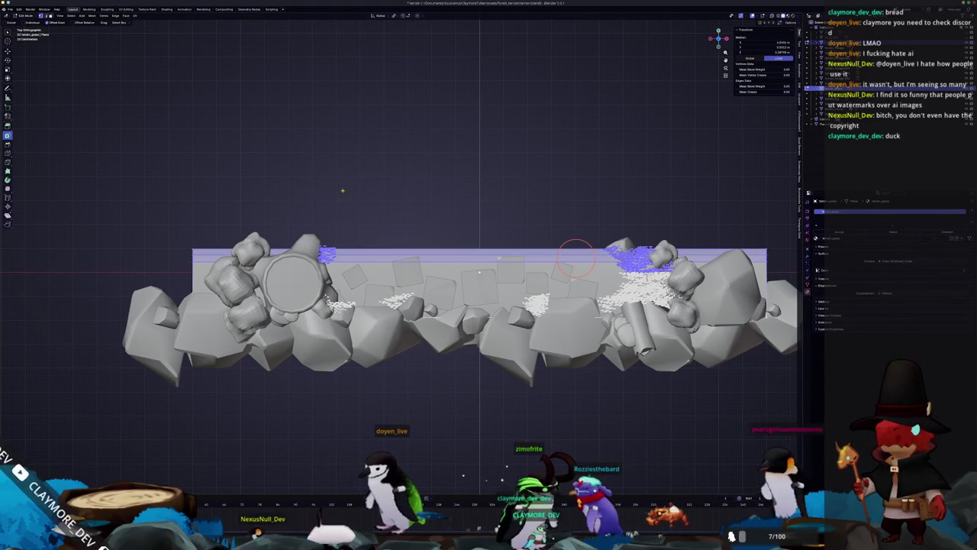
key(alt+a)
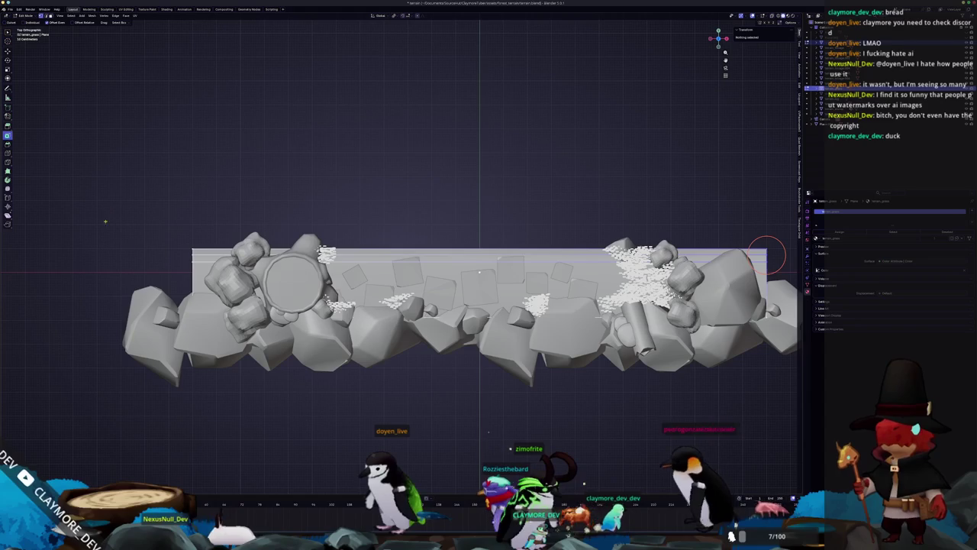
alt+click(456, 252)
scroll(456, 252, down, 2)
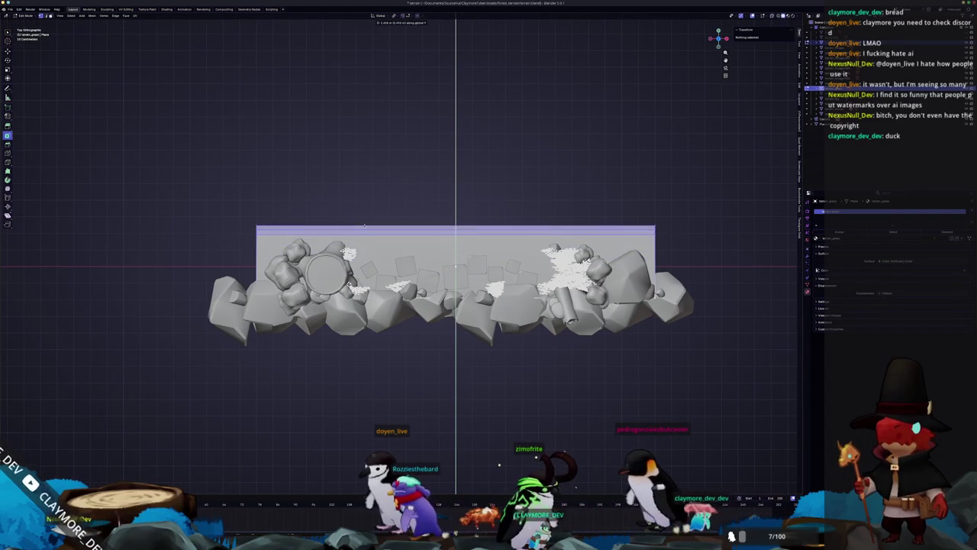
Widen the plane's bottom edge by scaling it along X.
key(KP_0)
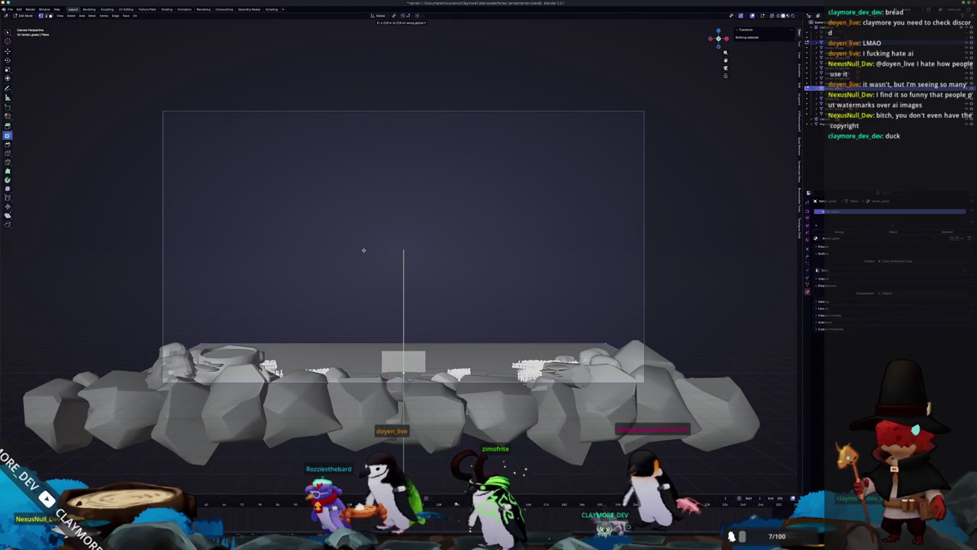
scroll(364, 251, down, 1)
key(a)
key(s)
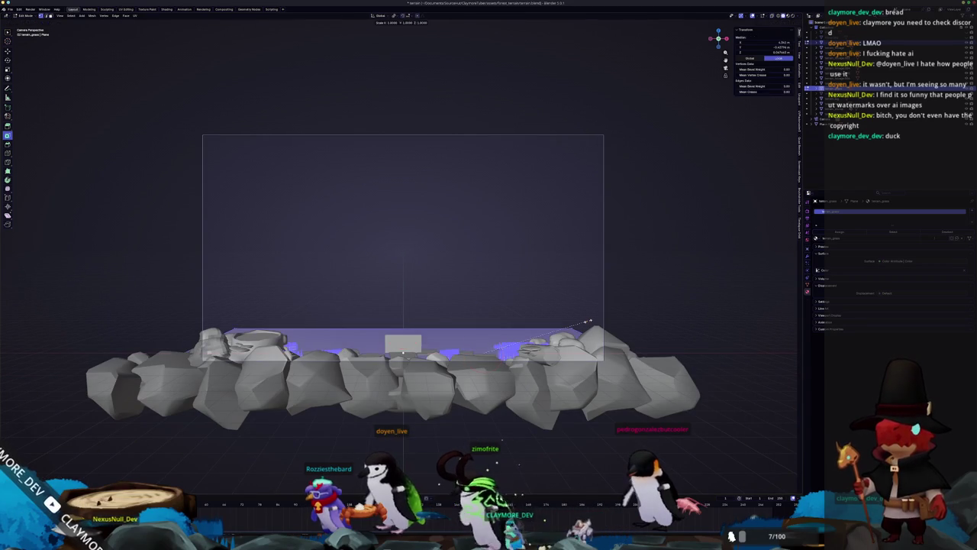
key(Escape)
click(542, 332)
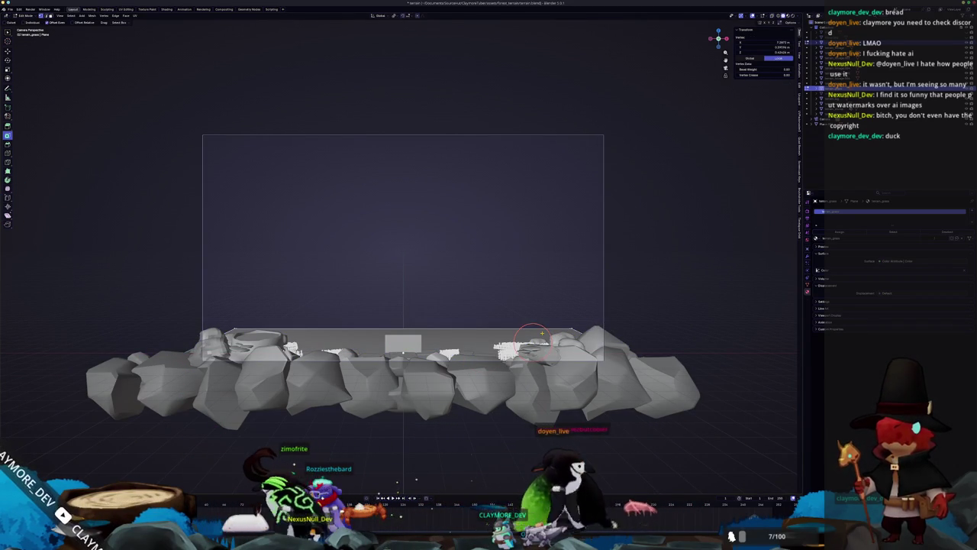
click(589, 324)
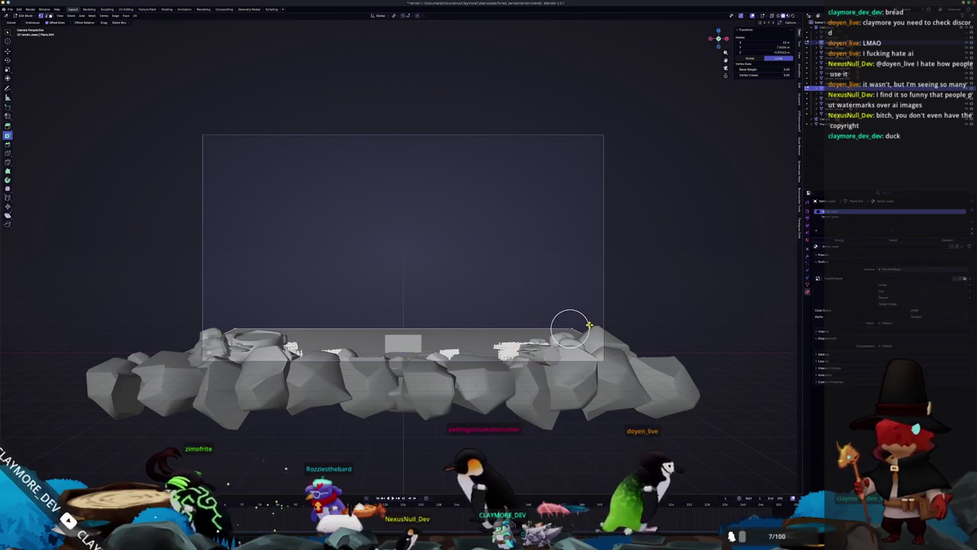
alt+click(589, 325)
key(s)
key(x)
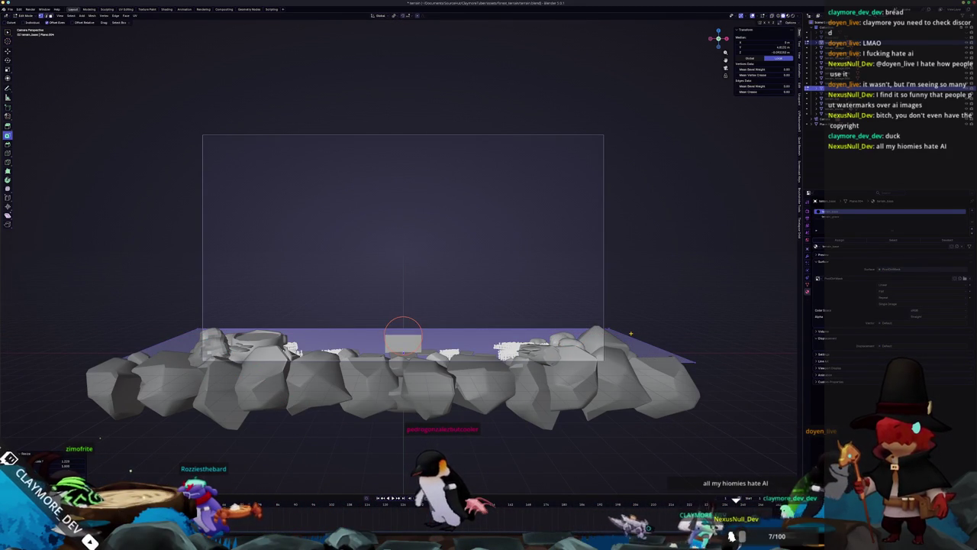
key(Tab)
Check the stretched plane from the side and return to Object Mode.
mouse_move(632, 336)
mouse_down()
mouse_move(489, 338)
mouse_move(526, 358)
mouse_move(458, 351)
mouse_up()
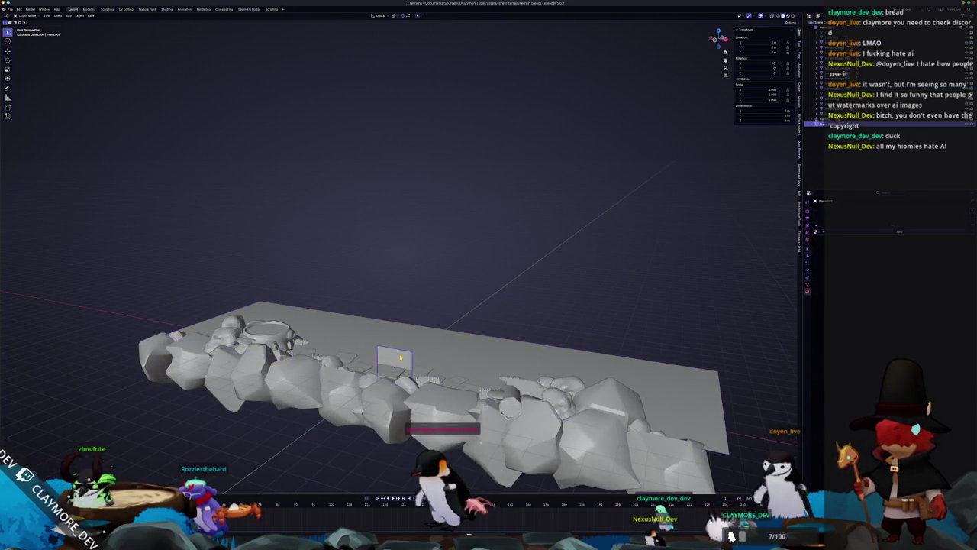
scroll(422, 350, down, 2)
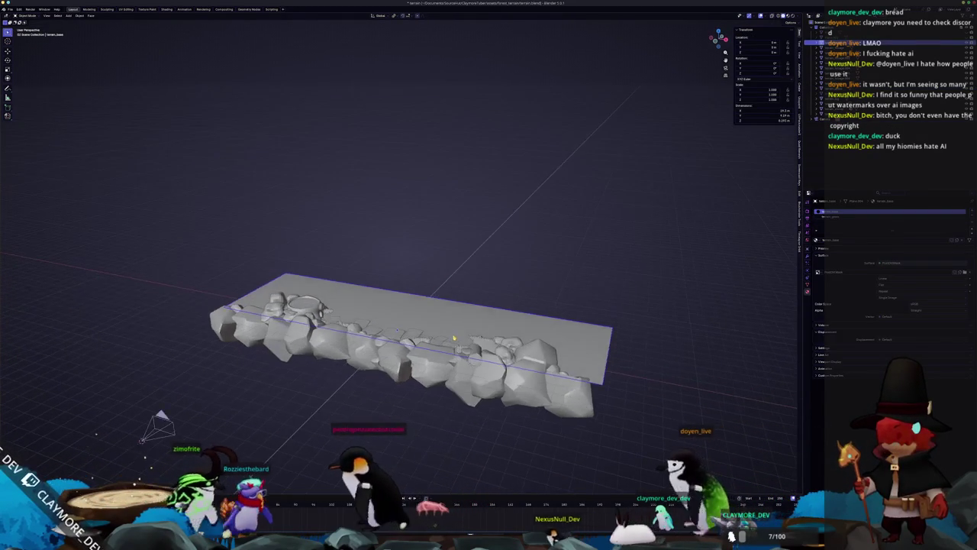
click(419, 298)
key(Tab)
key(Tab)
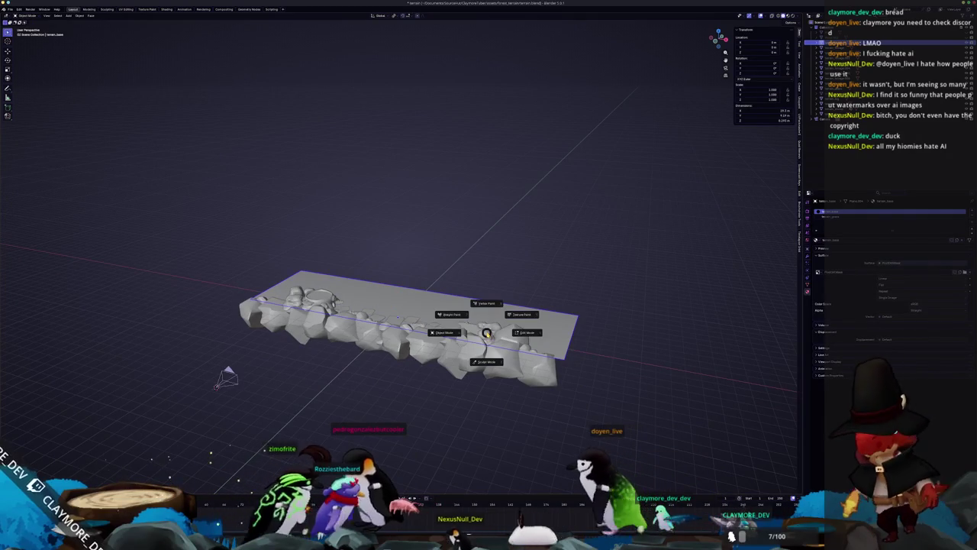
mouse_move(604, 405)
mouse_down()
mouse_move(429, 301)
mouse_move(259, 219)
mouse_move(266, 209)
mouse_up()
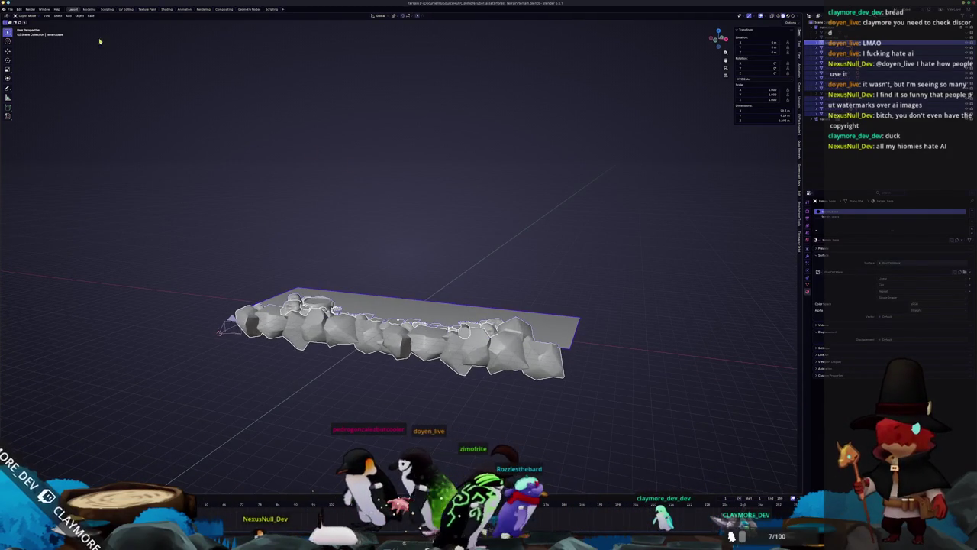
click(10, 9)
mouse_move(18, 90)
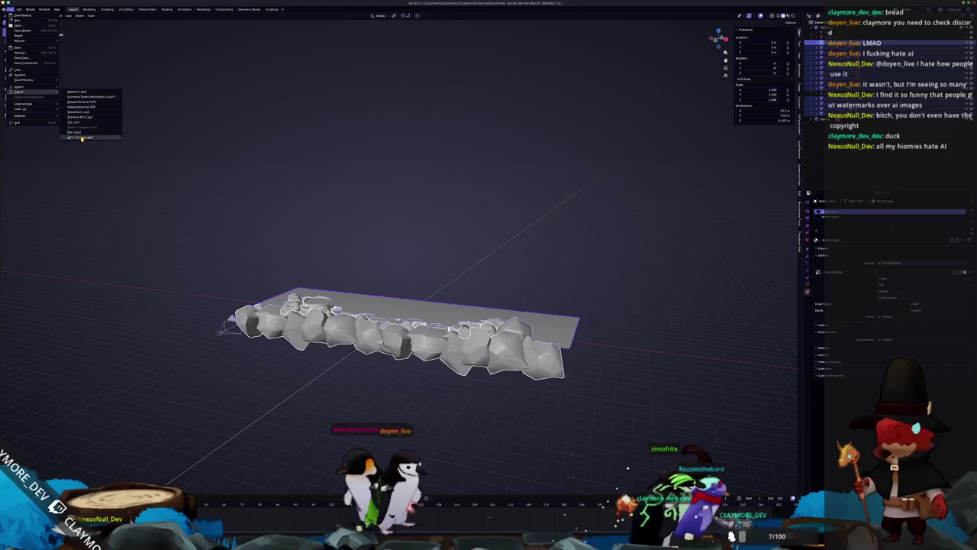
Export the scene as glTF 2.0 with material Images set to None, then return to Godot.
click(82, 138)
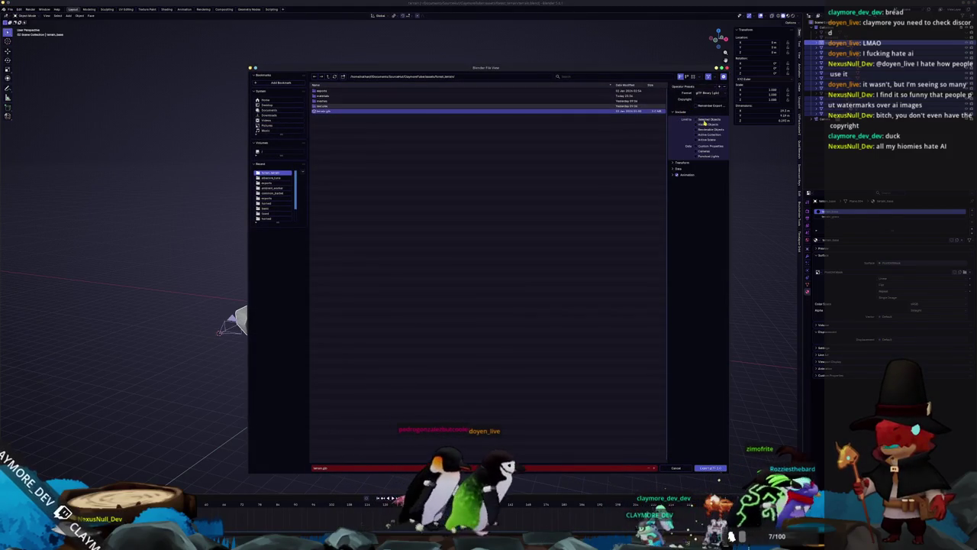
click(679, 168)
click(680, 187)
click(706, 204)
click(702, 226)
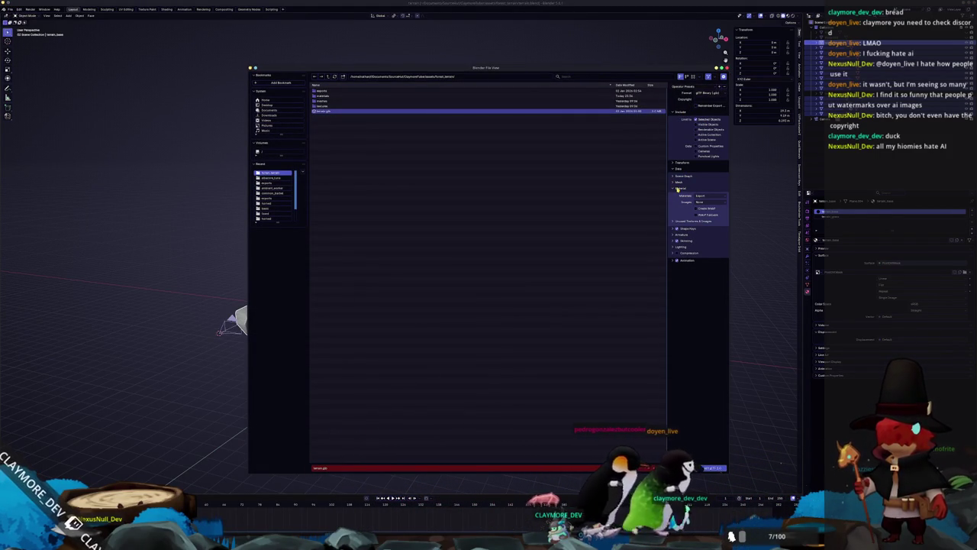
key(Return)
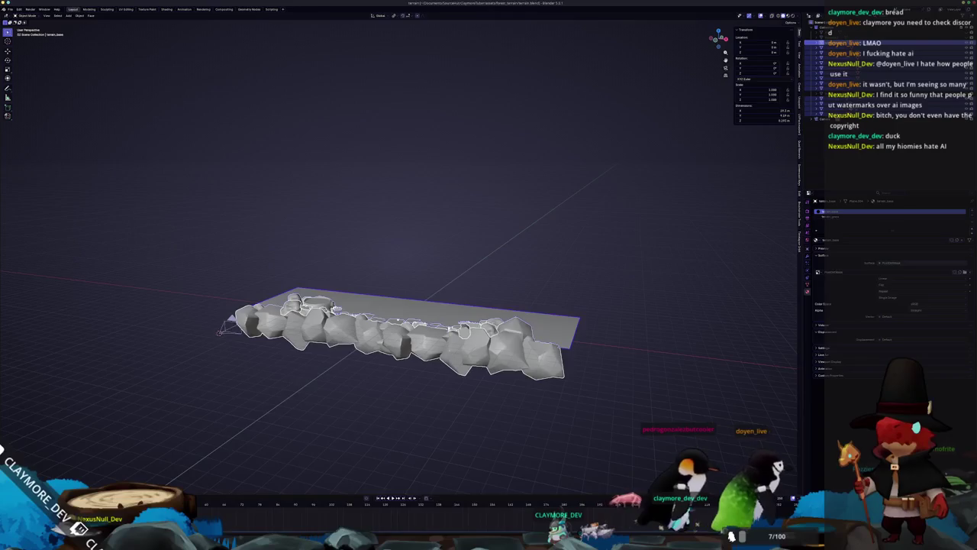
key(alt+Tab)
scroll(594, 480, up, 3)
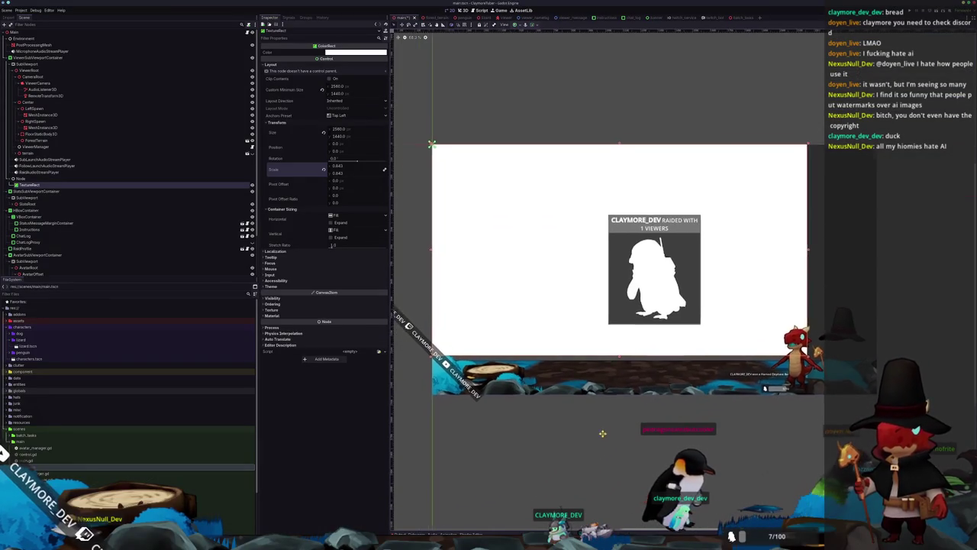
Zoom the Godot 2D viewport, then switch back to Blender.
scroll(721, 348, down, 1)
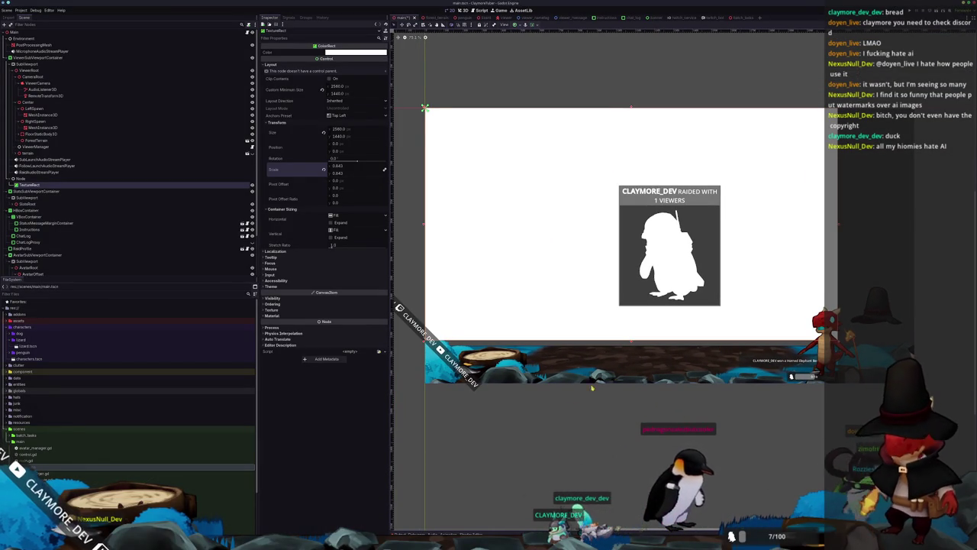
key(alt+Tab)
scroll(524, 433, up, 4)
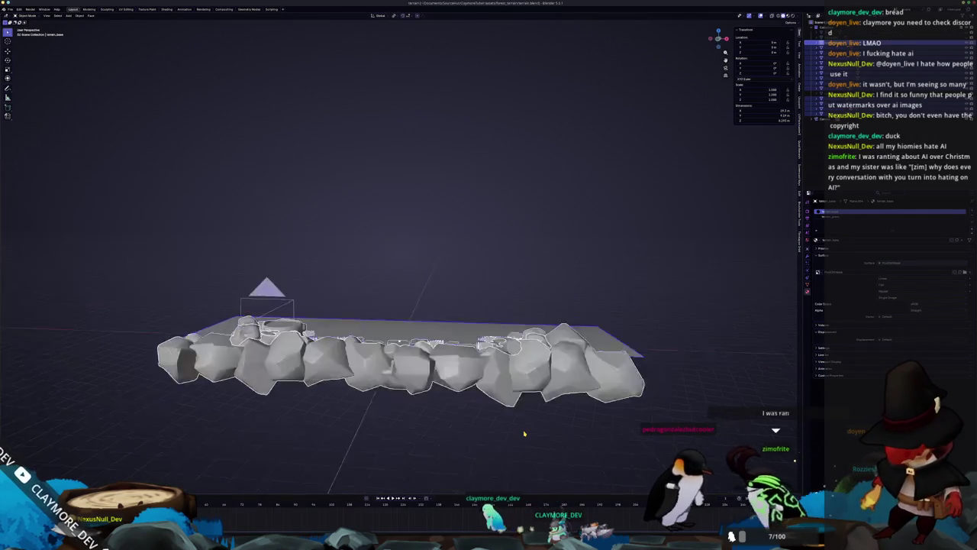
Raise the plane's top edge vertically along Z in Edit Mode.
key(a)
key(alt+a)
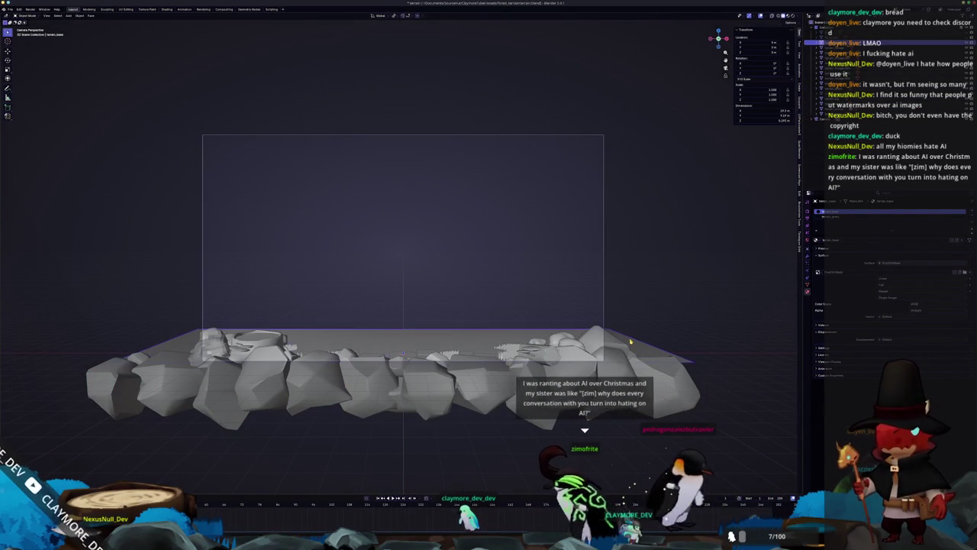
click(605, 334)
key(Tab)
key(KP_Decimal)
key(KP_7)
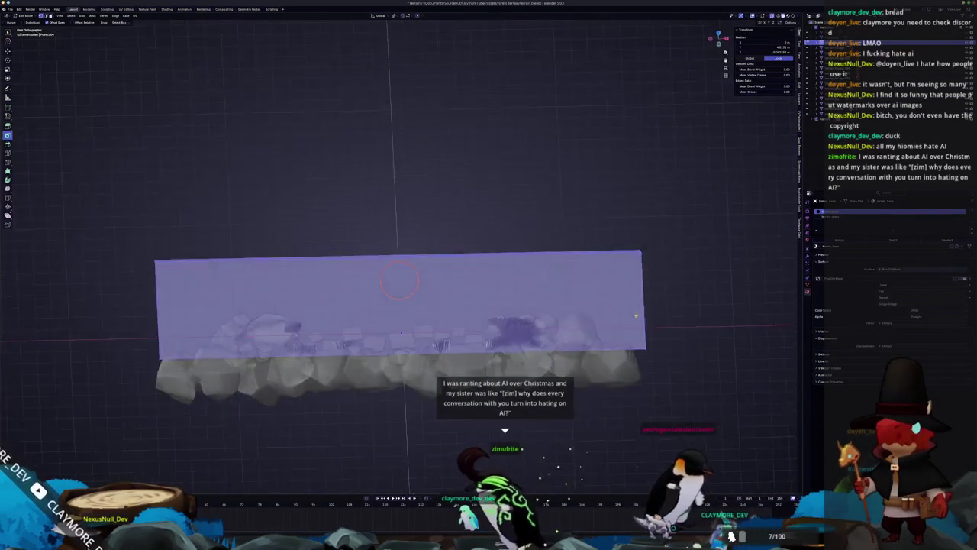
key(alt+a)
drag(691, 174, 197, 100)
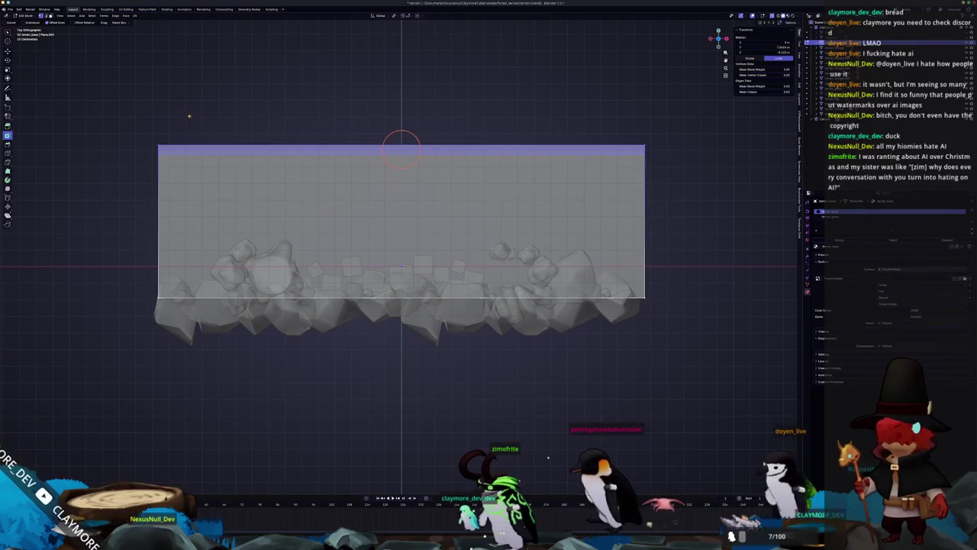
key(KP_0)
key(g)
key(z)
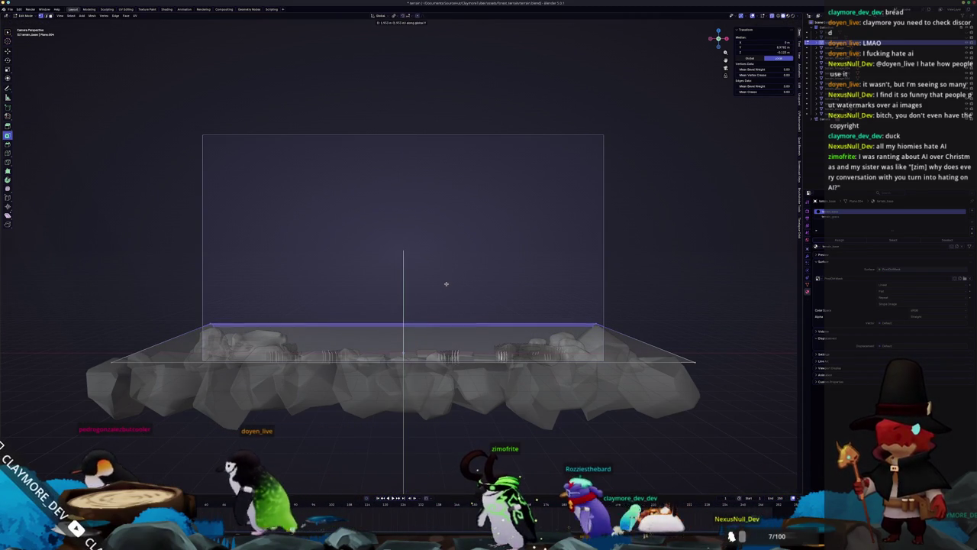
click(447, 284)
key(Tab)
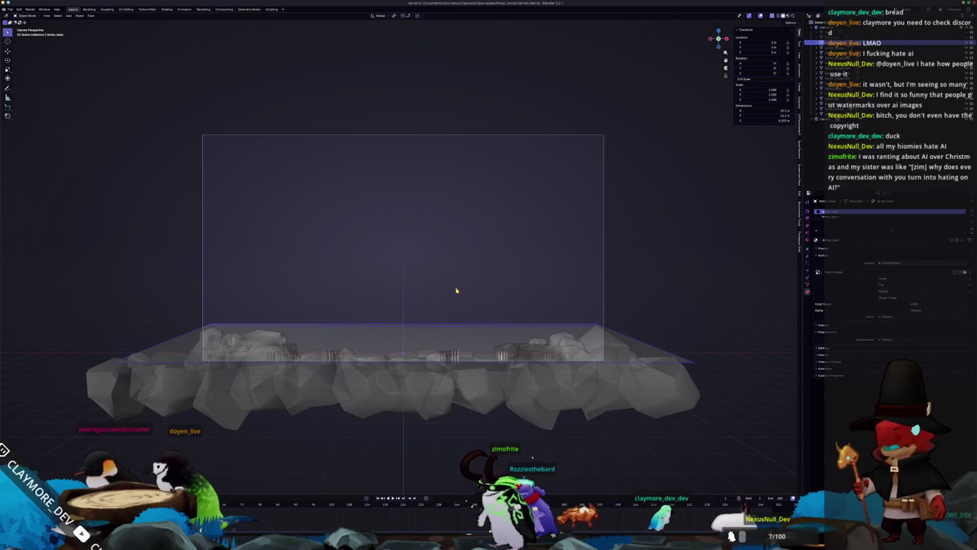
Apply all transforms to the plane.
key(ctrl+a)
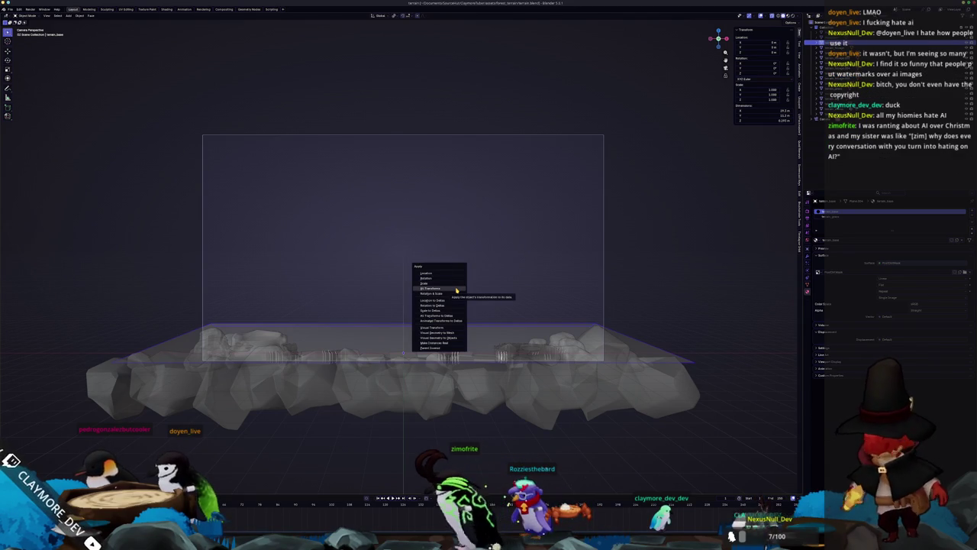
click(456, 290)
scroll(524, 320, down, 2)
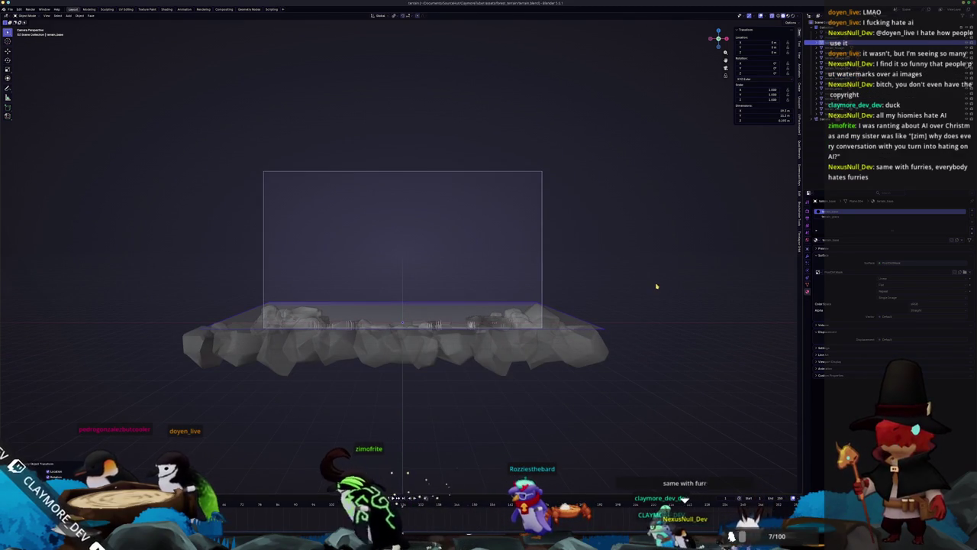
click(840, 115)
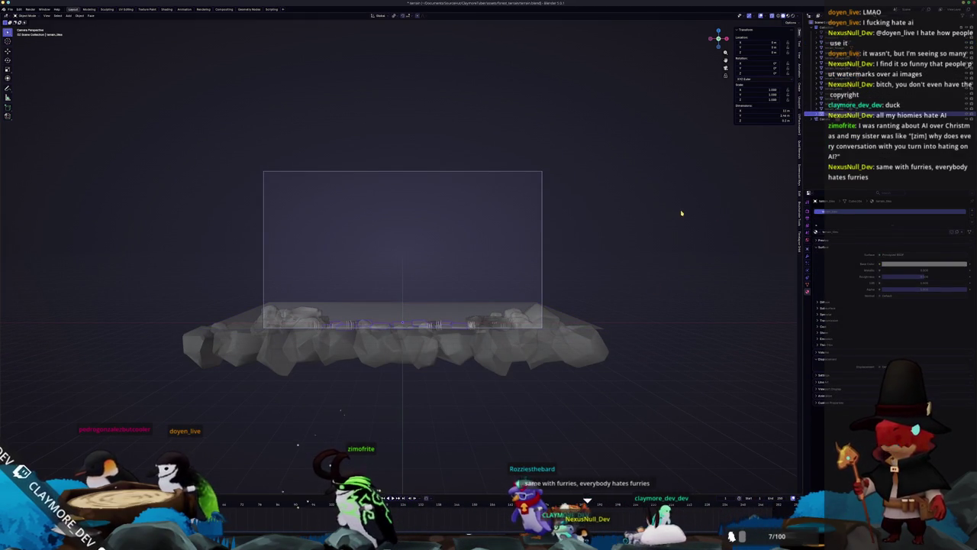
Switch the viewport to wireframe shading, deselect everything, and save the file.
click(544, 256)
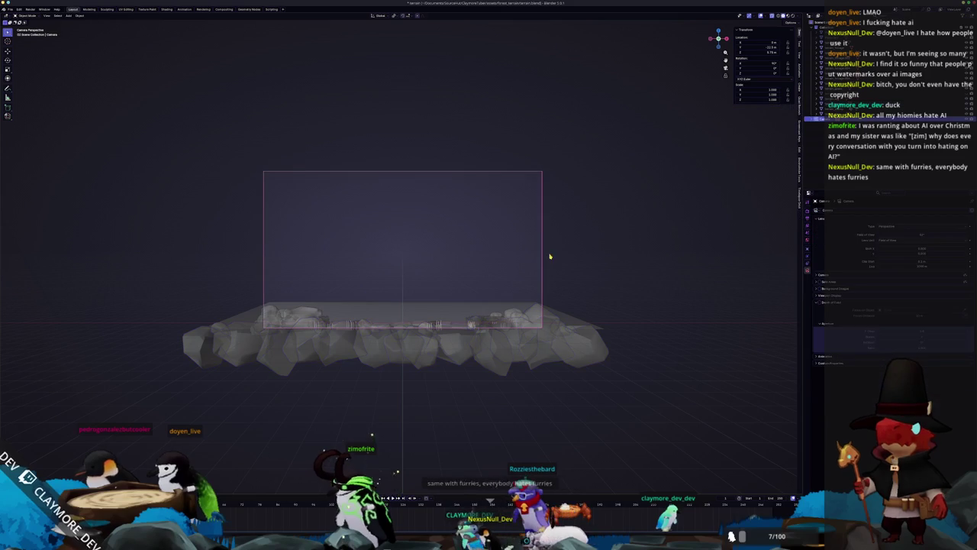
key(shift+z)
click(541, 233)
key(alt+a)
key(ctrl+s)
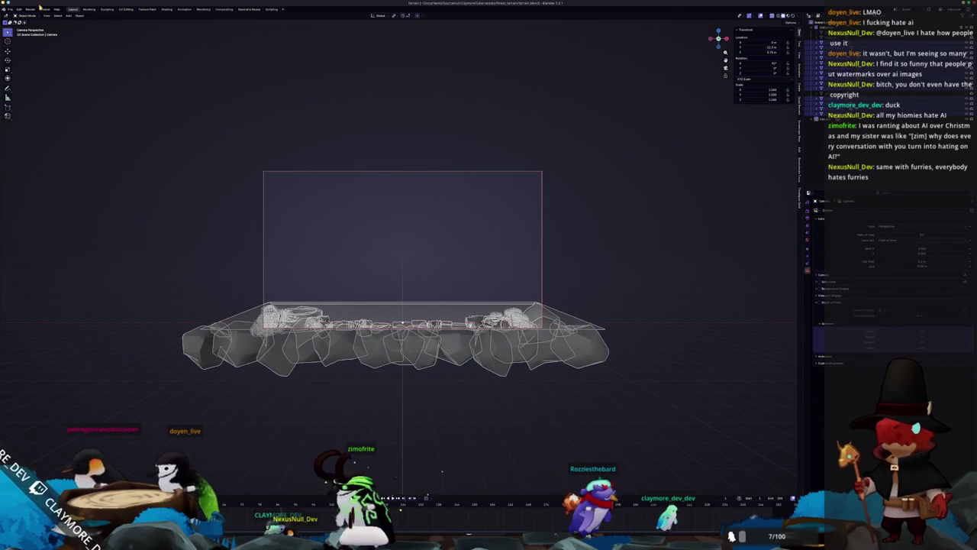
click(10, 9)
Export the terrain as glTF 2.0 to terrain.glb in the project folder, then switch to Godot.
mouse_move(38, 92)
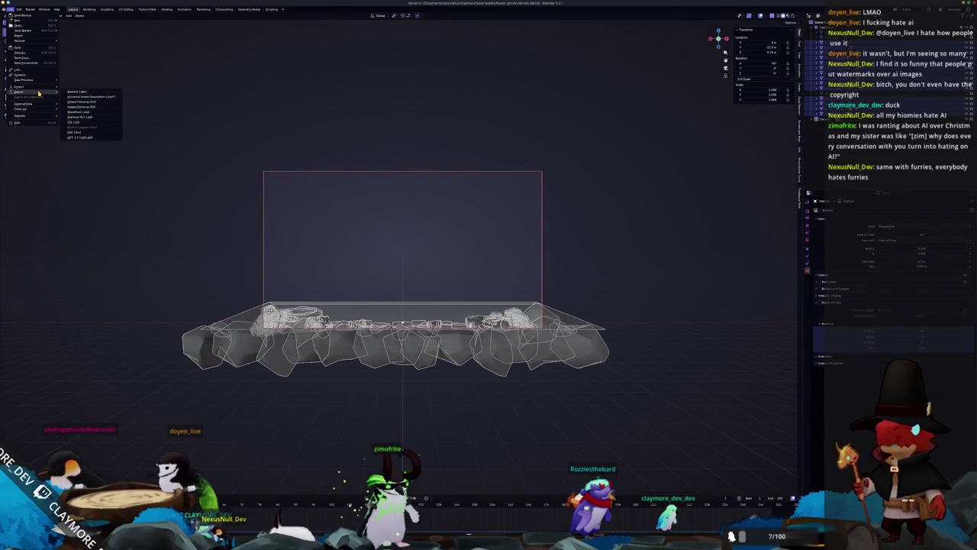
click(88, 138)
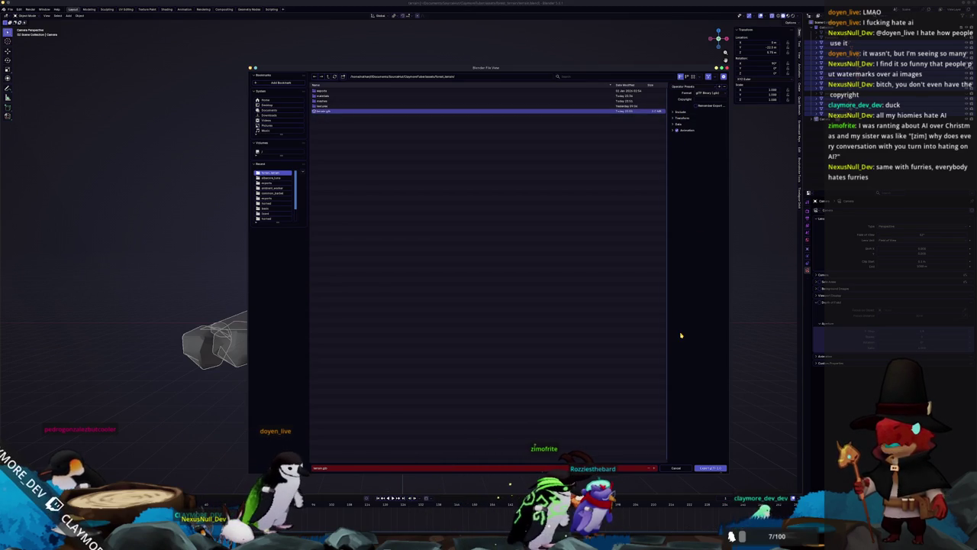
click(707, 469)
key(super+Tab)
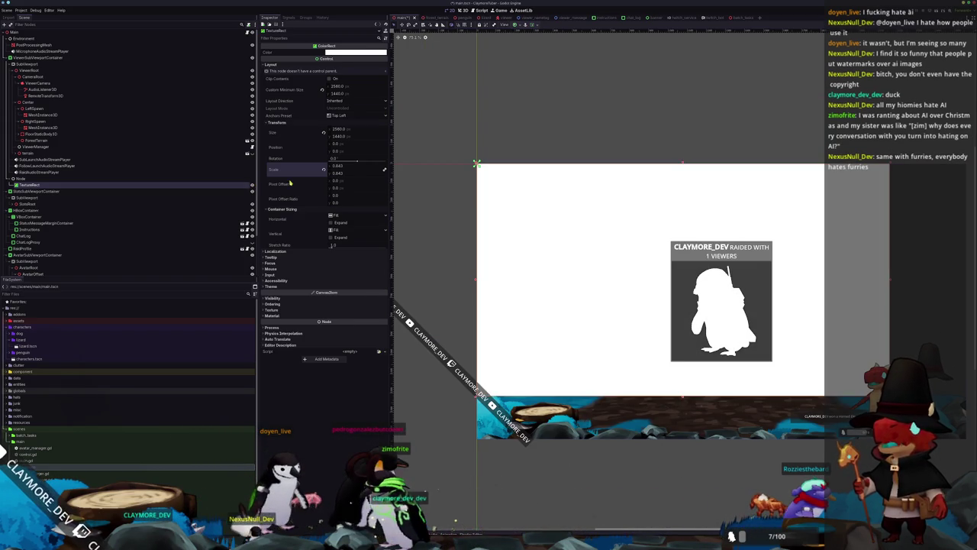
Zoom and pan the Godot 2D view around the raid panel, then return to Blender.
scroll(754, 347, up, 1)
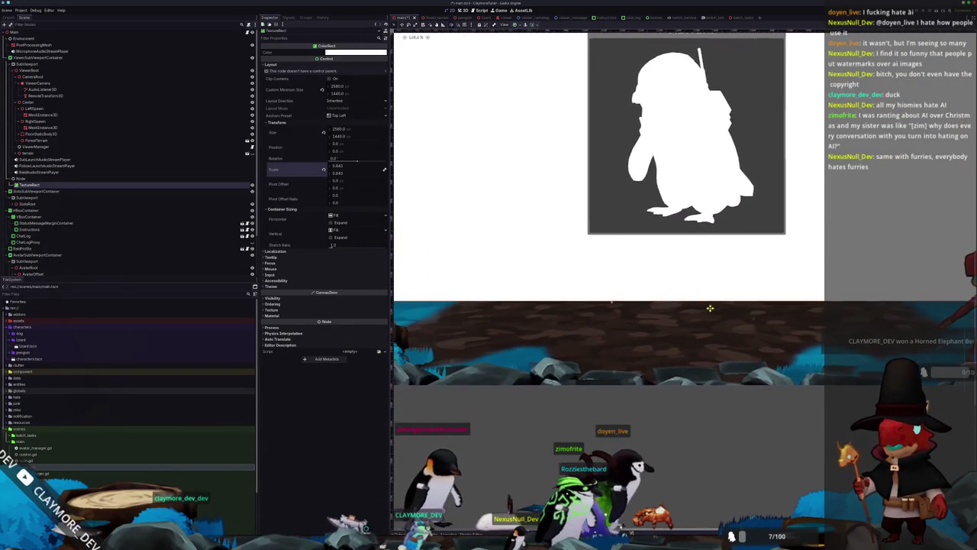
scroll(652, 315, down, 5)
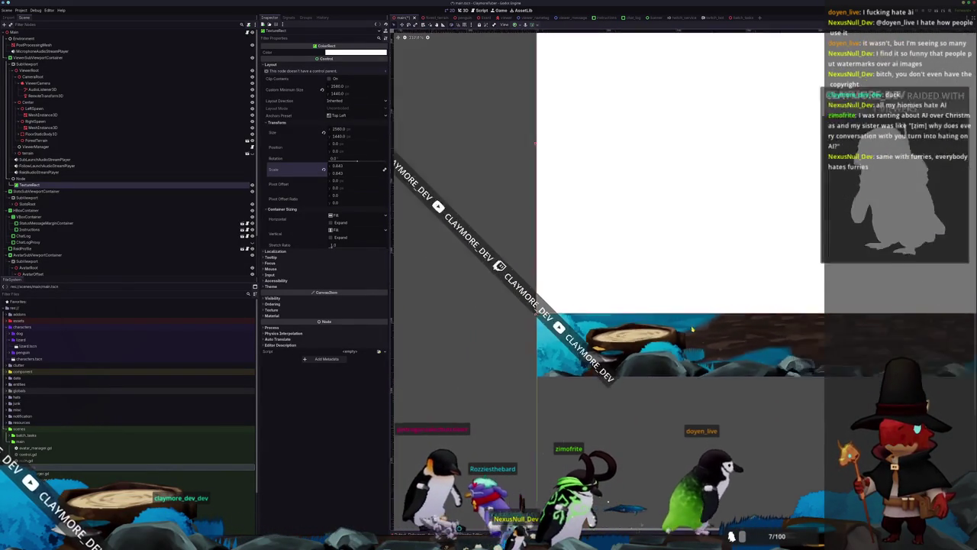
scroll(598, 317, up, 3)
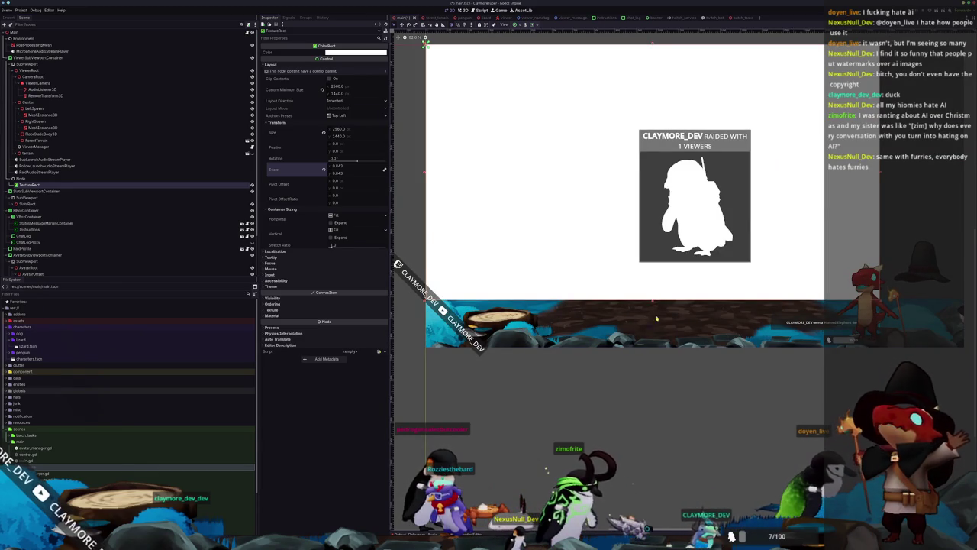
scroll(659, 319, down, 2)
scroll(633, 336, up, 2)
scroll(611, 347, down, 4)
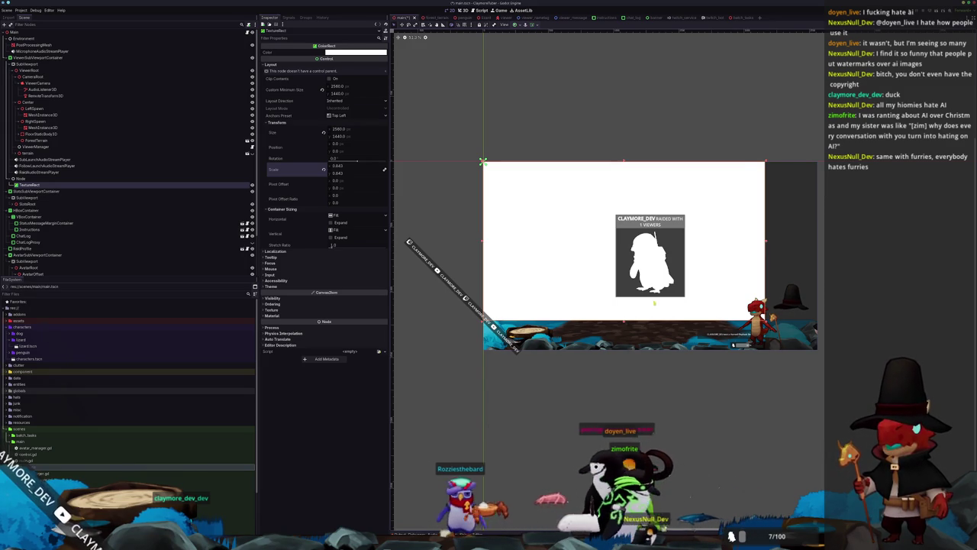
scroll(639, 329, up, 2)
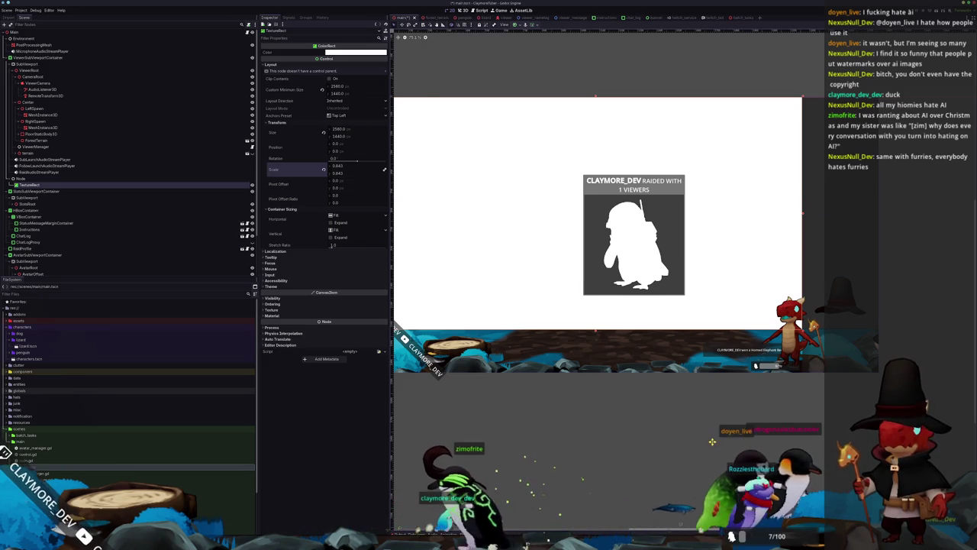
drag(707, 443, 794, 436)
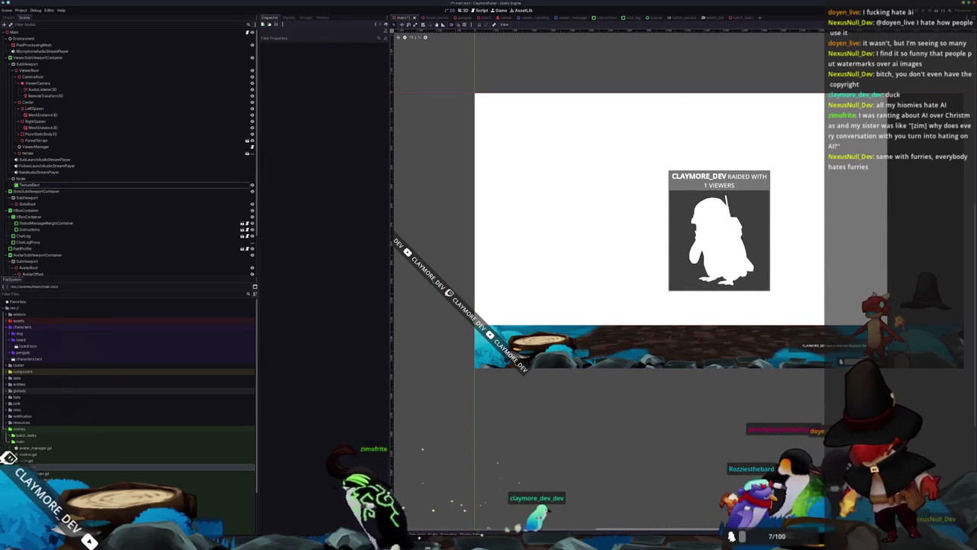
key(alt+Tab)
key(shift+z)
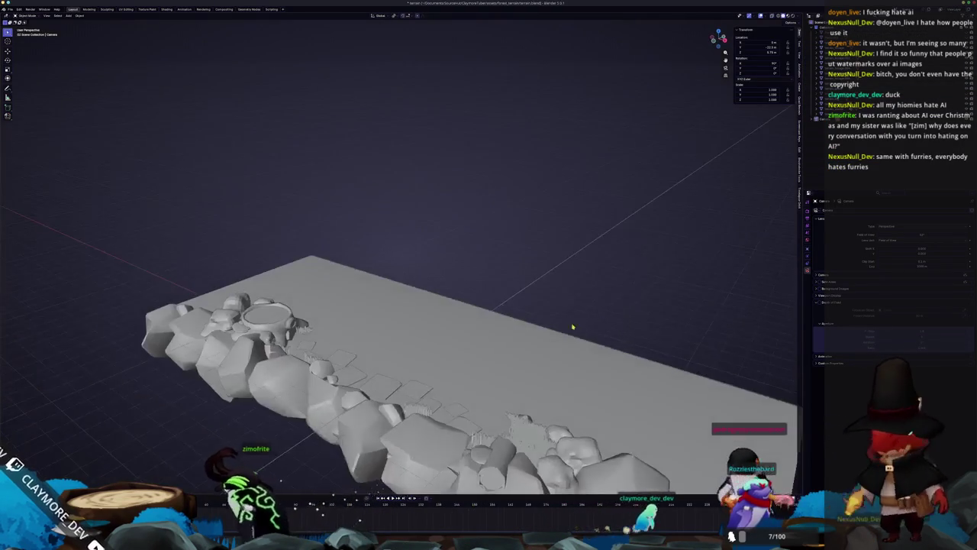
Add a cube mesh, move it along Y, and raise it above the terrain.
key(shift+a)
mouse_move(475, 335)
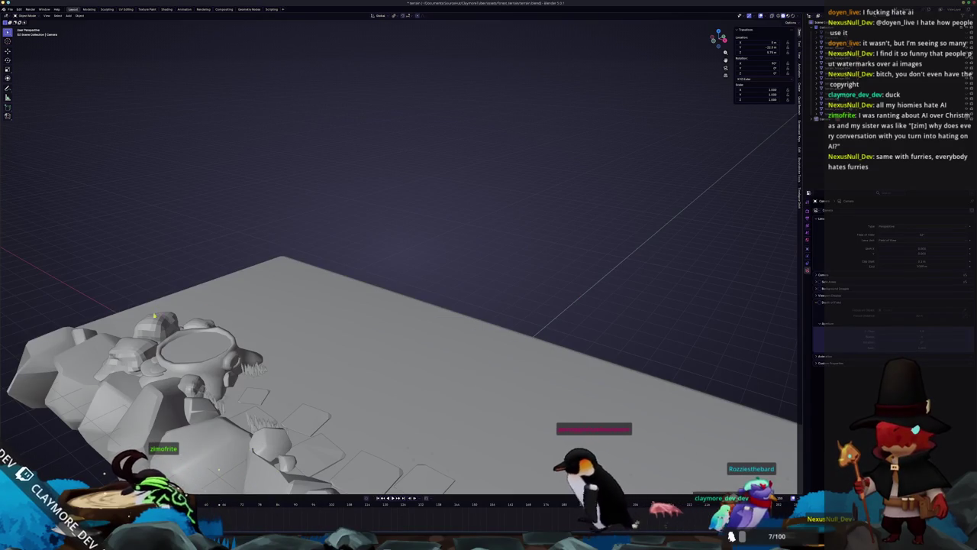
click(820, 77)
key(Tab)
key(Tab)
key(shift+a)
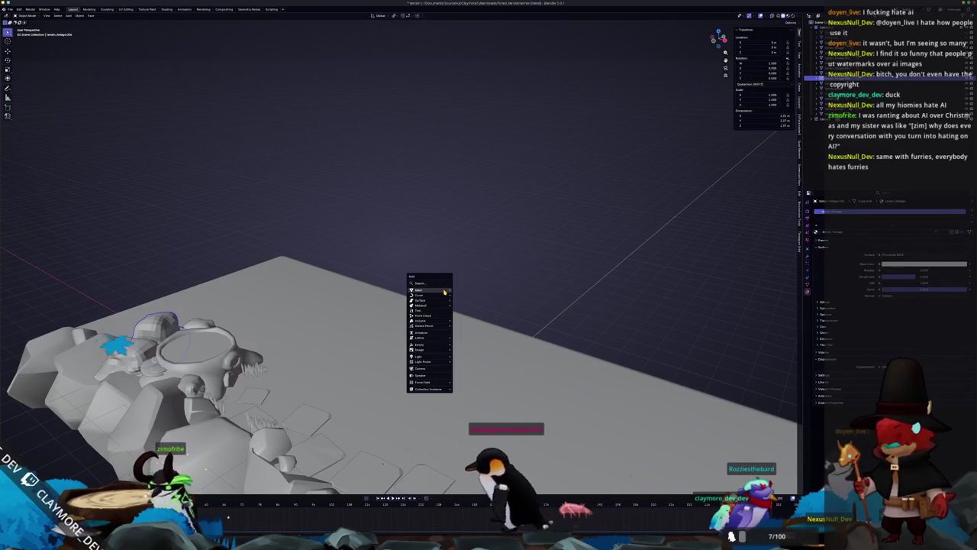
click(467, 296)
scroll(473, 338, down, 4)
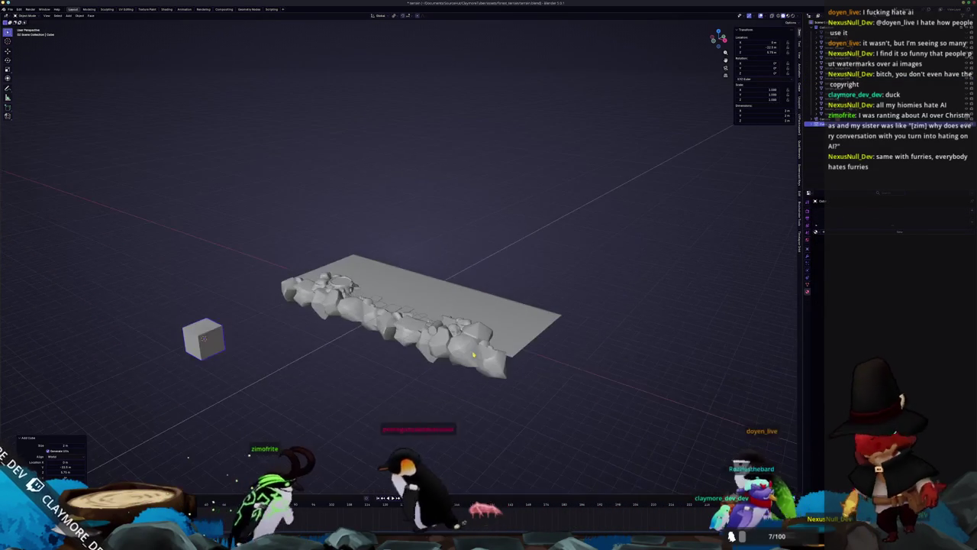
scroll(461, 359, up, 4)
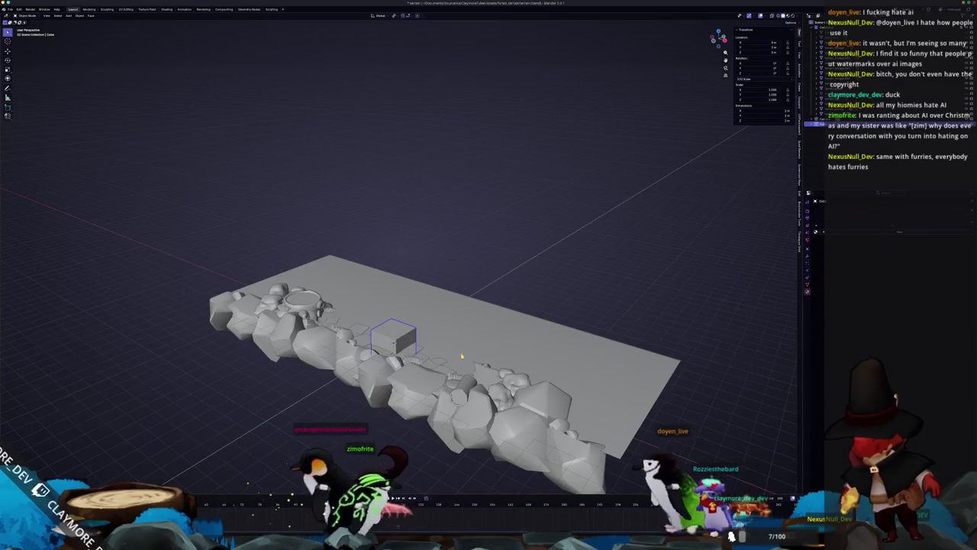
scroll(461, 356, up, 3)
key(g)
key(y)
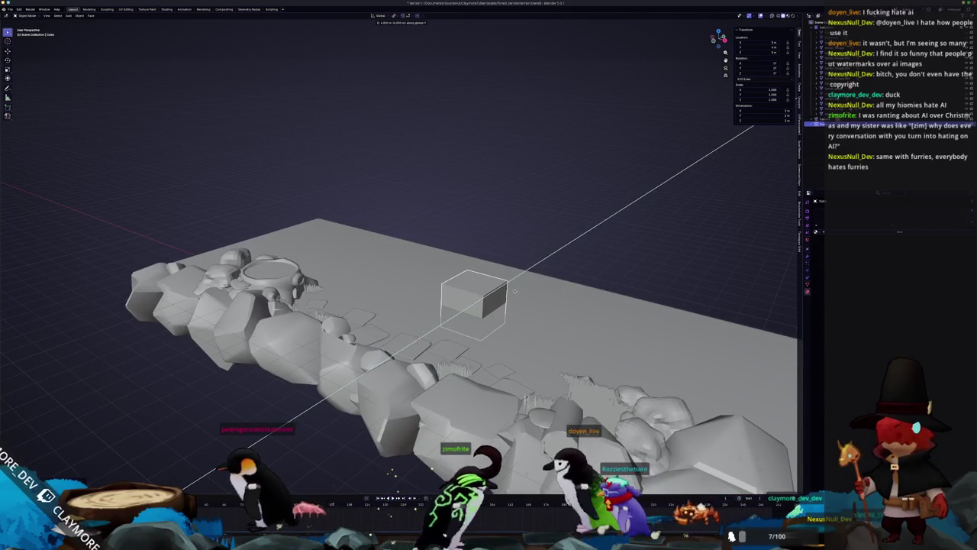
key(z)
click(539, 281)
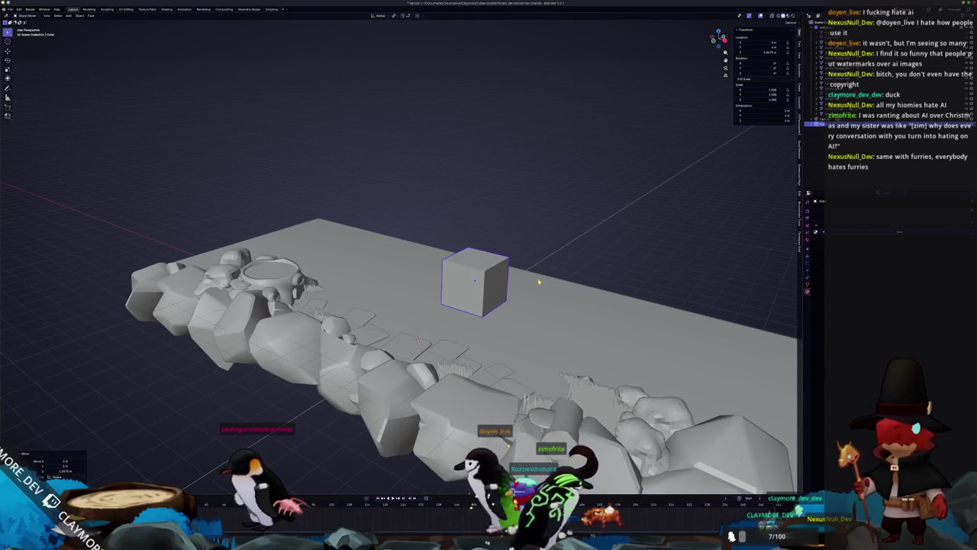
Subdivide the cube into a sphere, apply all transforms, and convert it to a mesh.
key(ctrl+3)
scroll(550, 282, up, 10)
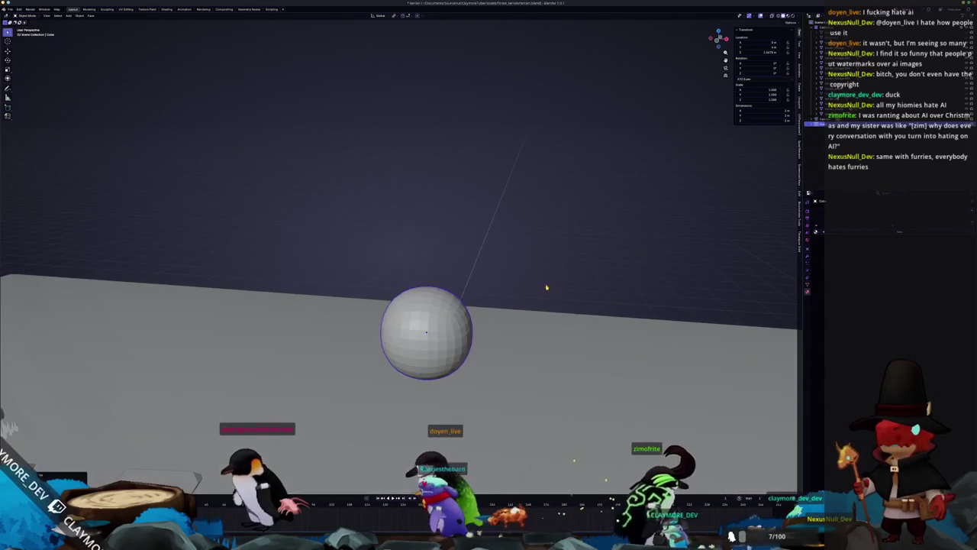
key(ctrl+a)
click(539, 286)
key(Tab)
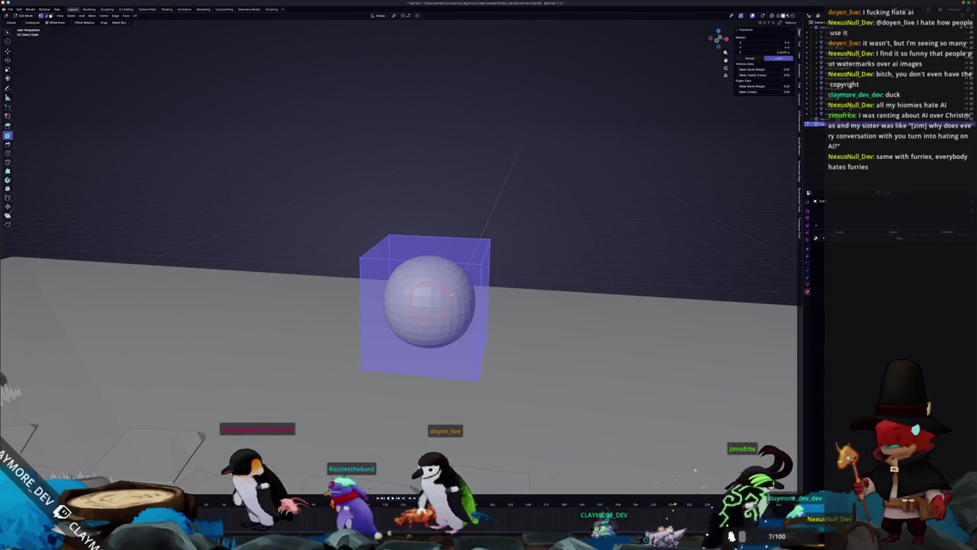
key(Tab)
key(ctrl+a)
click(452, 302)
right_click(452, 302)
click(475, 313)
key(Tab)
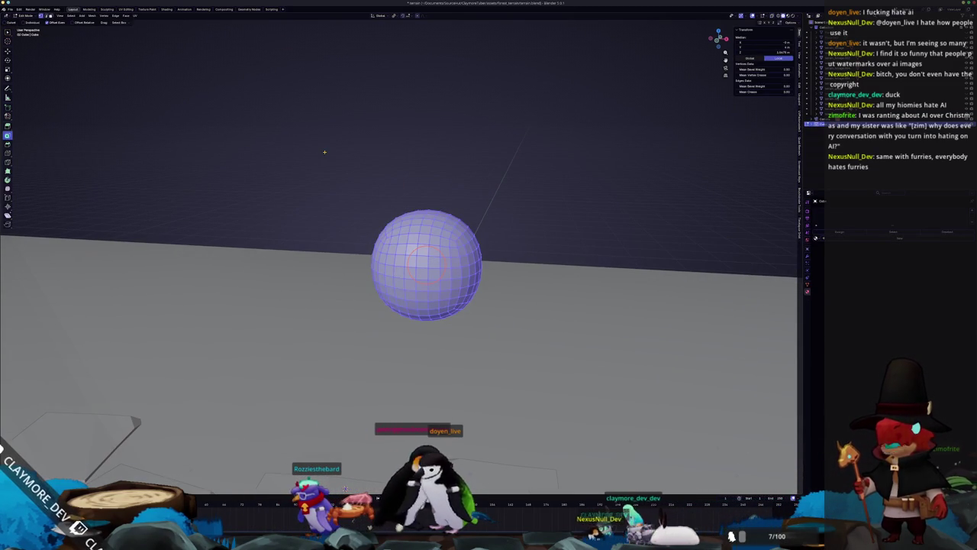
key(Tab)
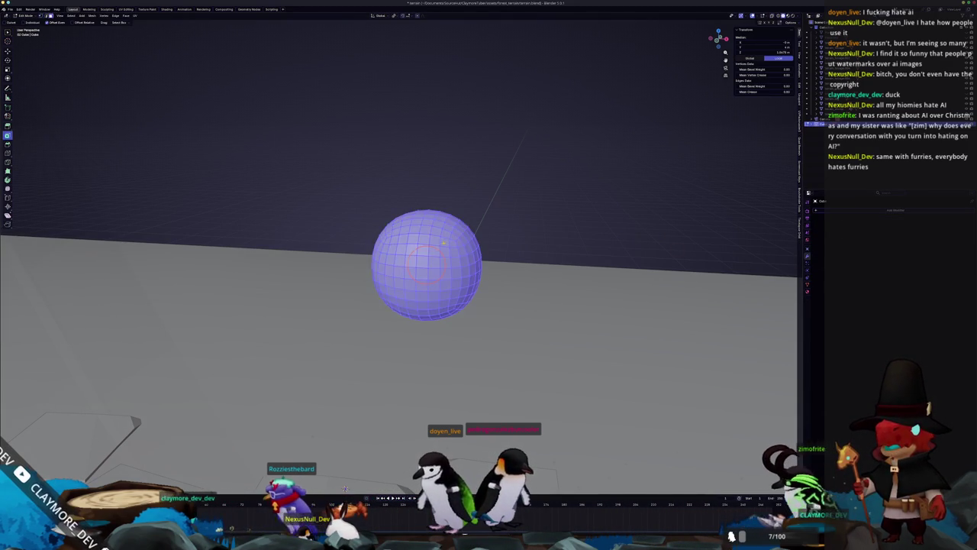
Try extruding a single sphere face, then cancel the extrusion.
click(450, 233)
key(e)
key(Escape)
scroll(700, 256, up, 2)
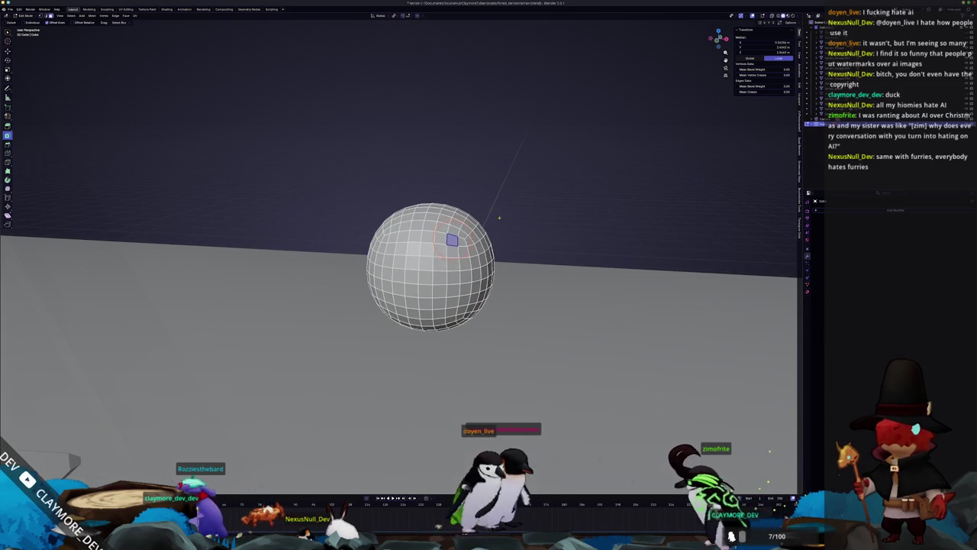
key(Tab)
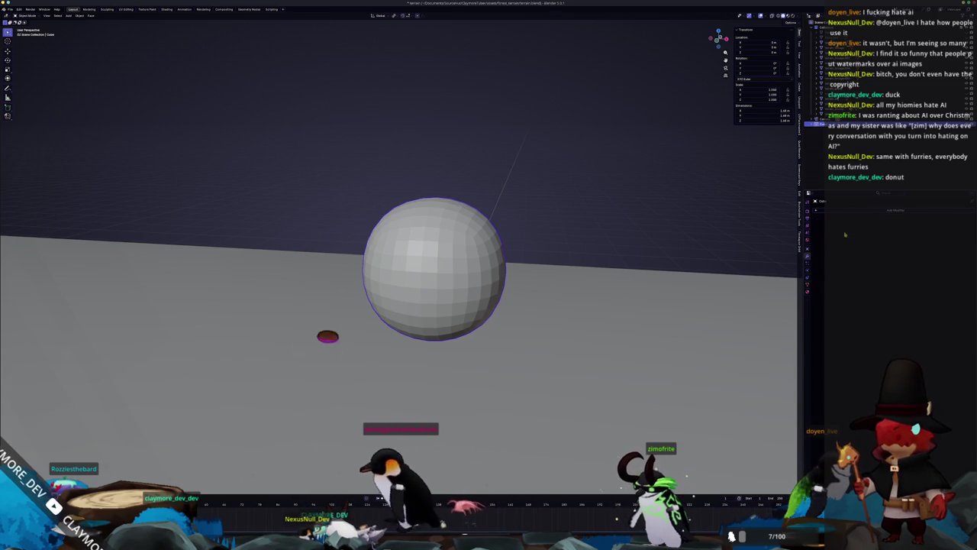
key(Tab)
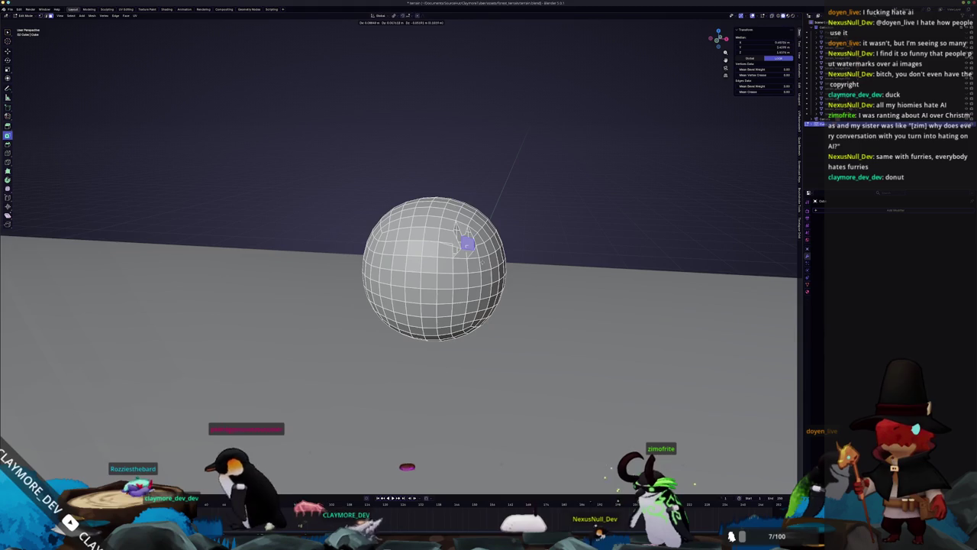
key(Escape)
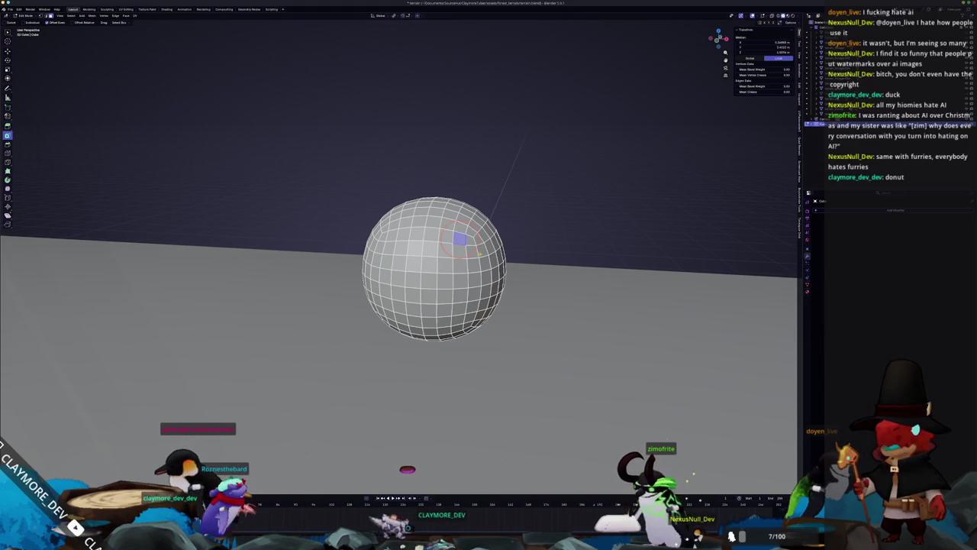
Select the whole sphere, fatten it with Alt+S, and merge vertices by distance.
key(a)
key(alt+s)
click(602, 331)
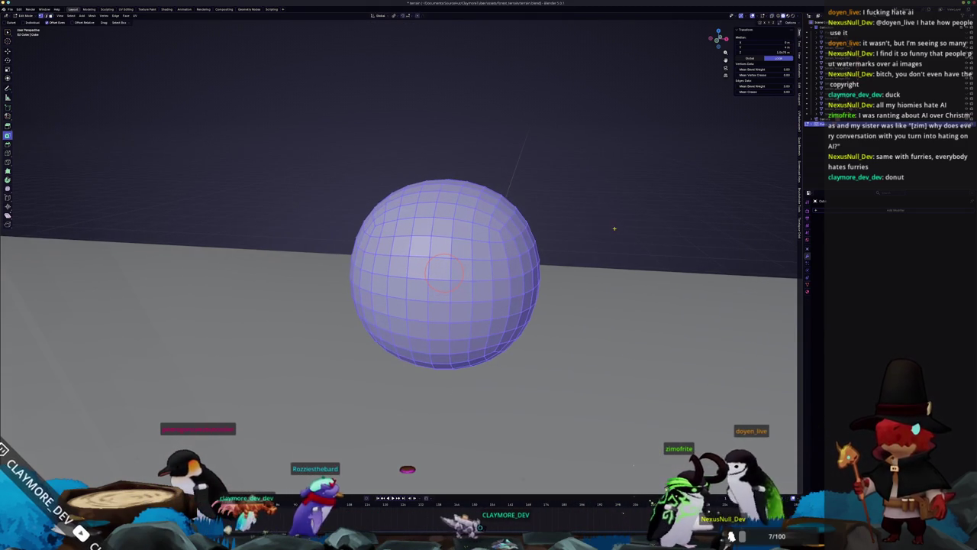
right_click(602, 330)
click(643, 346)
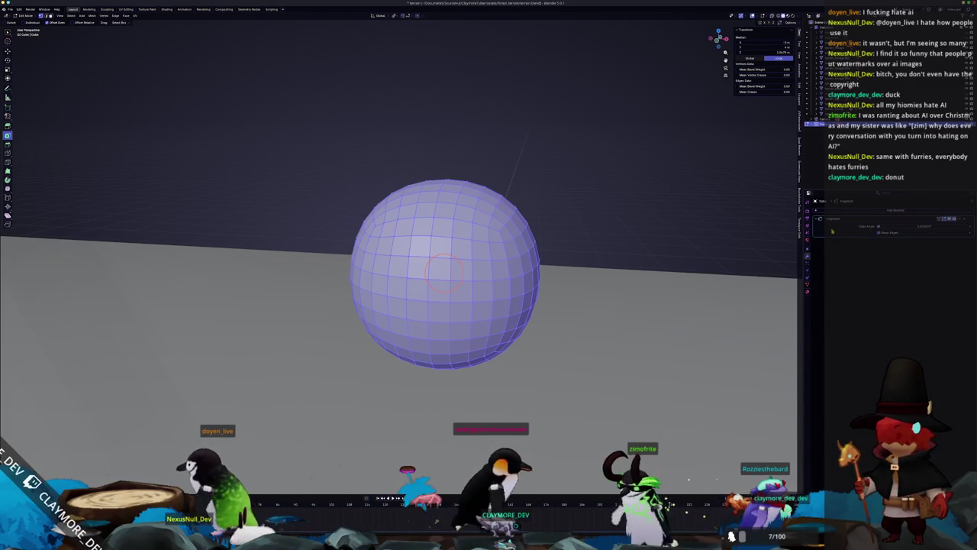
Select one face, invert the selection to the other faces, and view them in UV Editing.
key(alt+a)
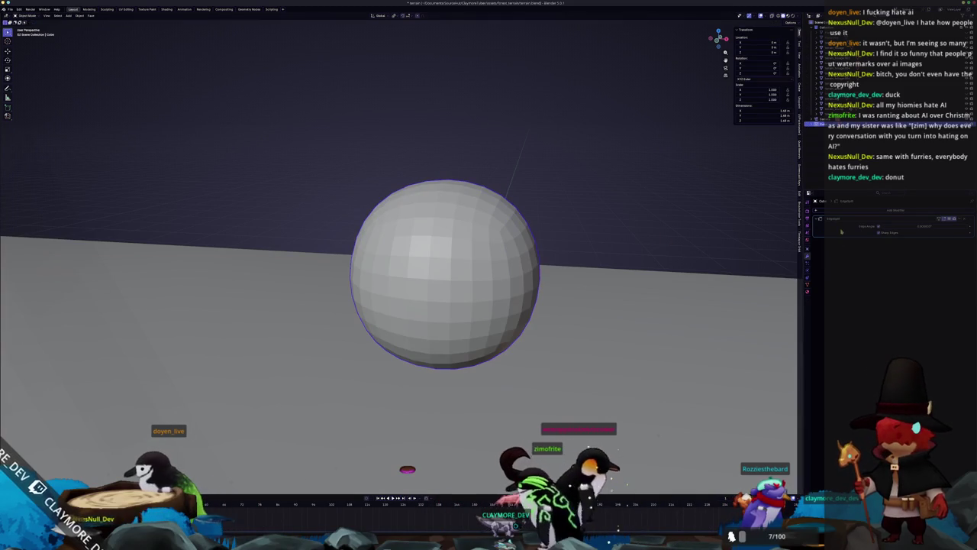
key(a)
click(479, 234)
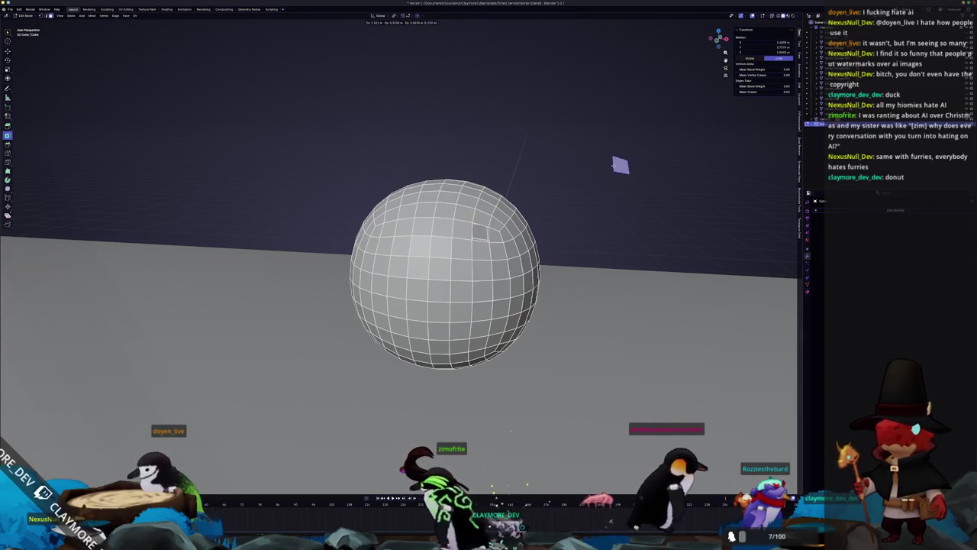
key(ctrl+i)
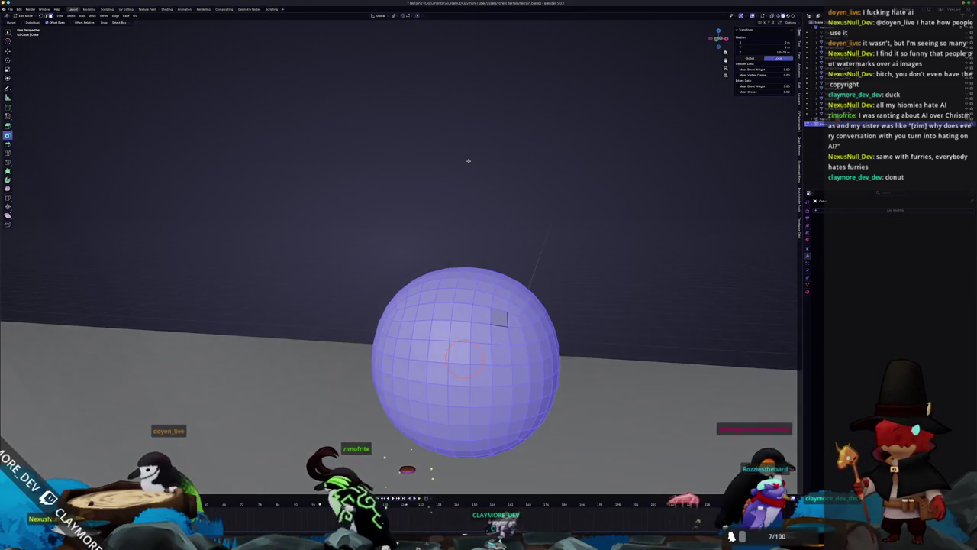
click(131, 9)
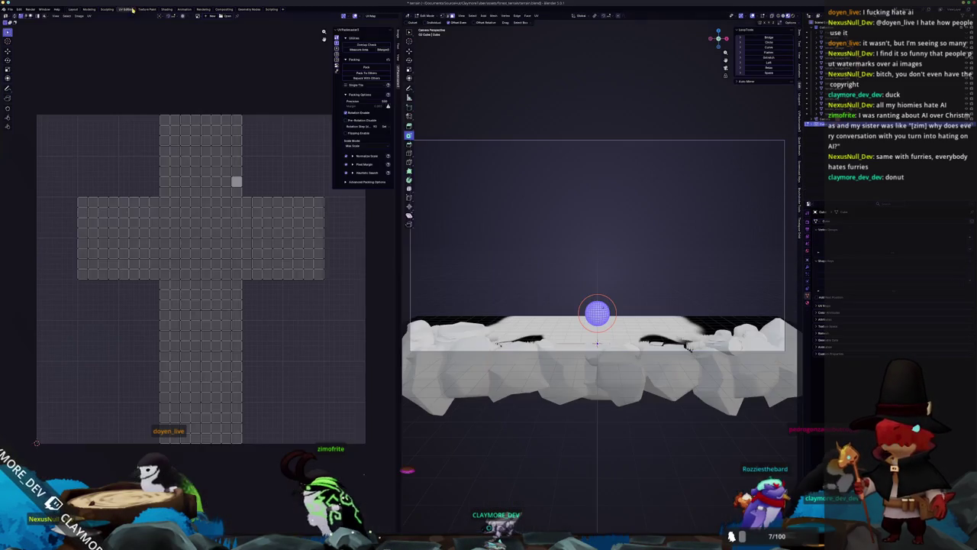
Select all the sphere's UVs and reset them to fill the whole UV square.
scroll(454, 196, up, 5)
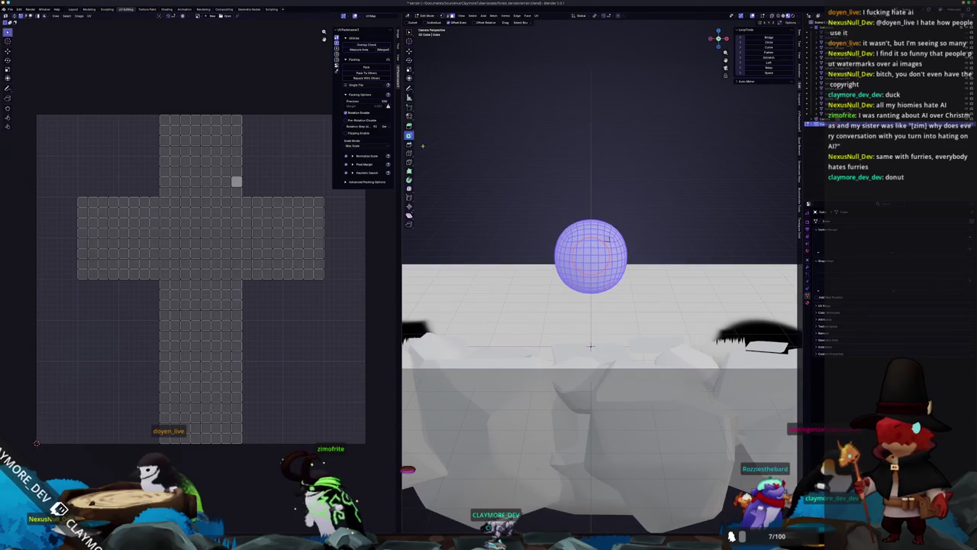
key(a)
click(89, 16)
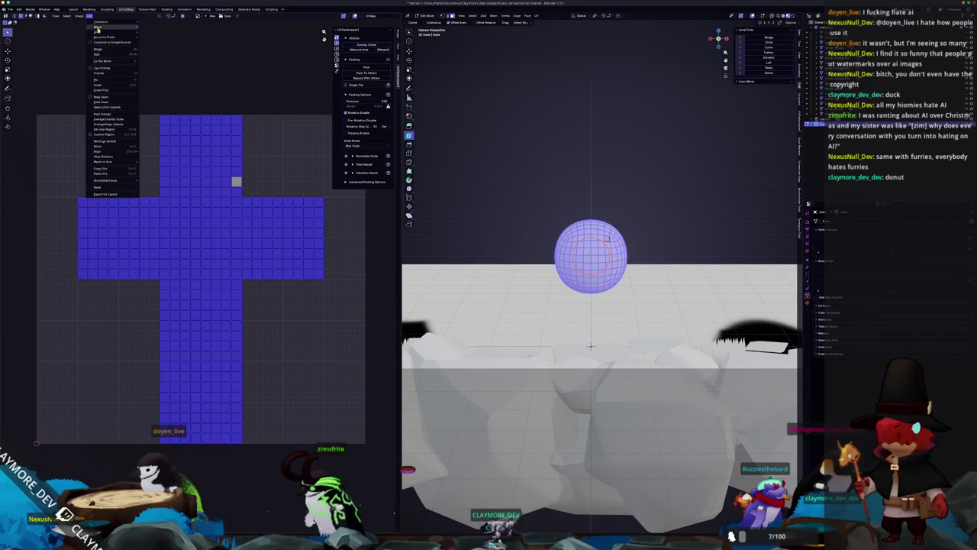
click(112, 190)
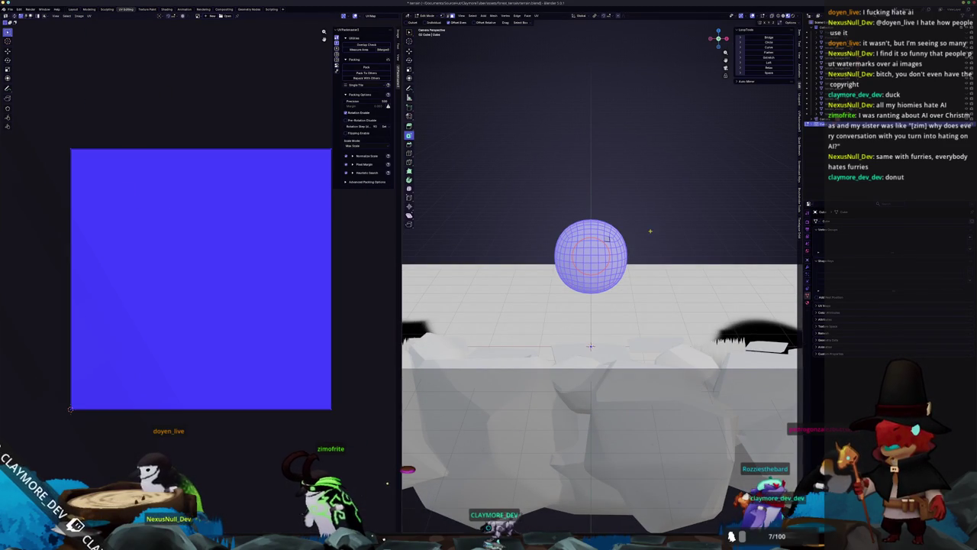
Back in object mode, shade the sphere smooth and unhide the terrain objects.
key(Tab)
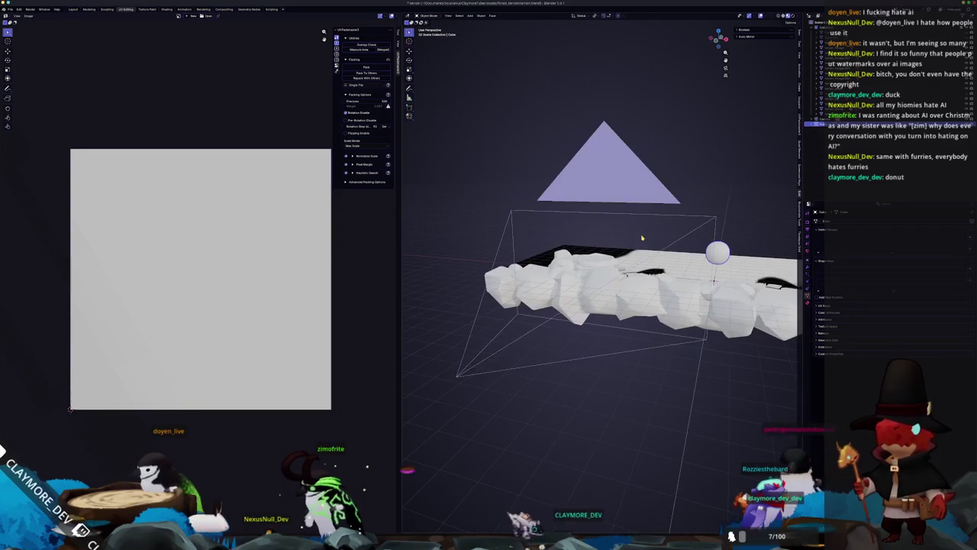
key(KP_Decimal)
scroll(670, 241, down, 5)
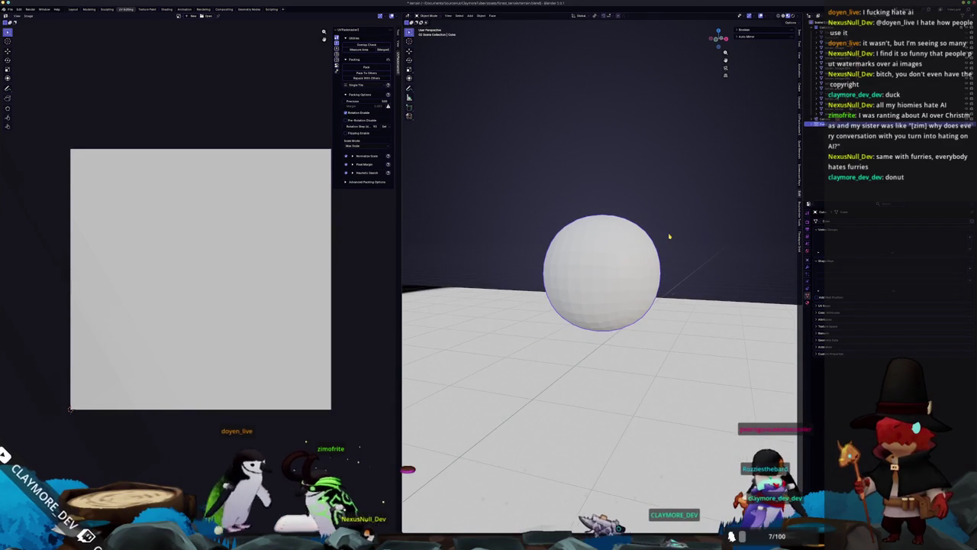
right_click(596, 237)
click(592, 230)
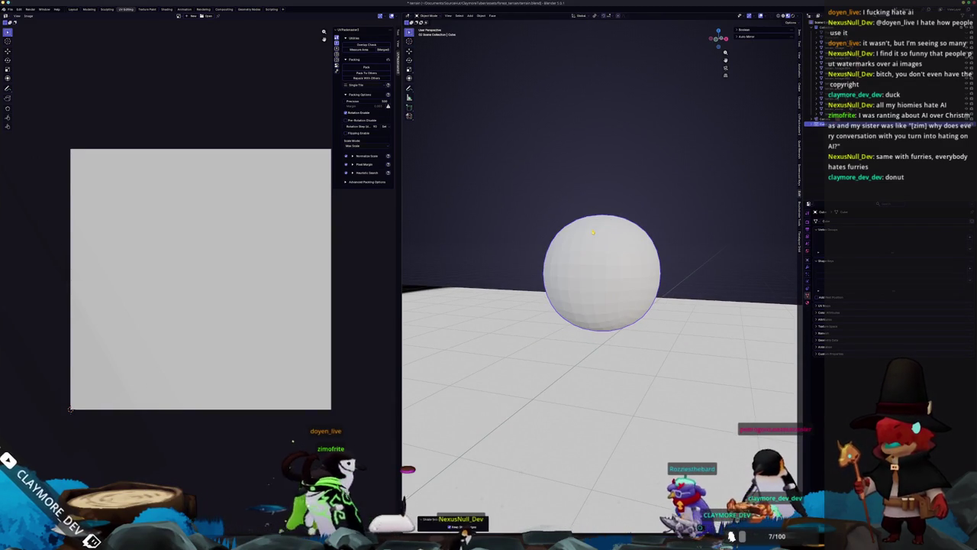
key(alt+h)
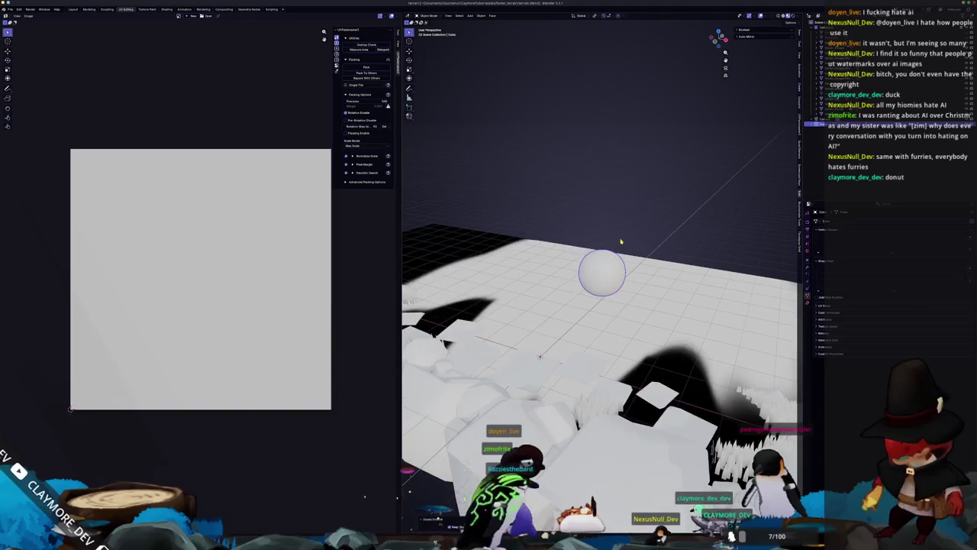
Rename the Cube object to 'Sphere'.
key(F2)
text(Sphere)
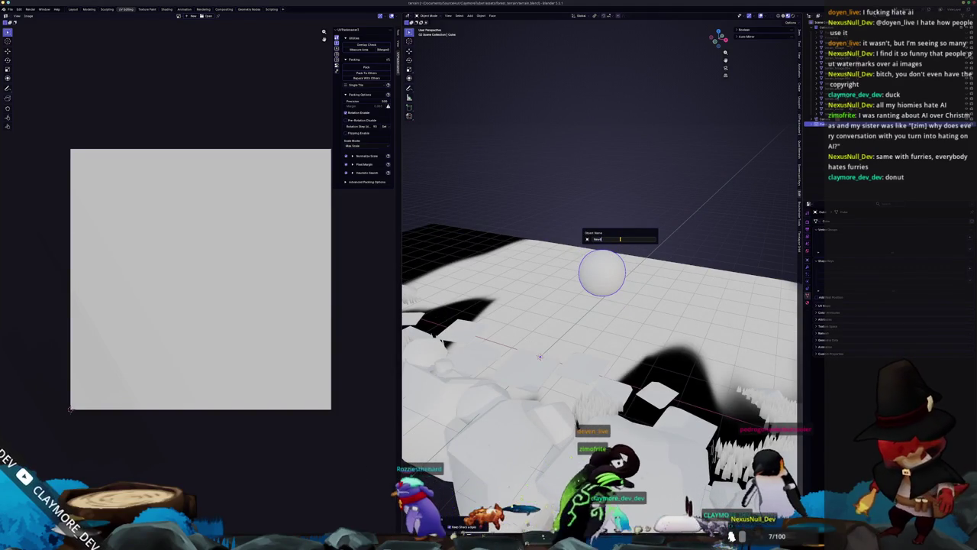
key(Return)
Frame the scene, select the terrain plane, and inspect it in edit mode.
key(Home)
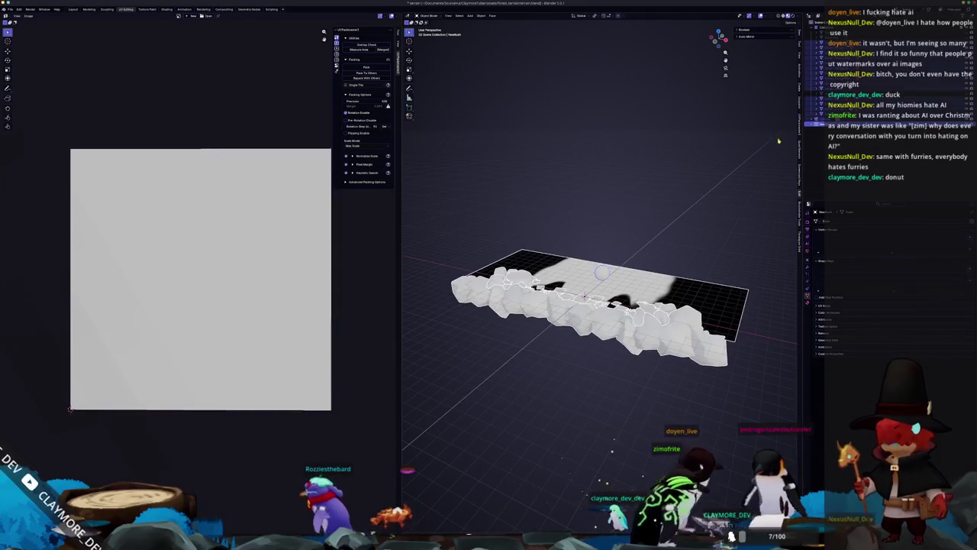
key(alt+a)
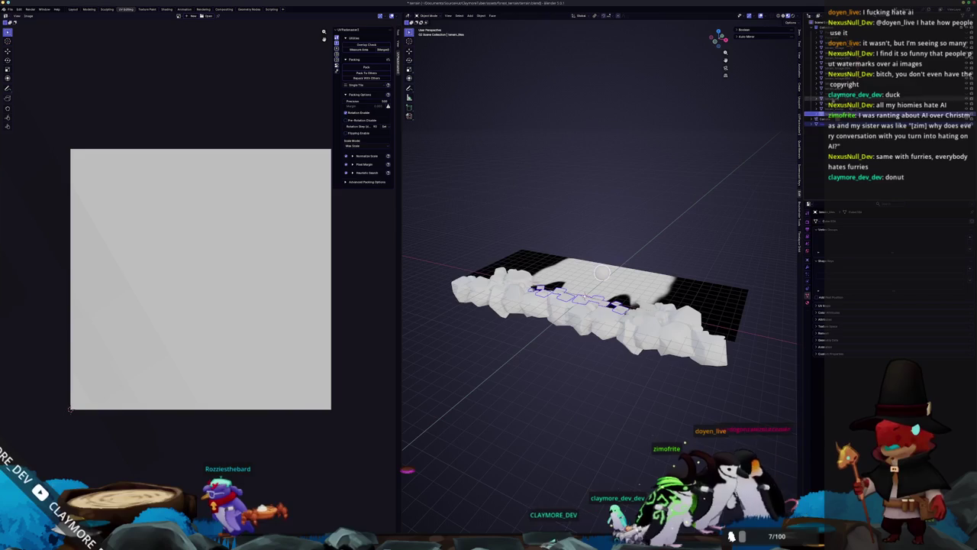
key(Tab)
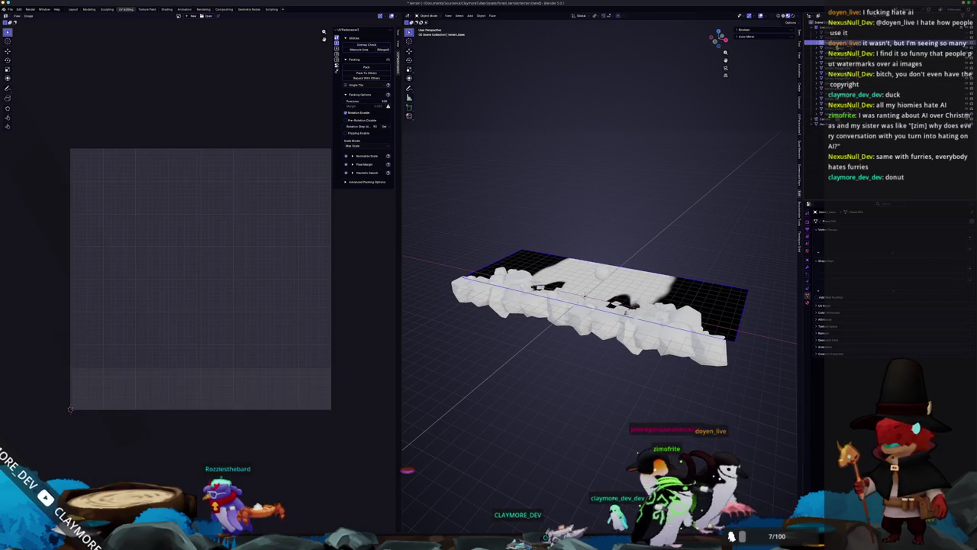
key(Tab)
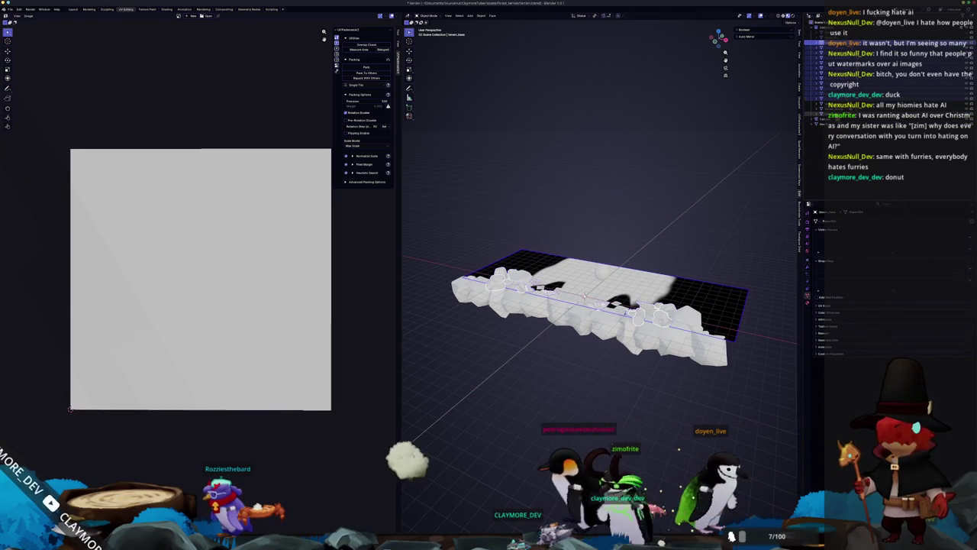
click(710, 302)
key(Tab)
key(Tab)
key(Tab)
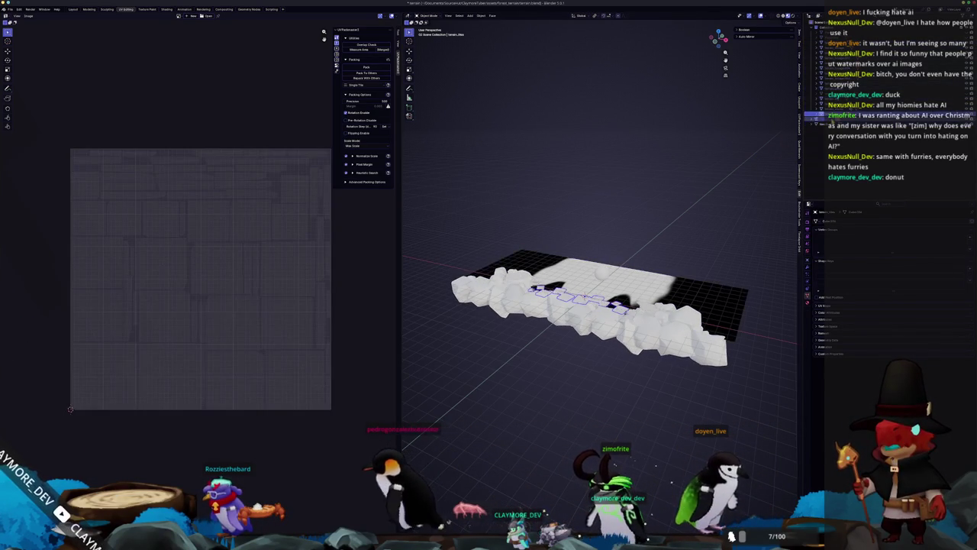
key(Tab)
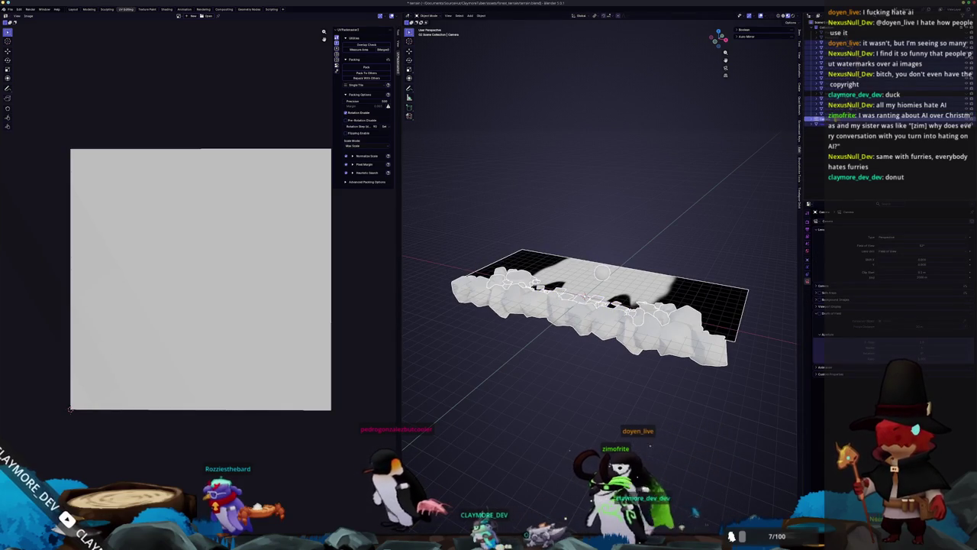
scroll(672, 218, up, 8)
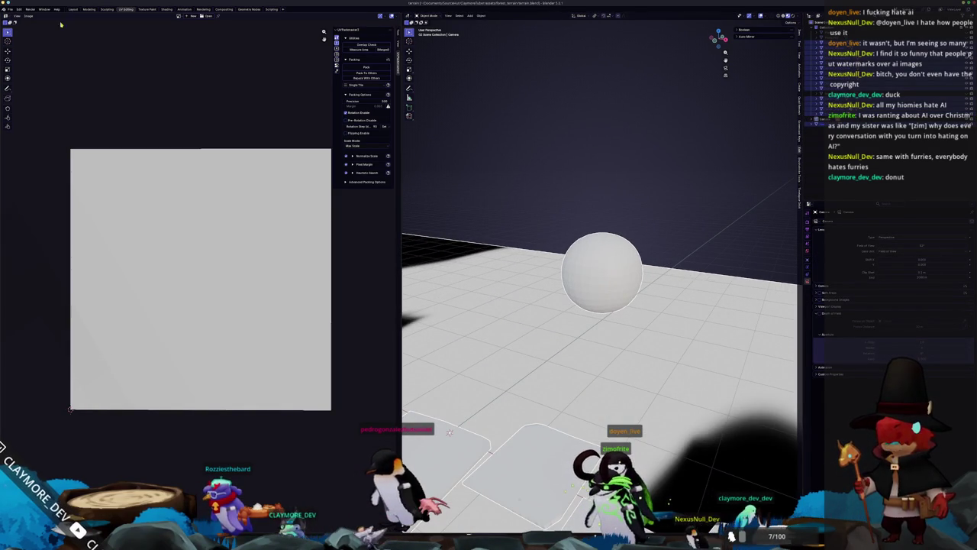
Export the scene as a glTF 2.0 file and switch to Godot.
click(10, 10)
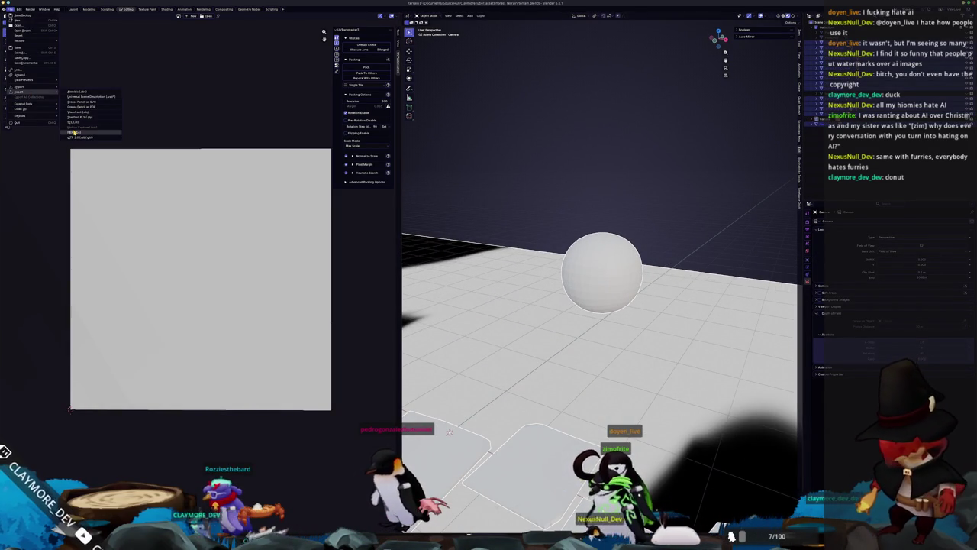
click(74, 137)
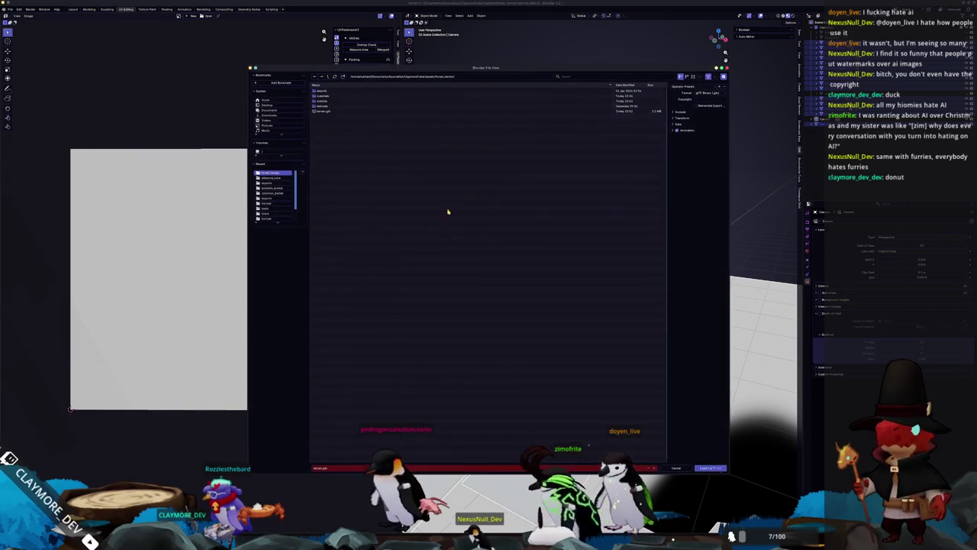
click(710, 468)
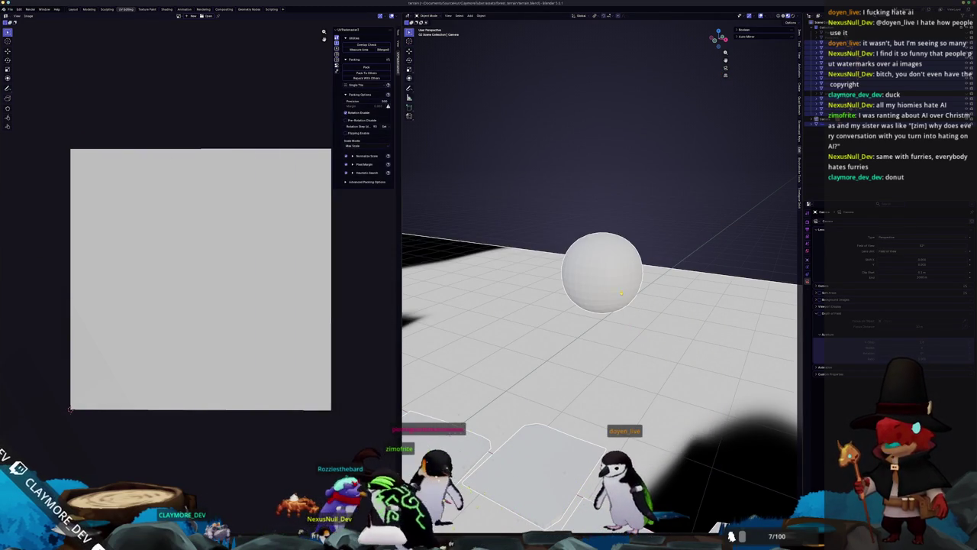
key(alt+Tab)
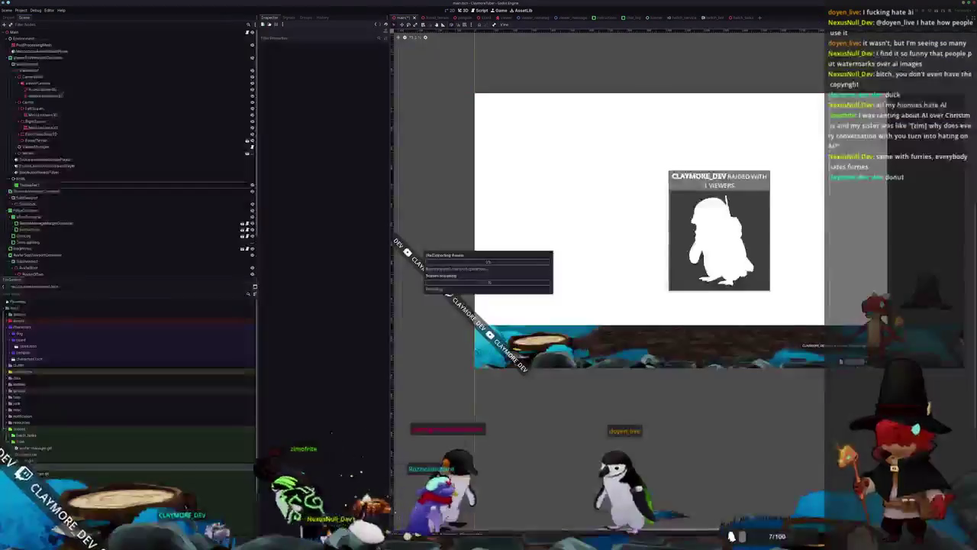
Open the forest_terrain scene in the 3D view and select the NewBush node.
scroll(621, 420, up, 1)
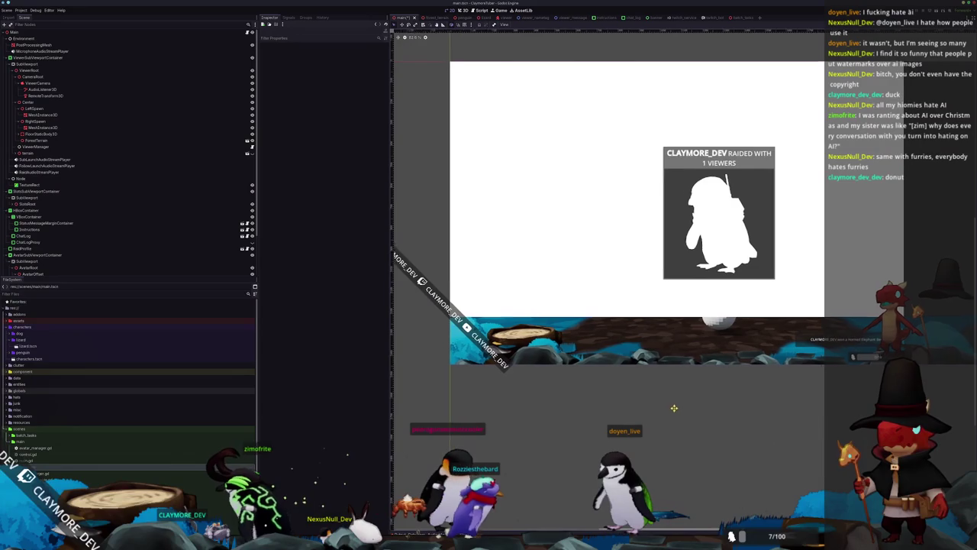
click(464, 10)
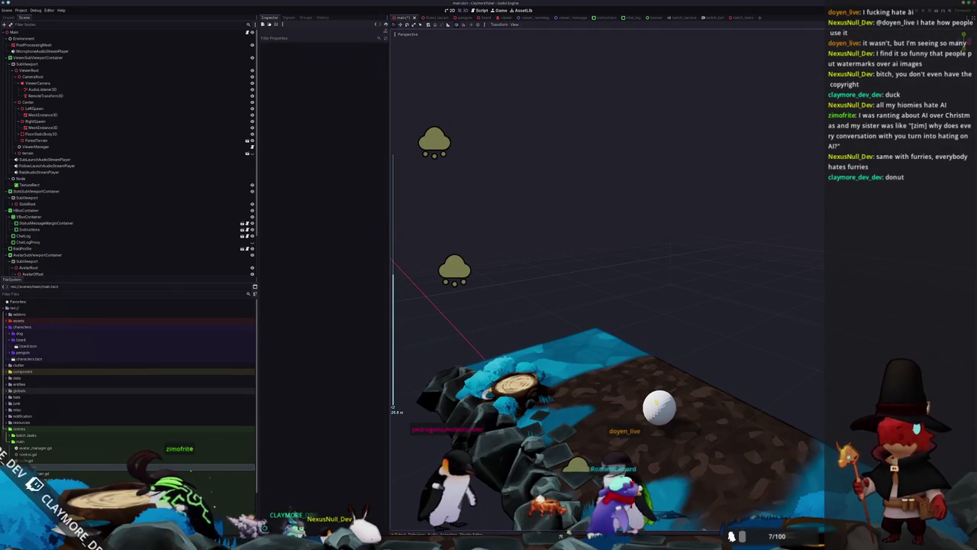
click(656, 402)
scroll(657, 382, up, 5)
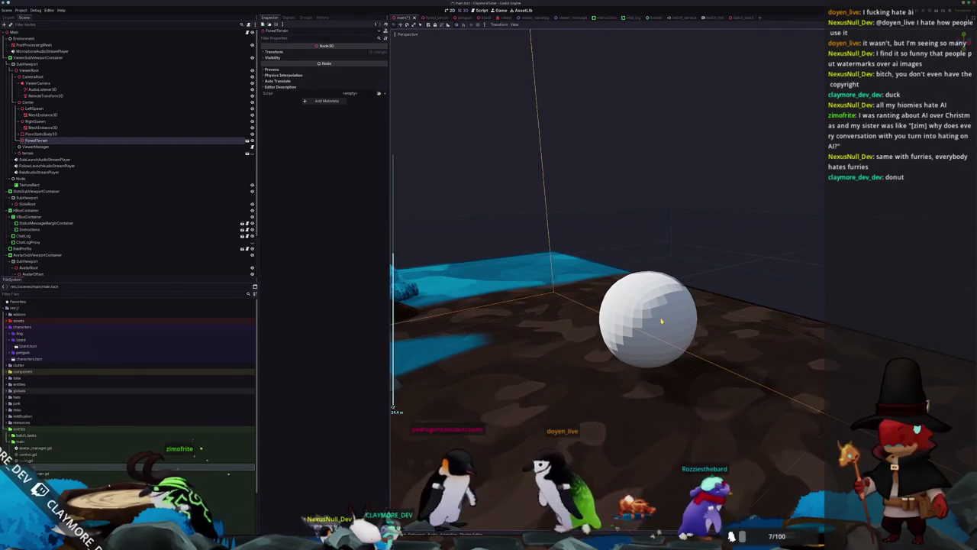
click(81, 135)
click(81, 142)
click(82, 153)
click(88, 141)
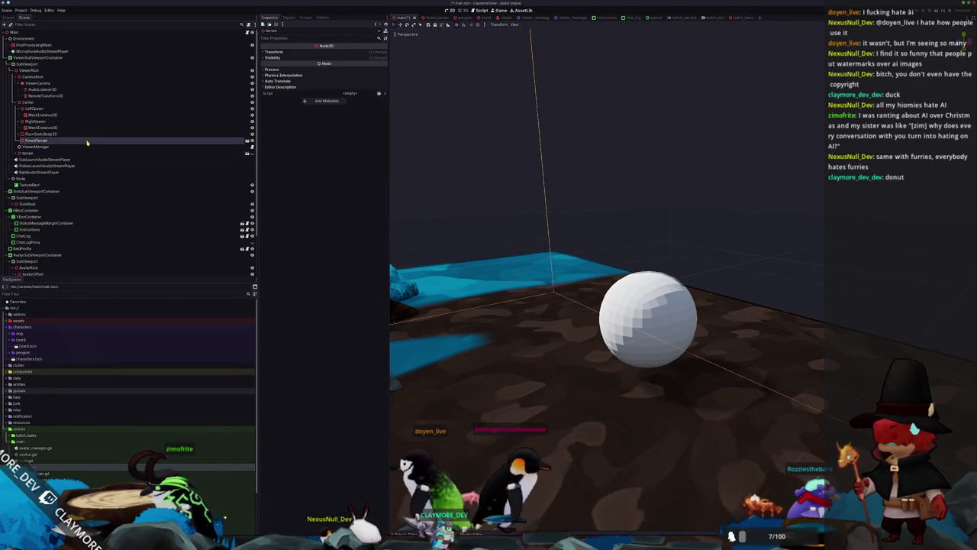
click(246, 142)
click(687, 279)
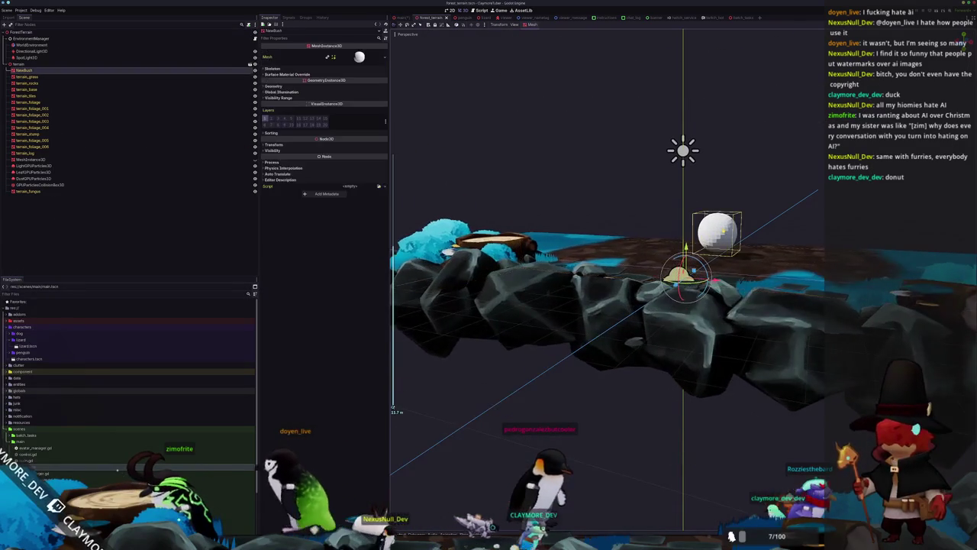
drag(671, 235, 262, 211)
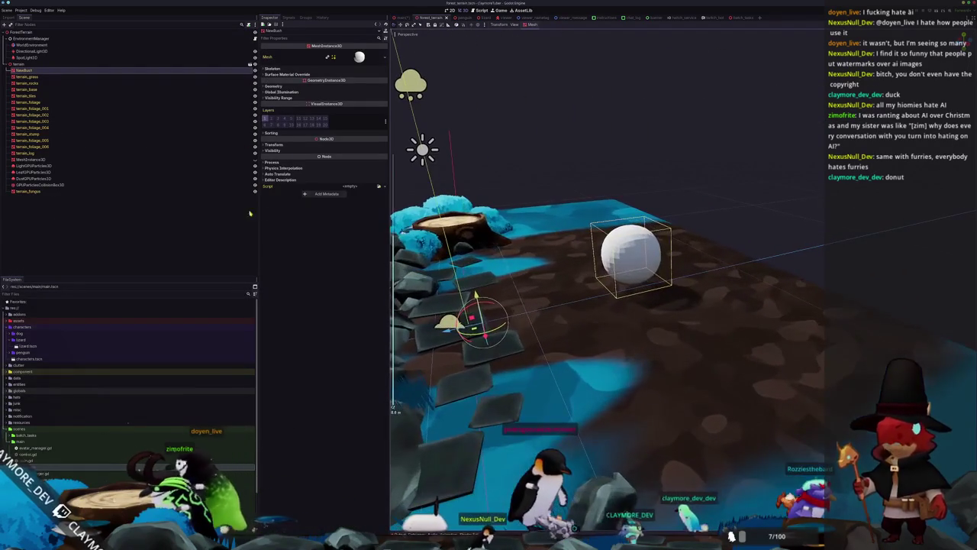
Give NewBush the terrain foliage material override, found by searching 'fol', turning it teal.
click(295, 86)
click(378, 92)
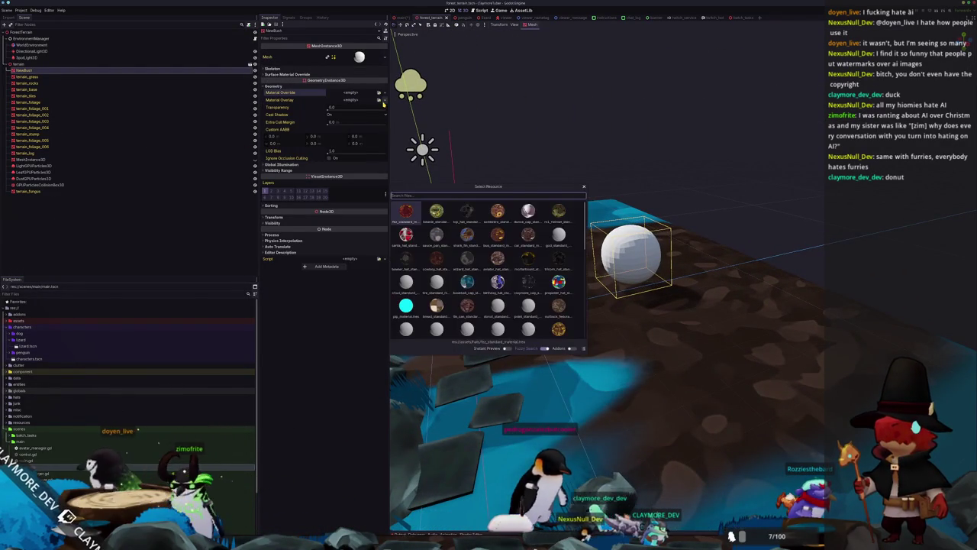
text(fol)
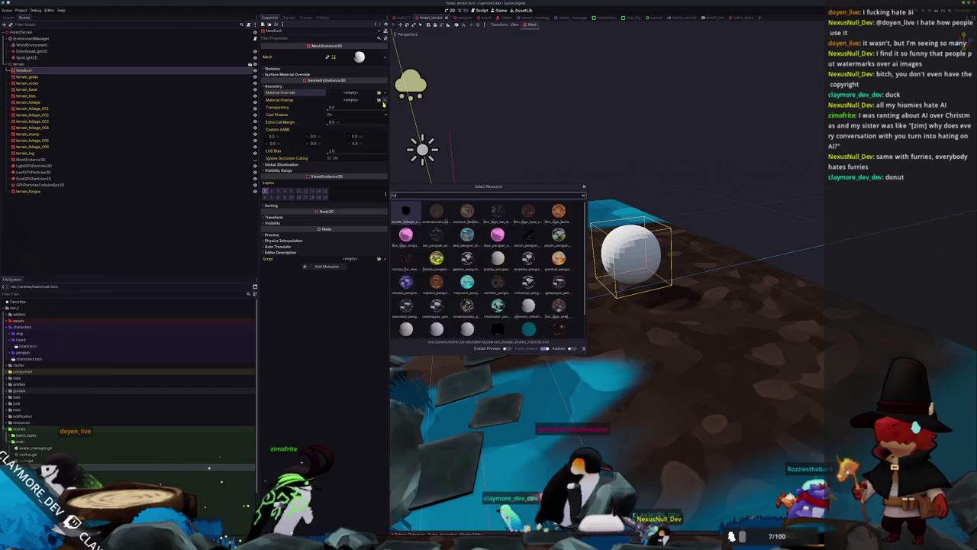
key(Return)
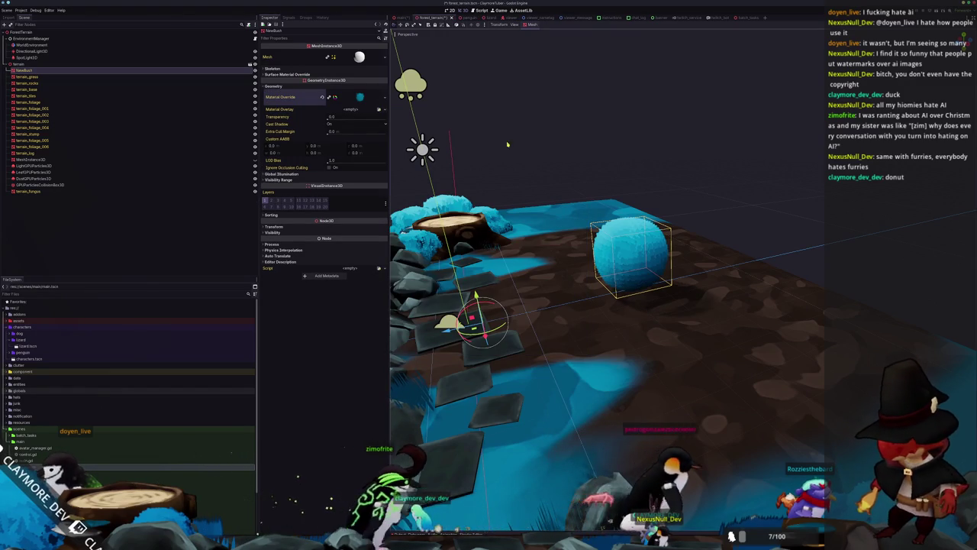
key(f)
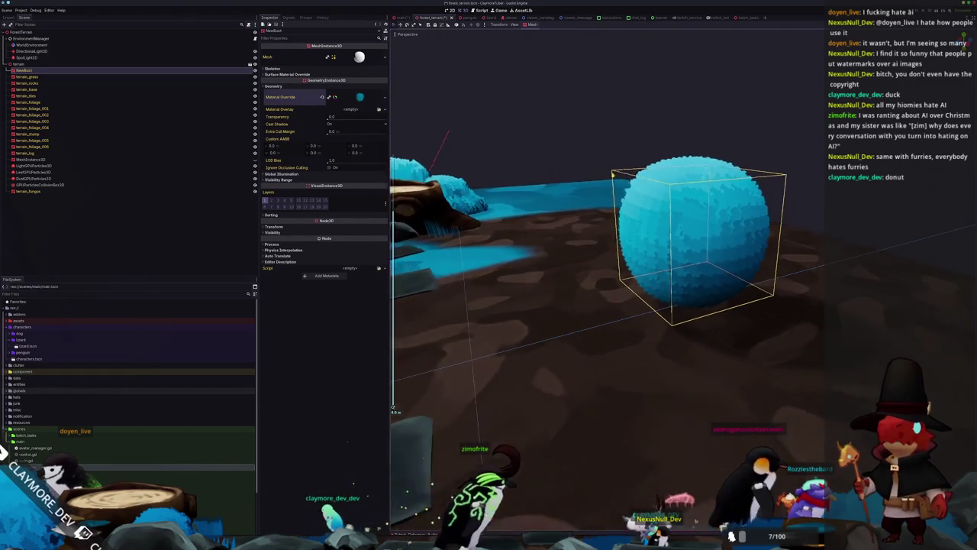